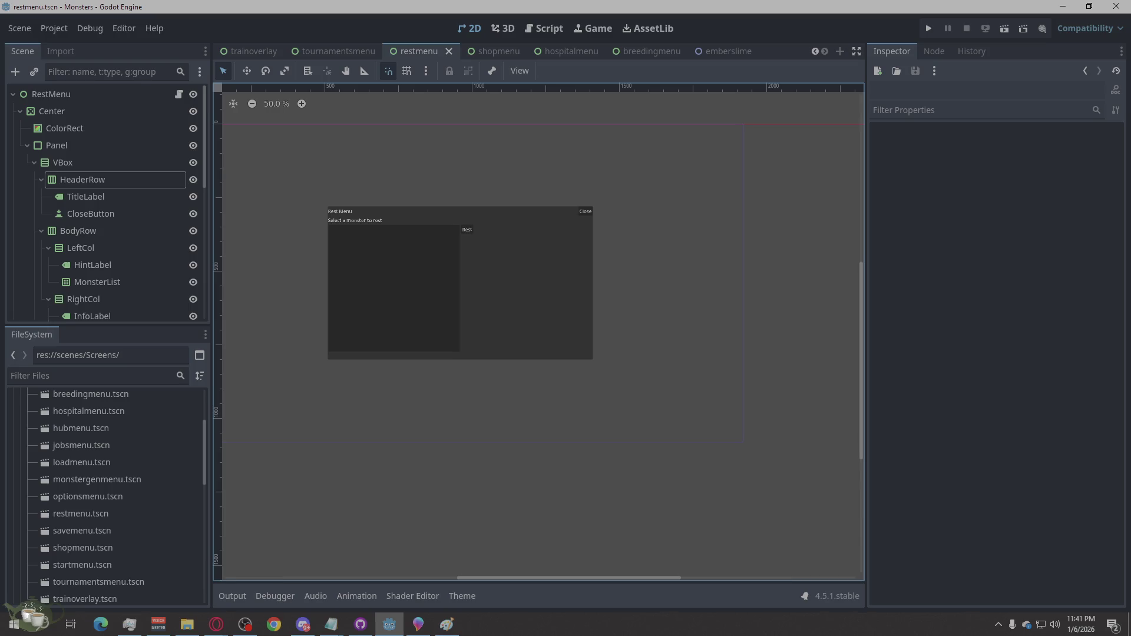
- Open the breedingmenu scene and add a PanelContainer under the BreedingMenu root
{"action": "left_click", "coordinate": [216, 624]}
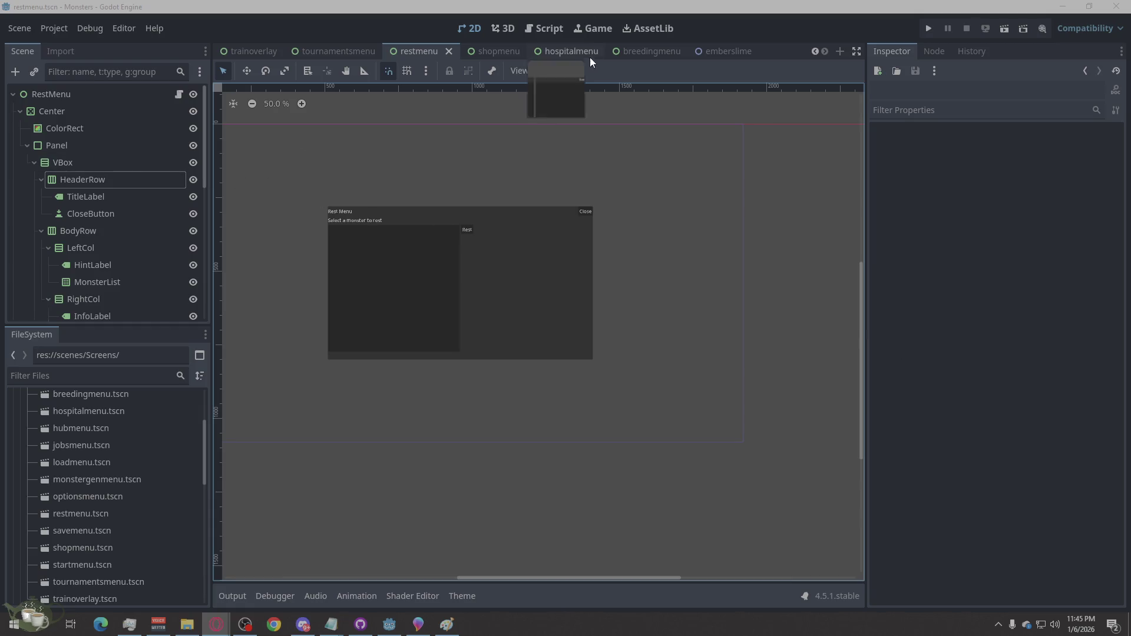
{"action": "left_click", "coordinate": [635, 50]}
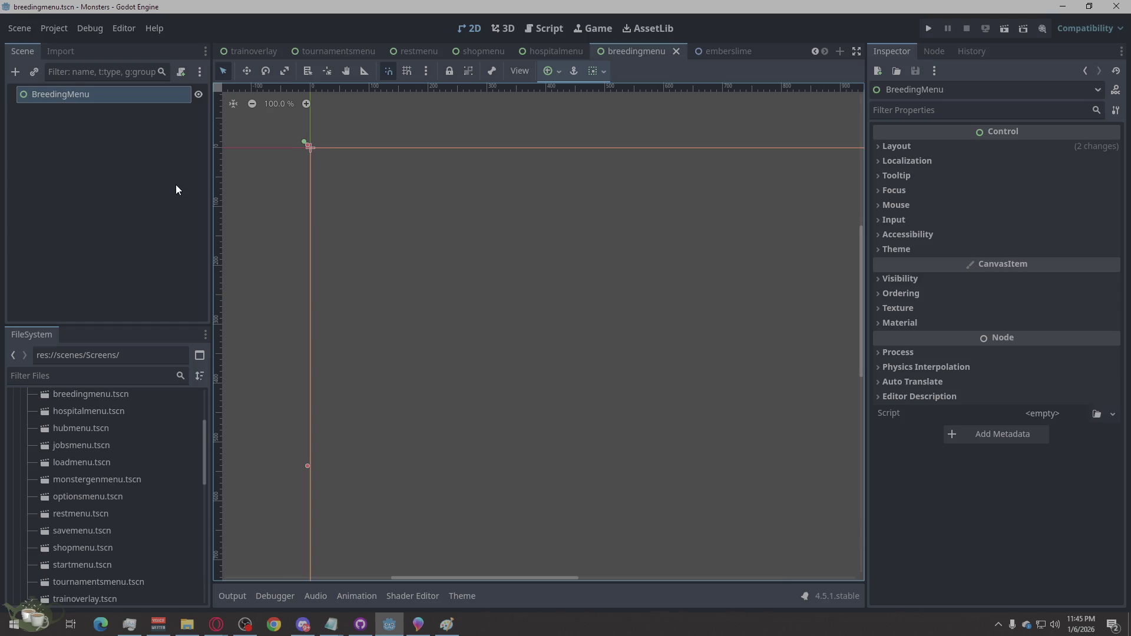
{"action": "scroll", "coordinate": [232, 190], "scroll_direction": "down", "scroll_amount": 2}
{"action": "scroll", "coordinate": [462, 300], "scroll_direction": "up", "scroll_amount": 1}
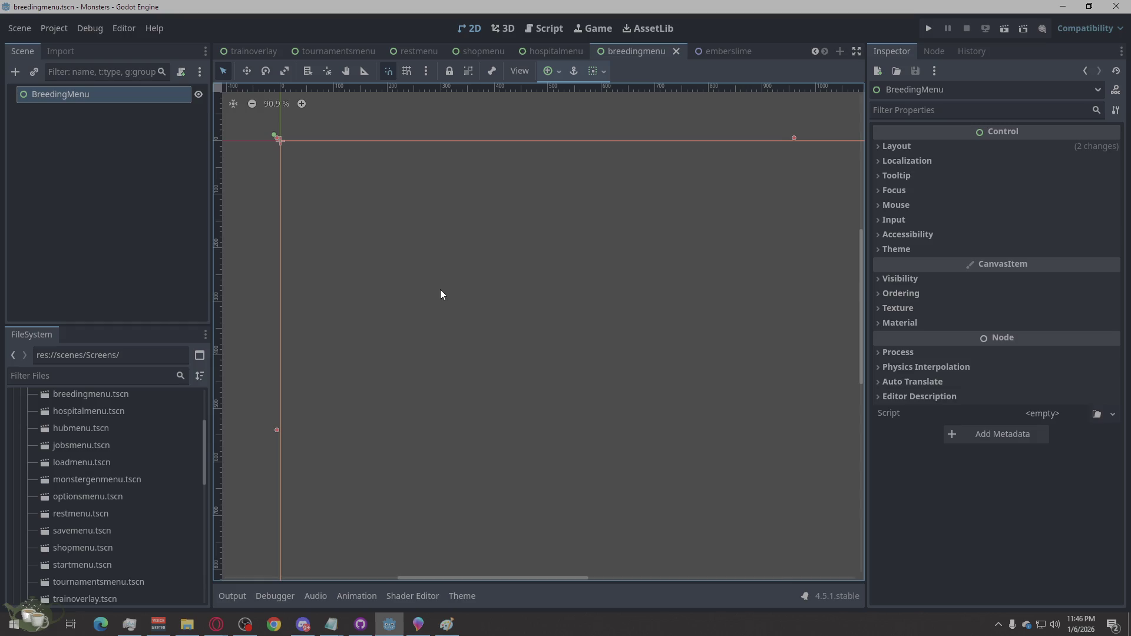
{"action": "right_click", "coordinate": [73, 92]}
{"action": "left_click", "coordinate": [100, 101]}
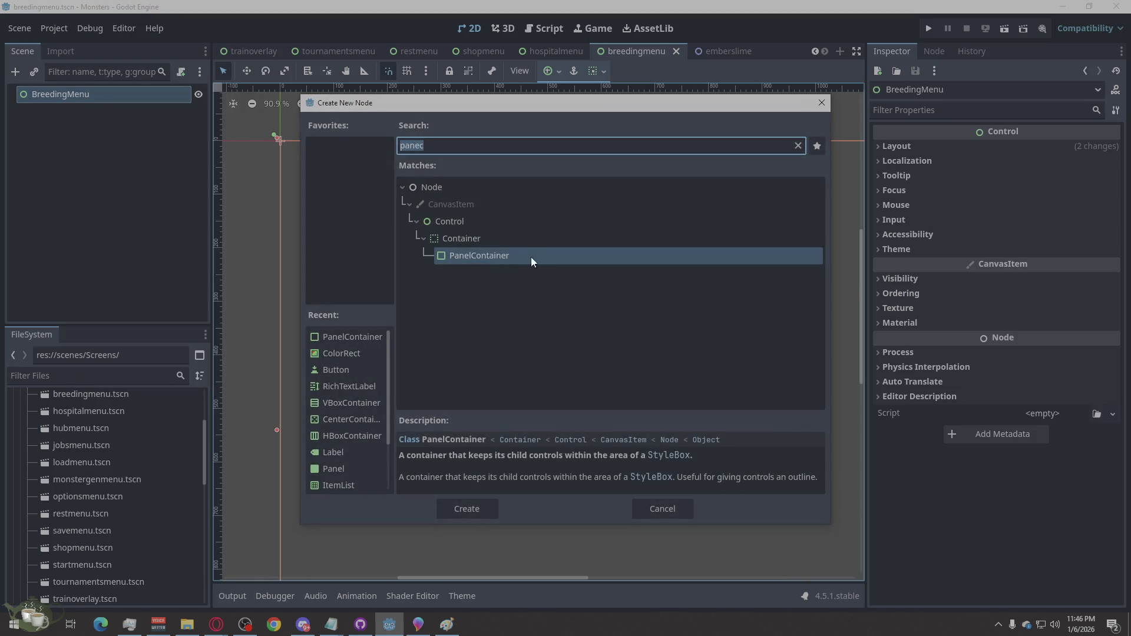
{"action": "left_click", "coordinate": [483, 506]}
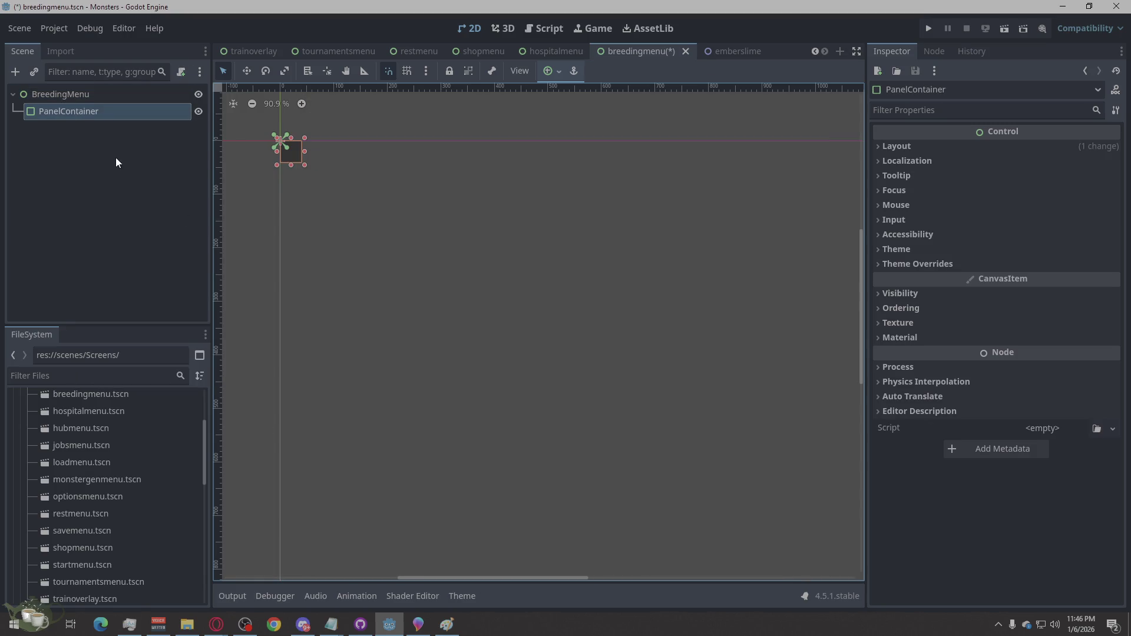
- Nest a VBoxContainer inside PanelContainer and an HBoxContainer inside that VBoxContainer
{"action": "right_click", "coordinate": [95, 111]}
{"action": "left_click", "coordinate": [158, 122]}
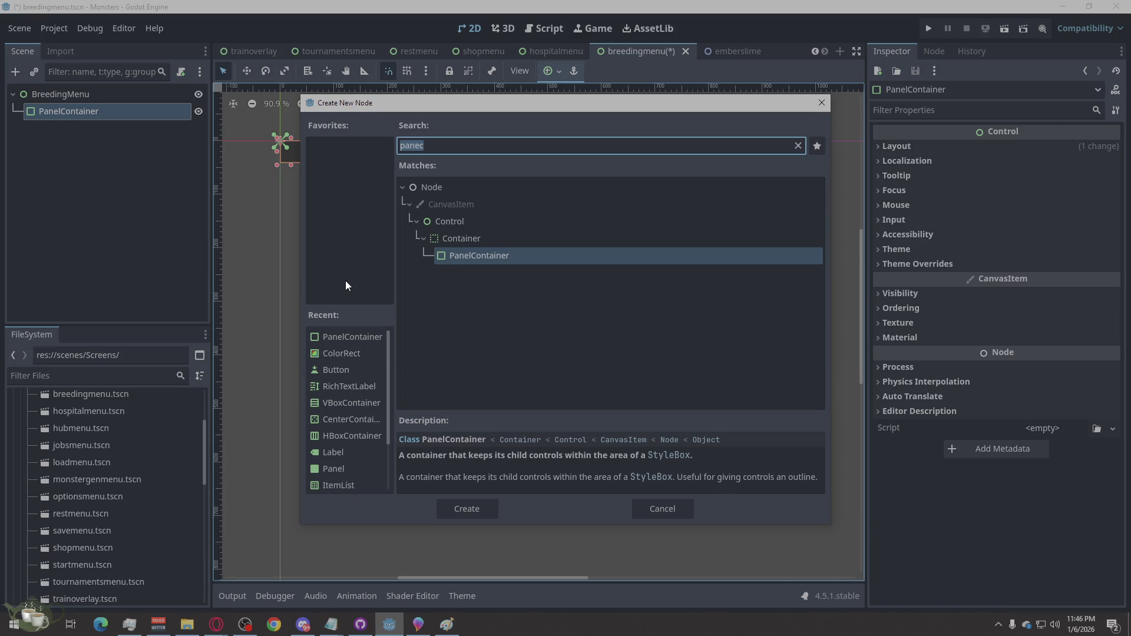
{"action": "type", "text": "vb"}
{"action": "left_click", "coordinate": [453, 514]}
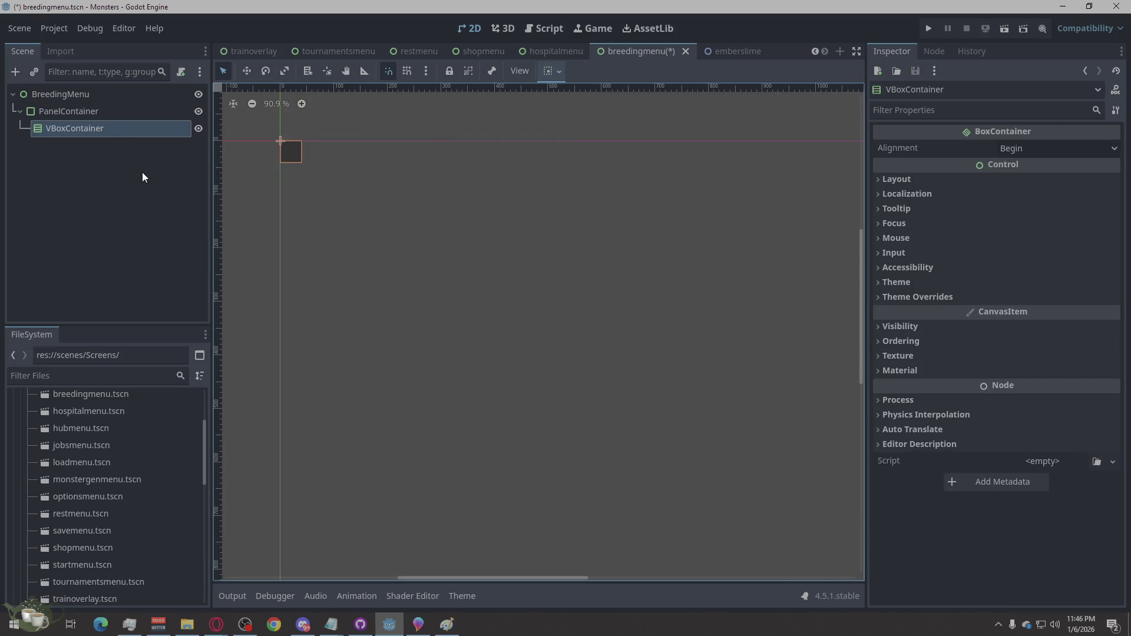
{"action": "right_click", "coordinate": [102, 134]}
{"action": "left_click", "coordinate": [132, 141]}
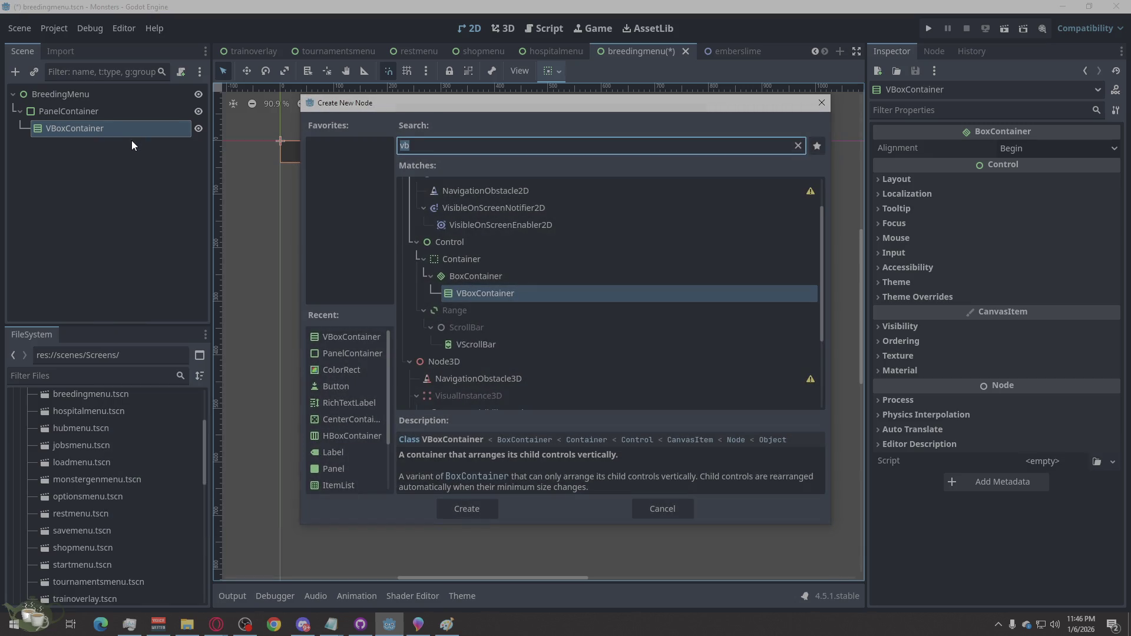
{"action": "type", "text": "hea"}
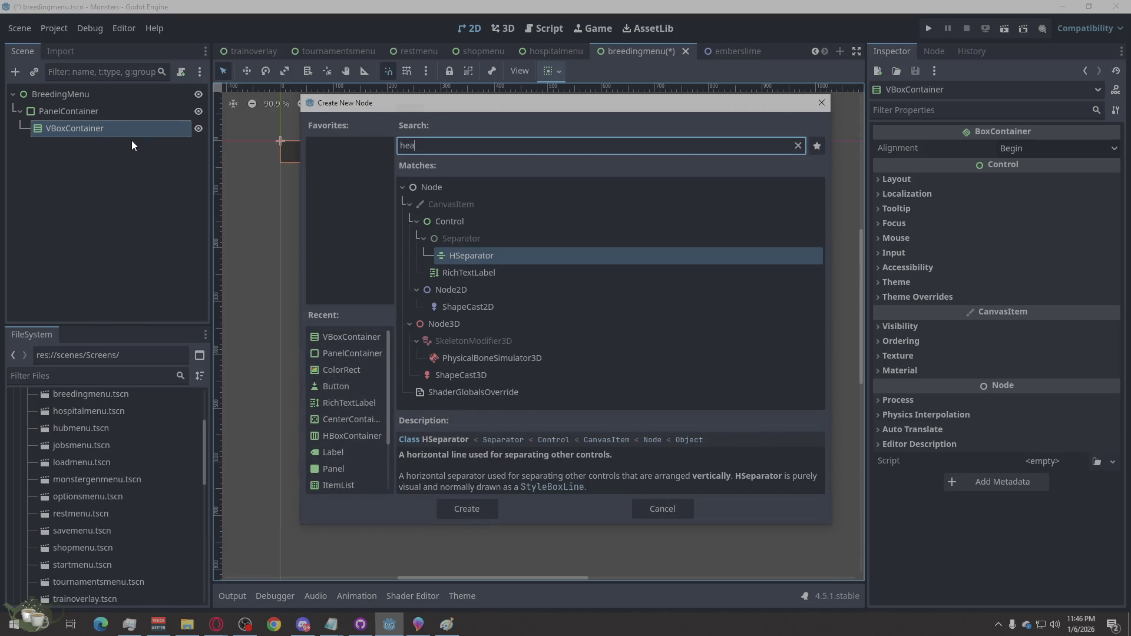
{"action": "left_click_drag", "start_coordinate": [428, 150], "coordinate": [406, 148]}
{"action": "type", "text": "b"}
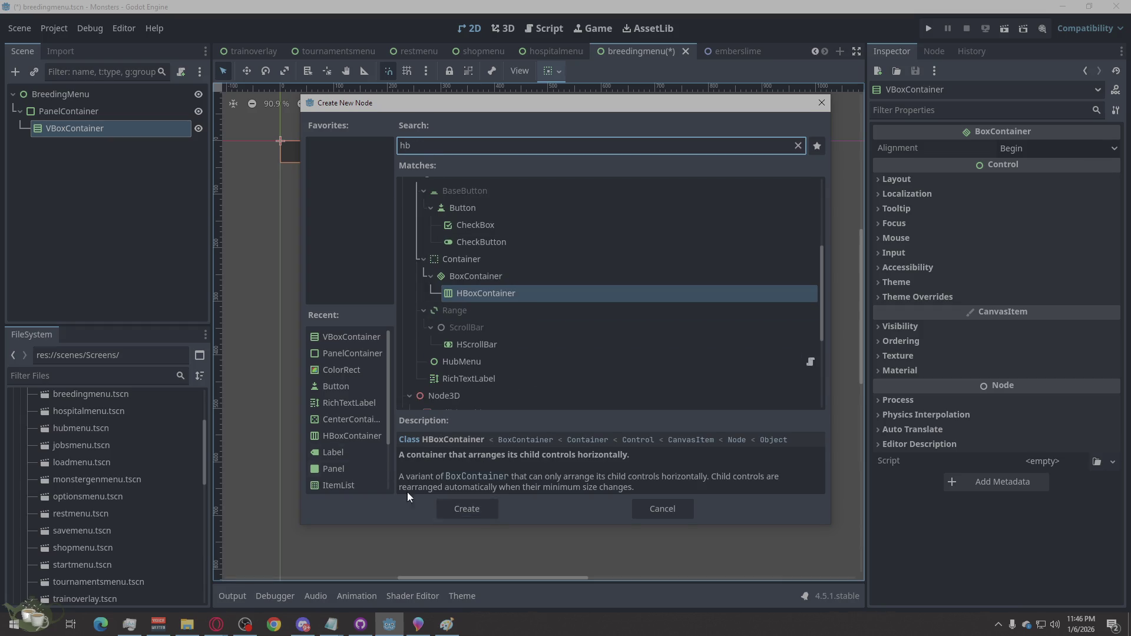
{"action": "left_click", "coordinate": [486, 510]}
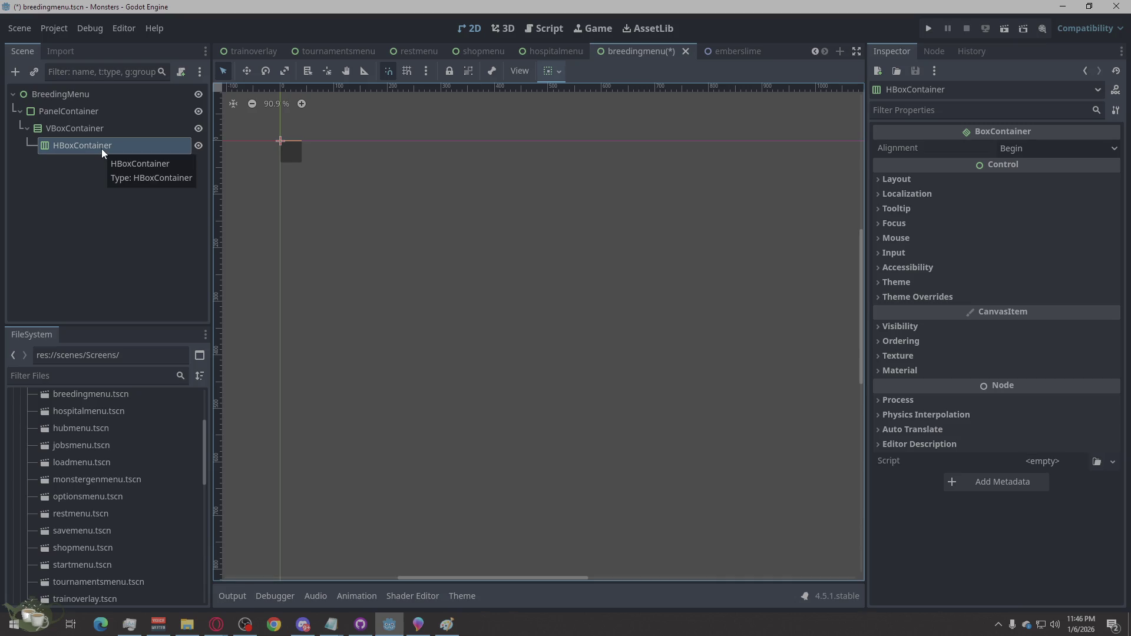
- Add a second HBoxContainer and a VBoxContainer under the main VBoxContainer
{"action": "right_click", "coordinate": [67, 125]}
{"action": "left_click", "coordinate": [115, 135]}
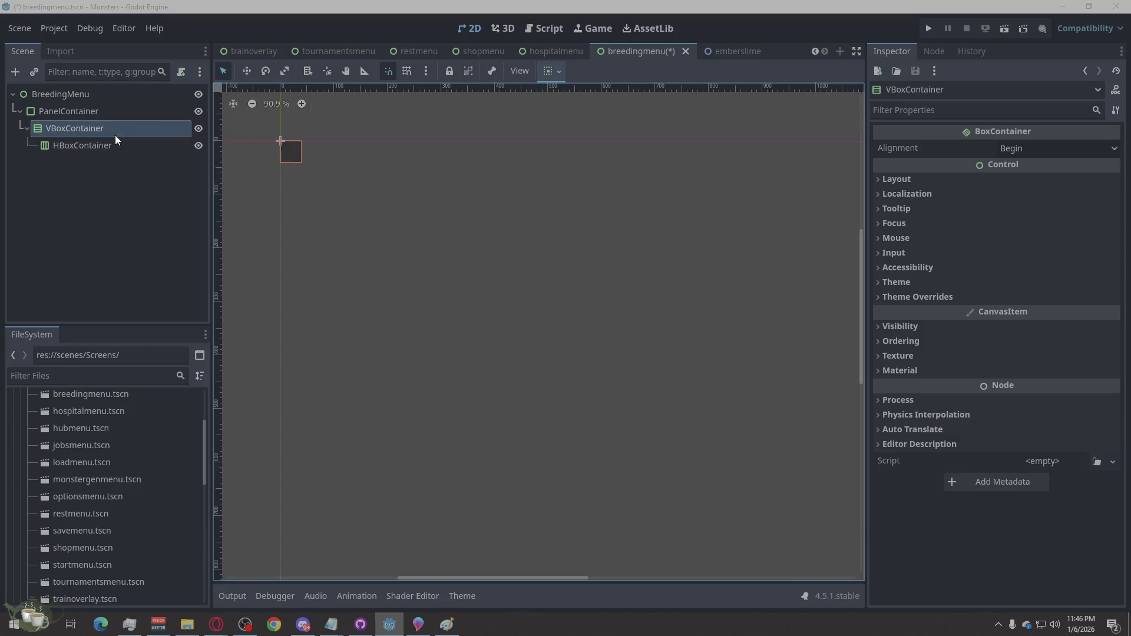
{"action": "left_click", "coordinate": [471, 499]}
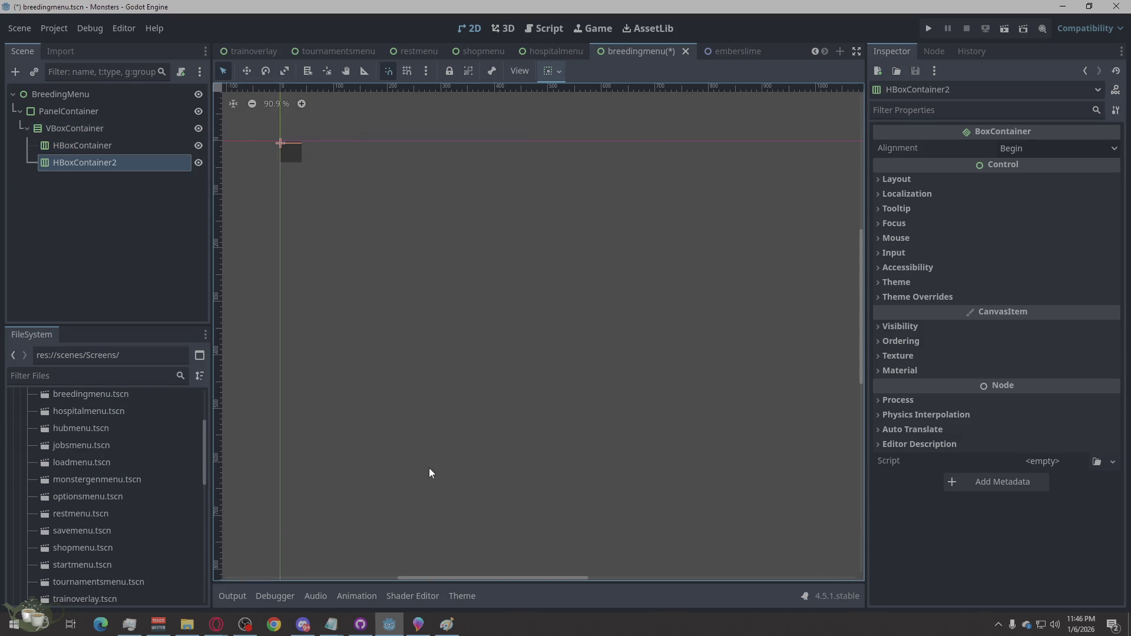
{"action": "right_click", "coordinate": [83, 125]}
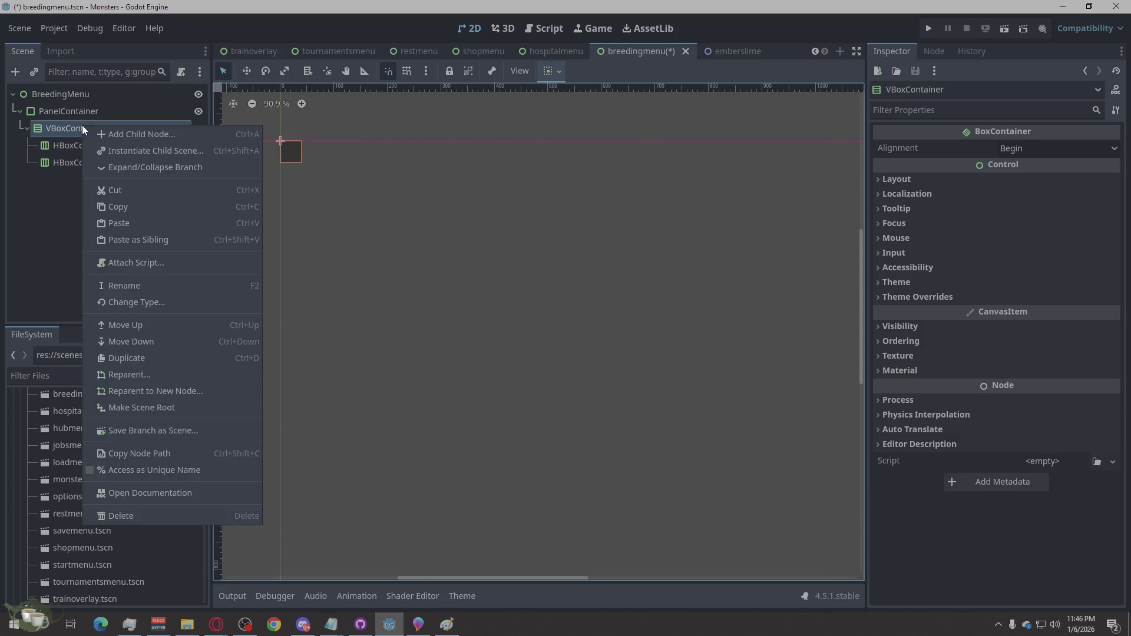
{"action": "left_click", "coordinate": [139, 135]}
{"action": "type", "text": "v"}
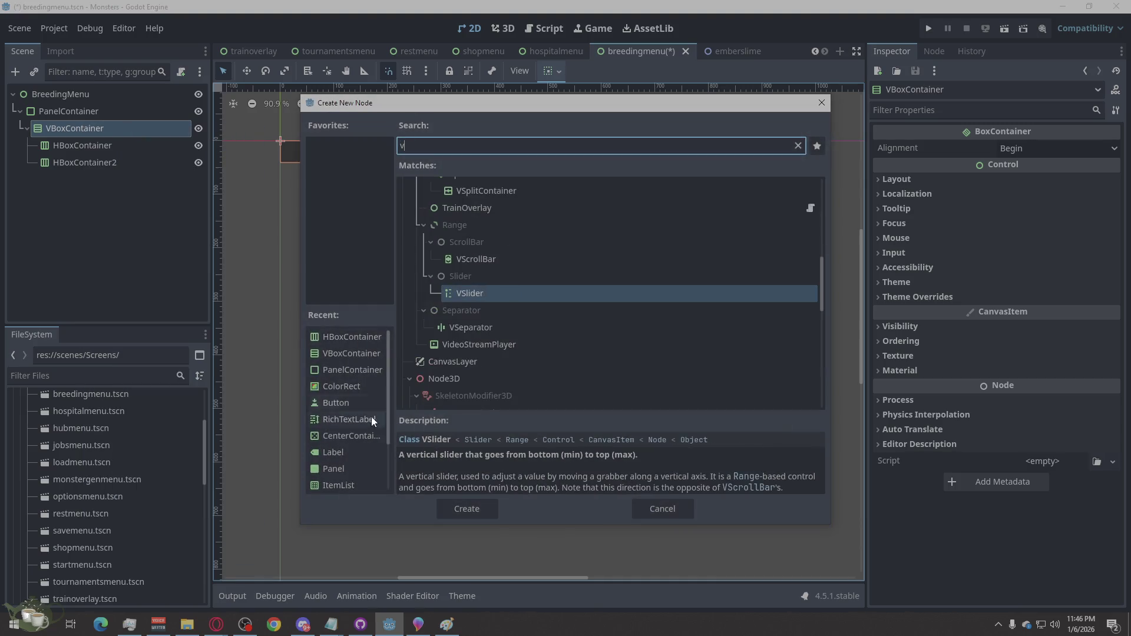
{"action": "type", "text": "b"}
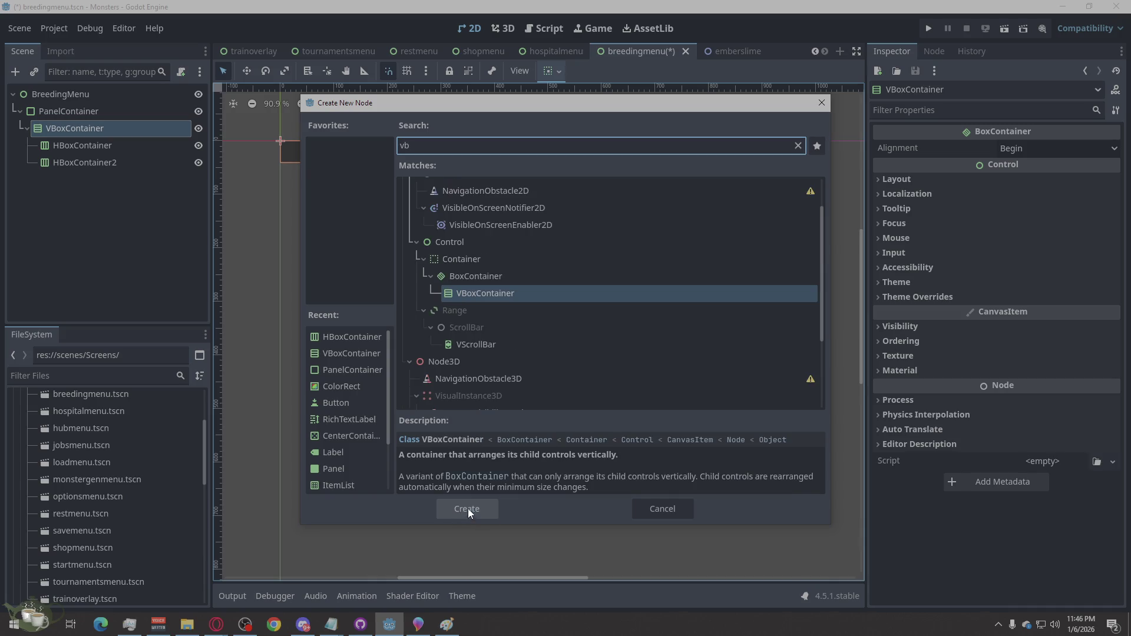
{"action": "left_click", "coordinate": [468, 508]}
- Duplicate the inner VBoxContainer to create VBoxContainer2
{"action": "right_click", "coordinate": [114, 185]}
{"action": "left_click", "coordinate": [193, 421]}
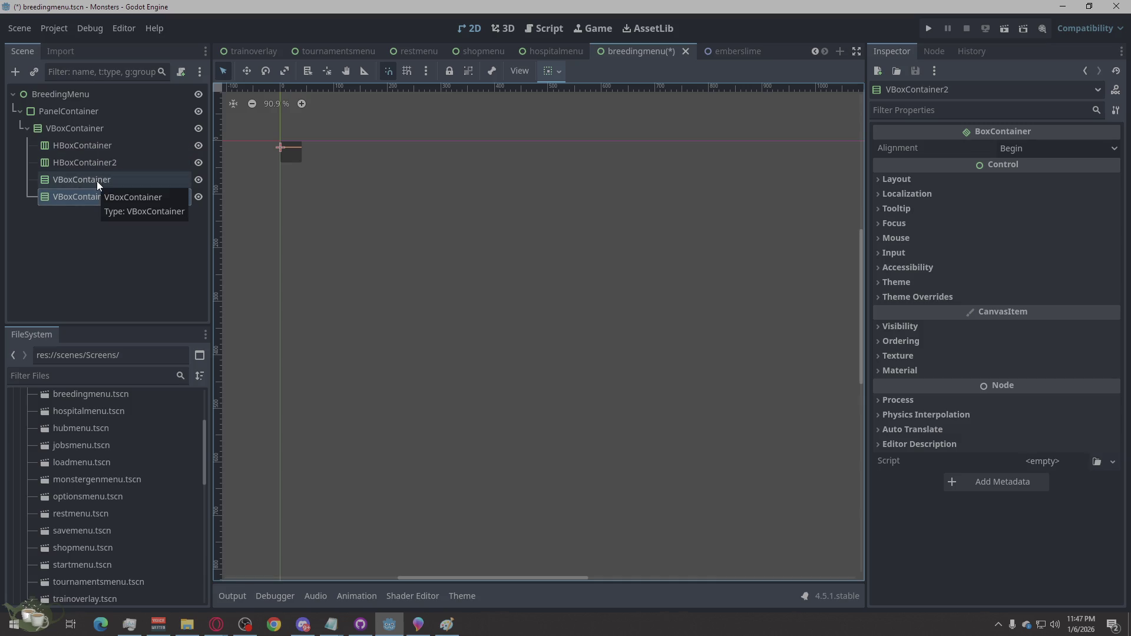
{"action": "right_click", "coordinate": [72, 129]}
- Add a Label as a child of the main VBoxContainer
{"action": "left_click", "coordinate": [157, 142]}
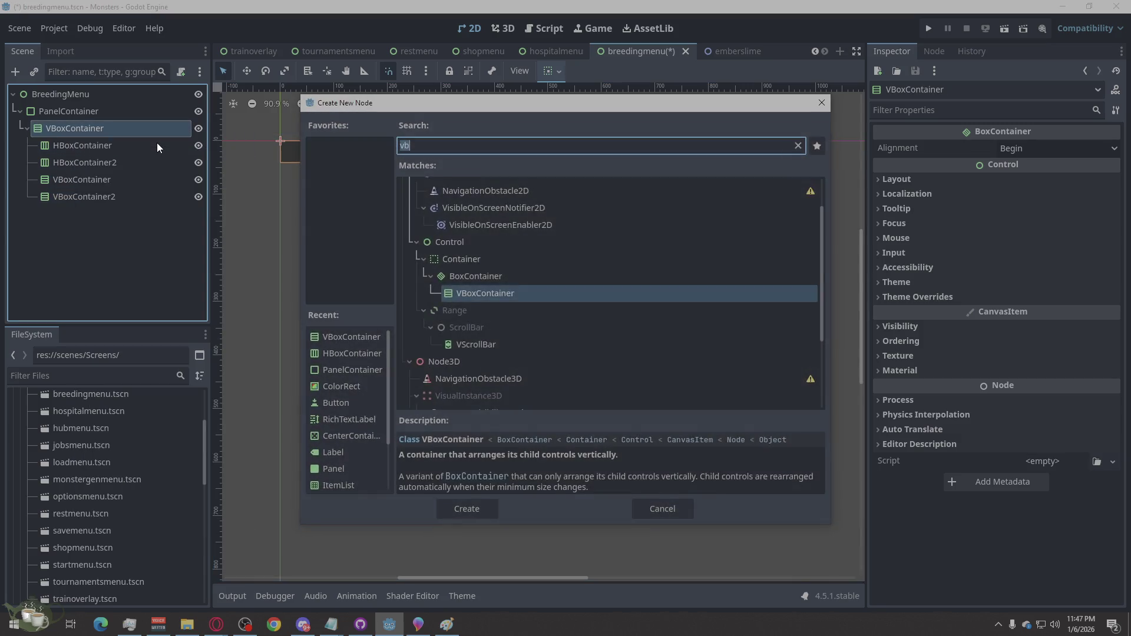
{"action": "type", "text": "label"}
{"action": "left_click", "coordinate": [467, 508]}
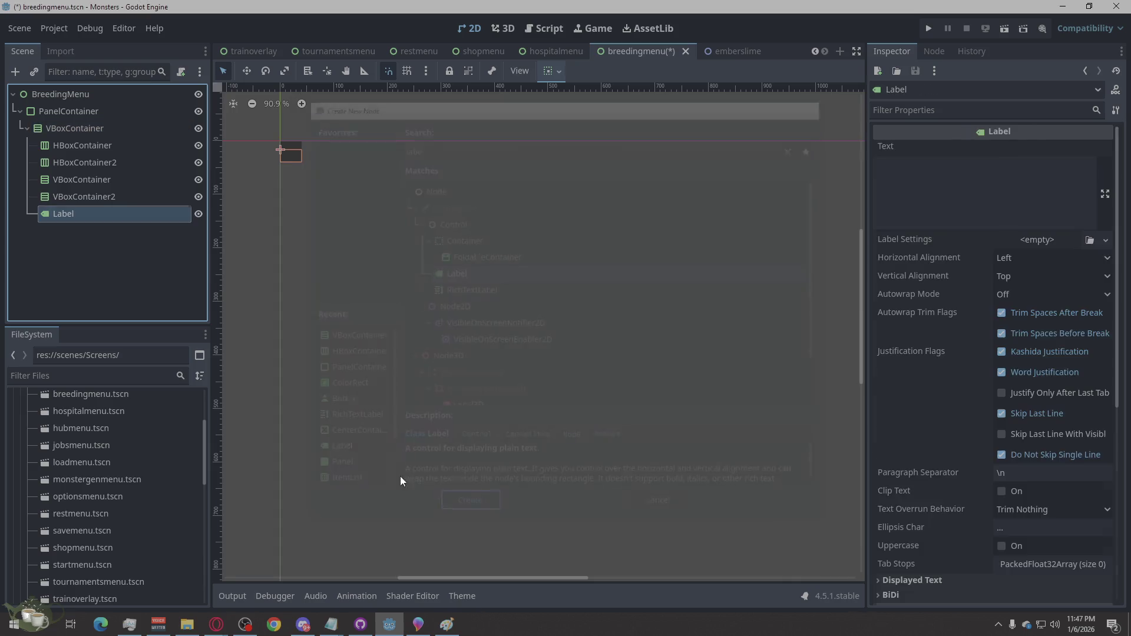
- Move VBoxContainer and VBoxContainer2 inside HBoxContainer2
{"action": "mouse_move", "coordinate": [98, 177]}
{"action": "left_mouse_down"}
{"action": "mouse_move", "coordinate": [118, 146]}
{"action": "mouse_move", "coordinate": [109, 193]}
{"action": "mouse_move", "coordinate": [111, 157]}
{"action": "left_mouse_up"}
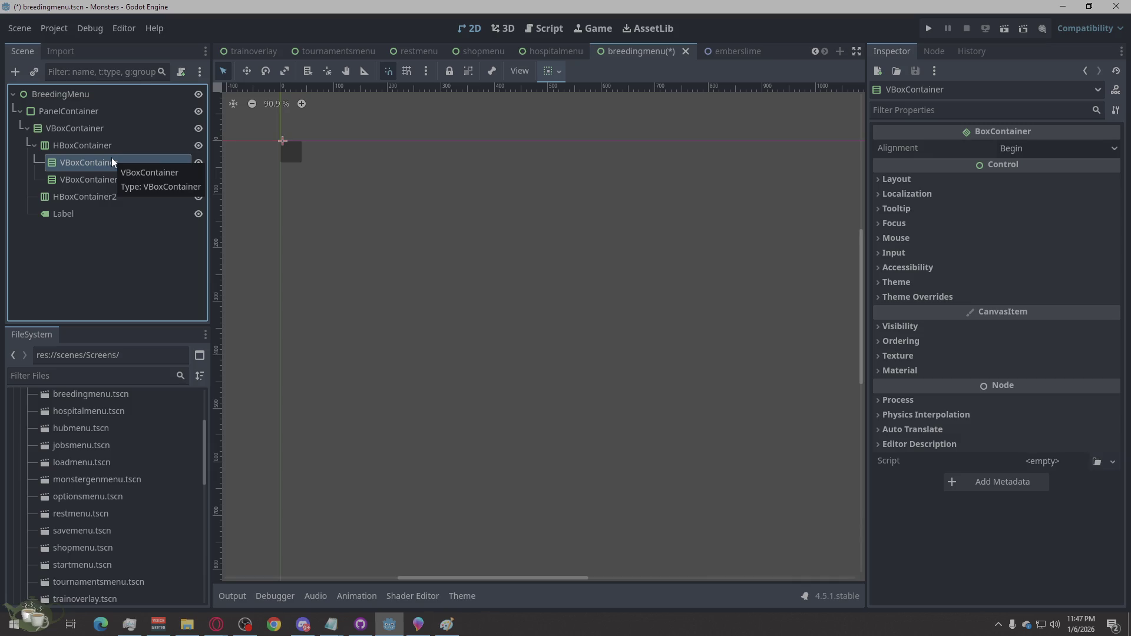
{"action": "left_click_drag", "start_coordinate": [112, 158], "coordinate": [106, 205]}
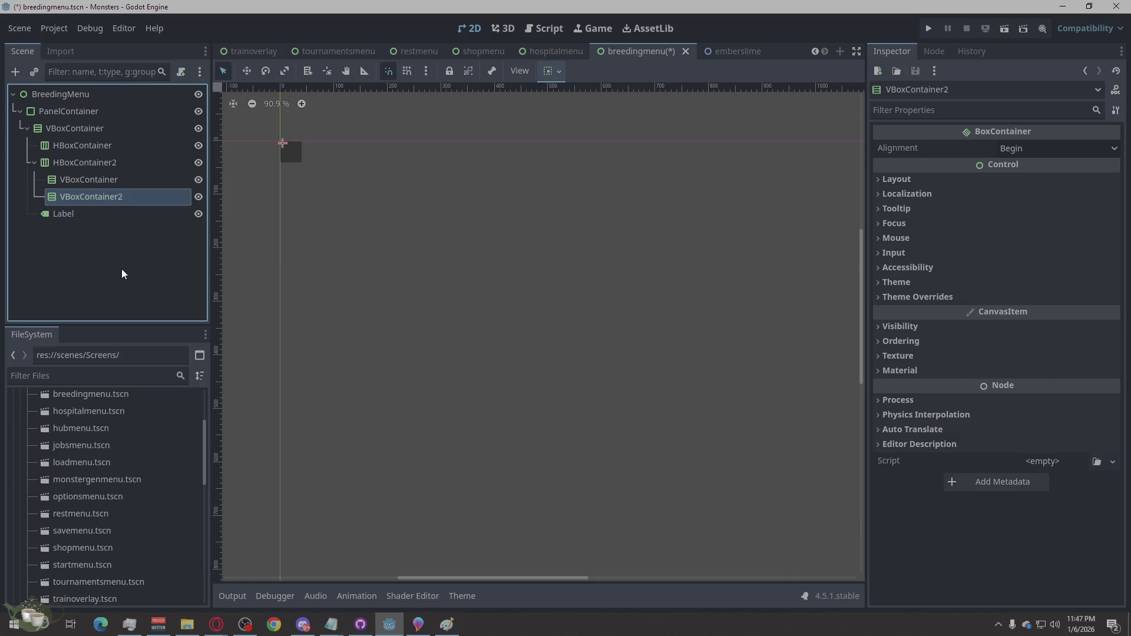
{"action": "left_click", "coordinate": [94, 147]}
- Add a Label and a Button under the first HBoxContainer
{"action": "right_click", "coordinate": [94, 147]}
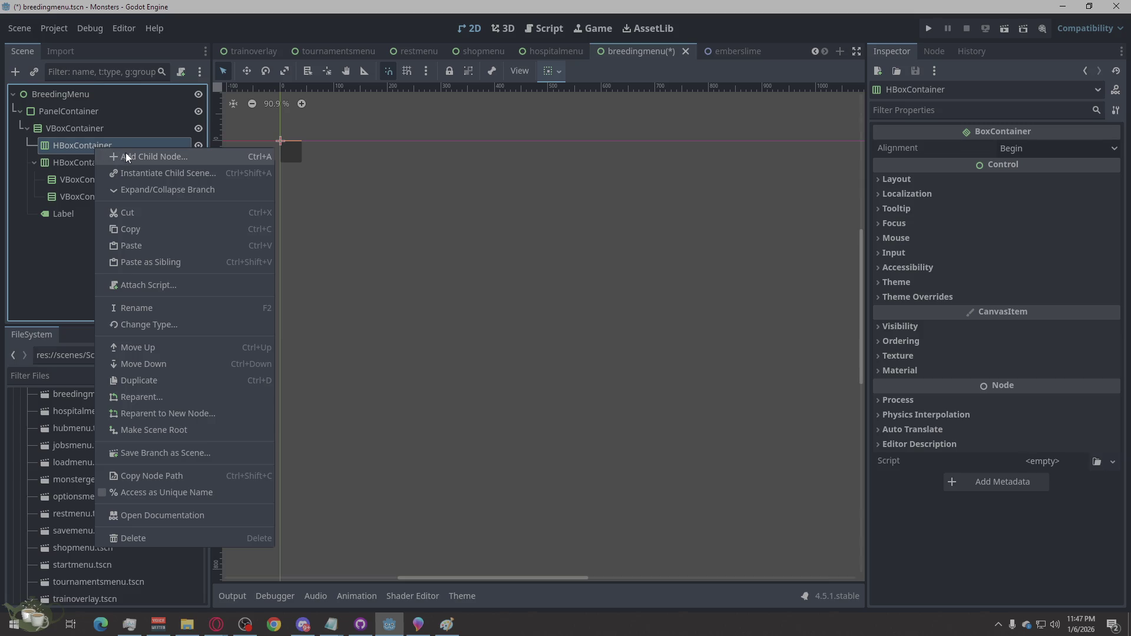
{"action": "left_click", "coordinate": [125, 155]}
{"action": "left_click", "coordinate": [471, 507]}
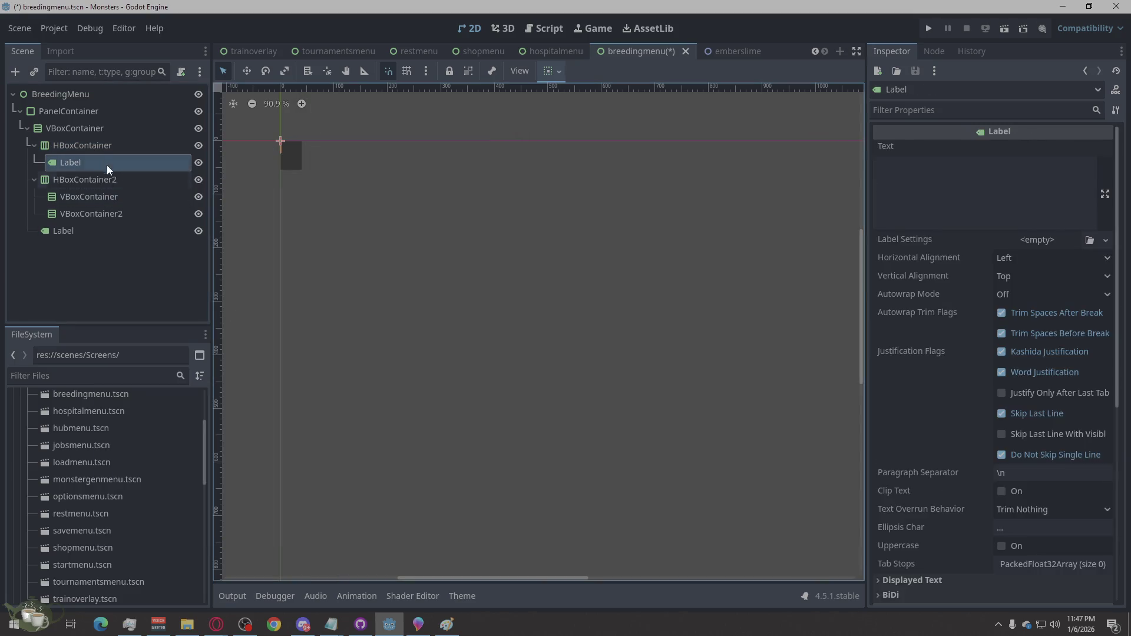
{"action": "right_click", "coordinate": [86, 148]}
{"action": "left_click", "coordinate": [122, 158]}
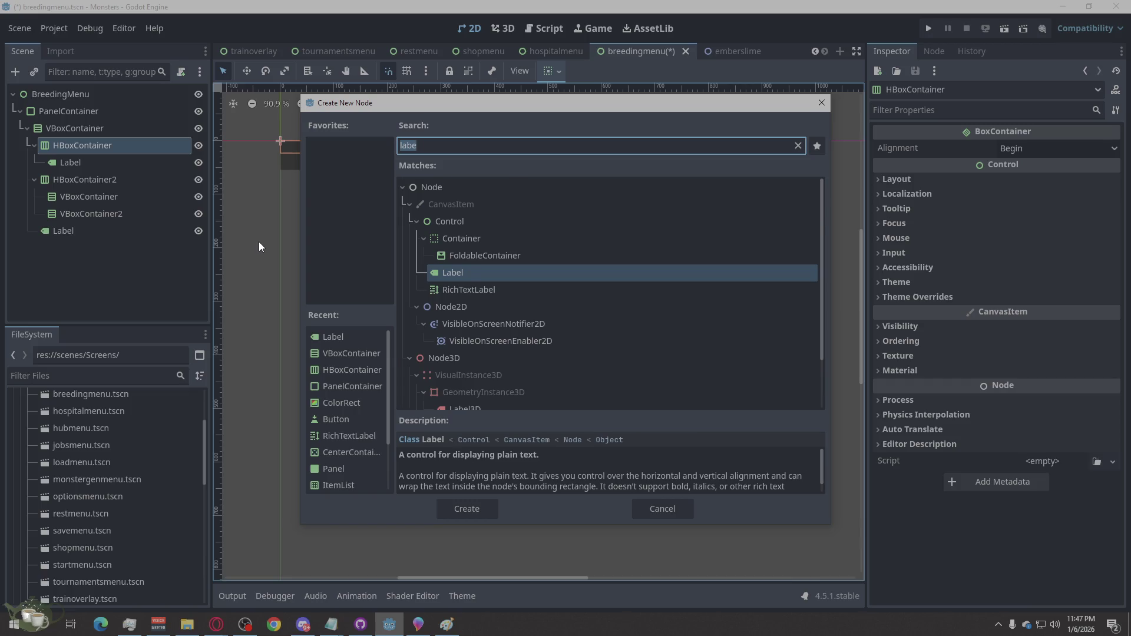
{"action": "type", "text": "button"}
{"action": "left_click", "coordinate": [465, 509]}
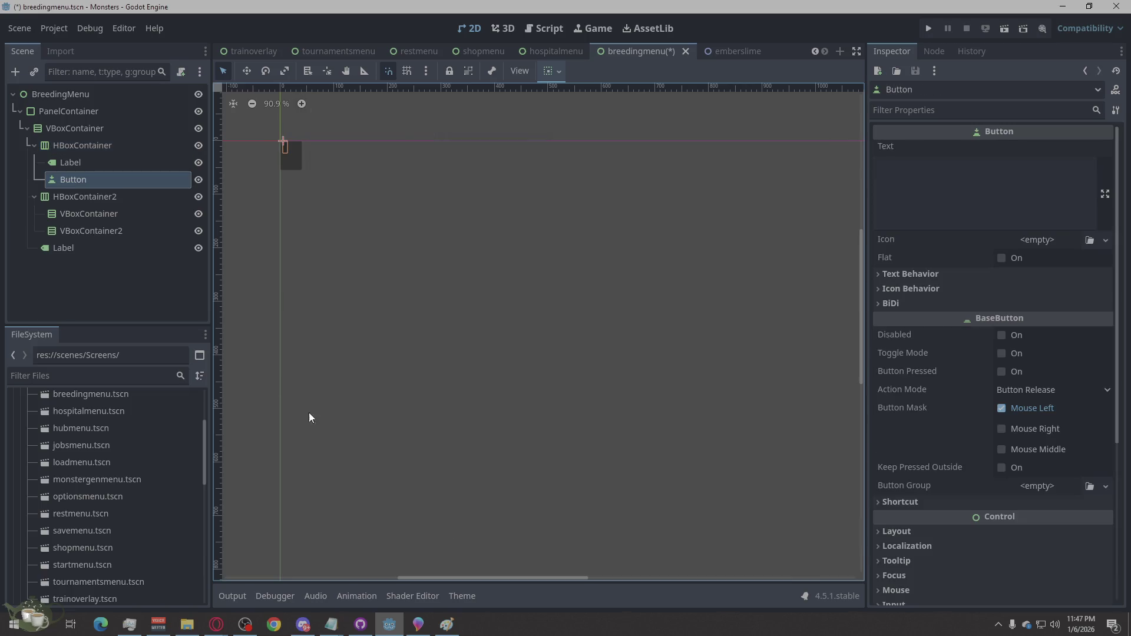
- Add a third column, VBoxContainer3, under HBoxContainer2
{"action": "left_click", "coordinate": [83, 199]}
{"action": "right_click", "coordinate": [99, 200]}
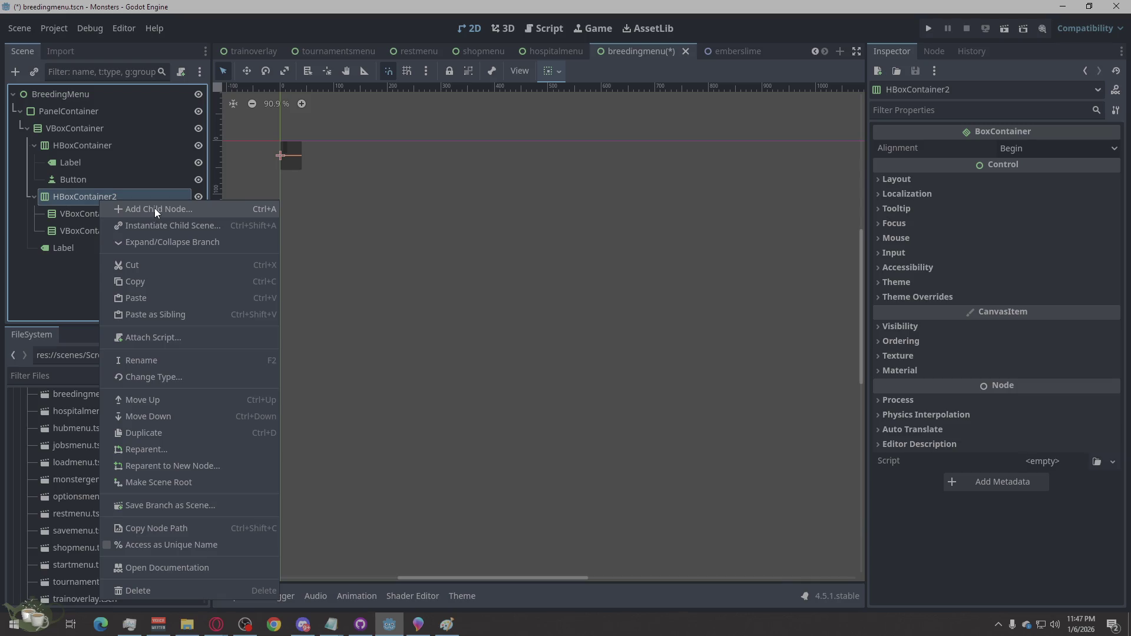
{"action": "left_click", "coordinate": [154, 208]}
{"action": "type", "text": "vb"}
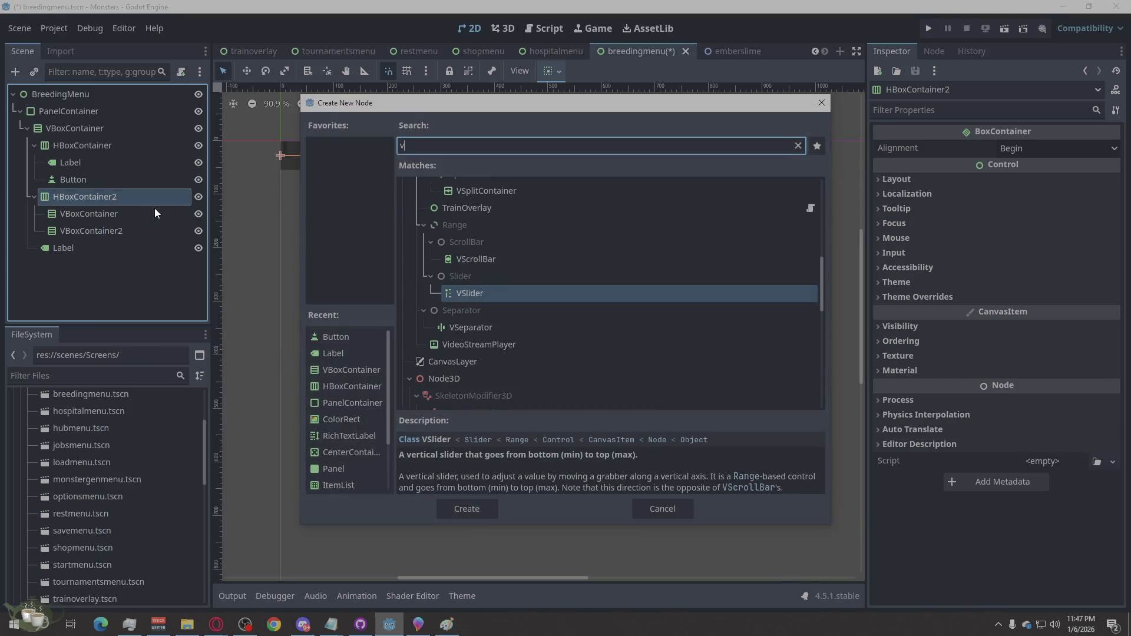
{"action": "left_click", "coordinate": [465, 511]}
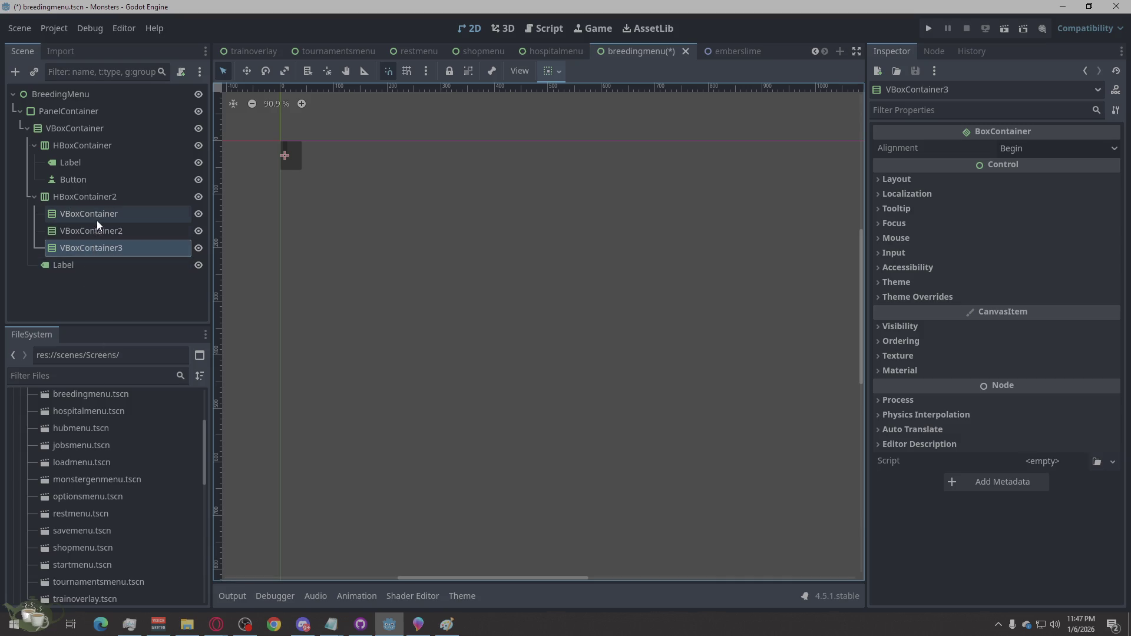
- Give the first column VBoxContainer a Label and an ItemList
{"action": "right_click", "coordinate": [96, 212]}
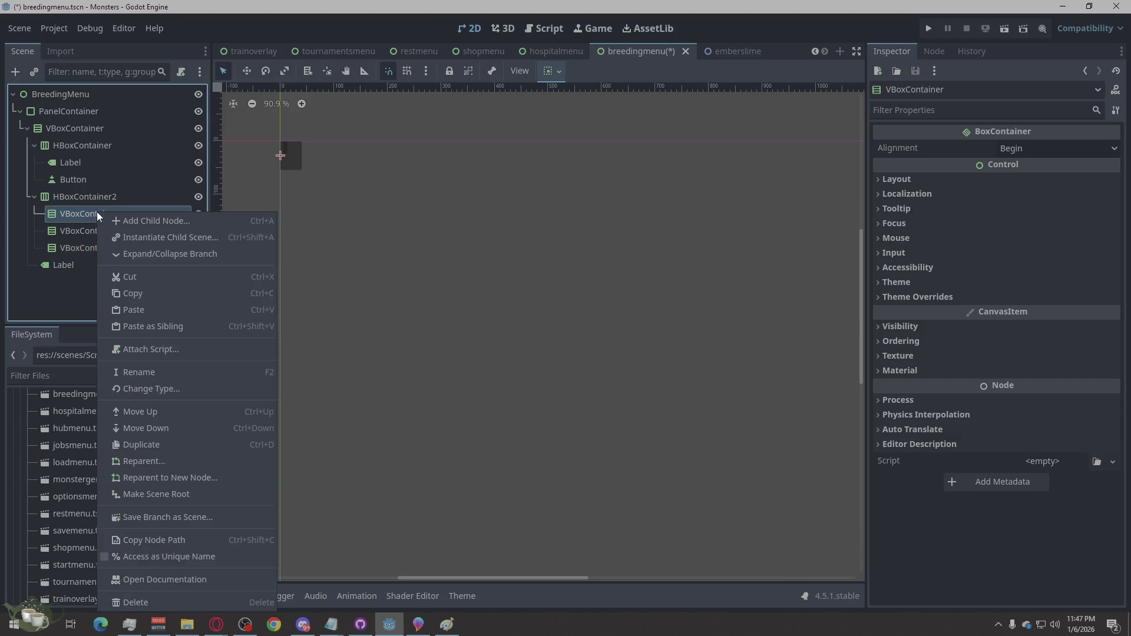
{"action": "left_click", "coordinate": [128, 221]}
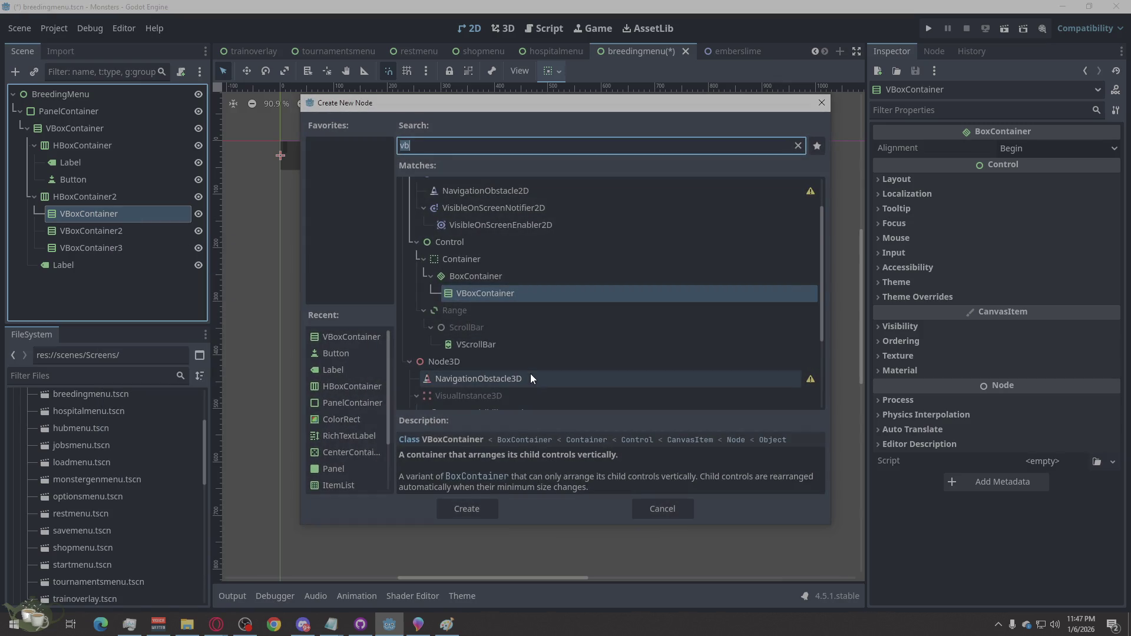
{"action": "type", "text": "labe"}
{"action": "left_click", "coordinate": [492, 506]}
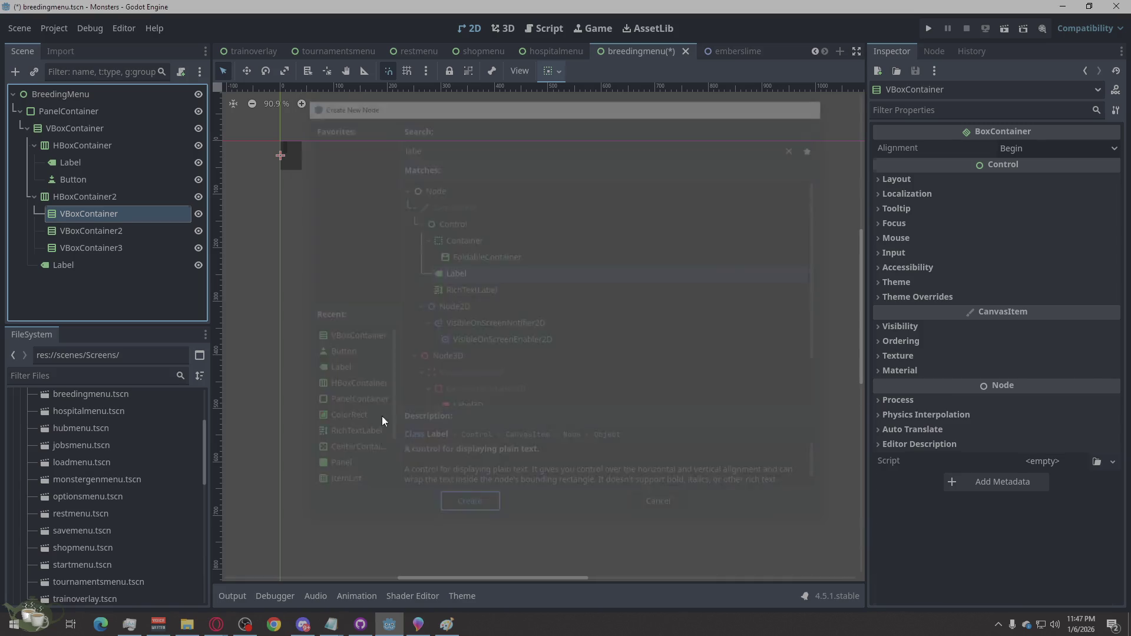
{"action": "right_click", "coordinate": [125, 214]}
{"action": "left_click", "coordinate": [166, 224]}
{"action": "type", "text": "item"}
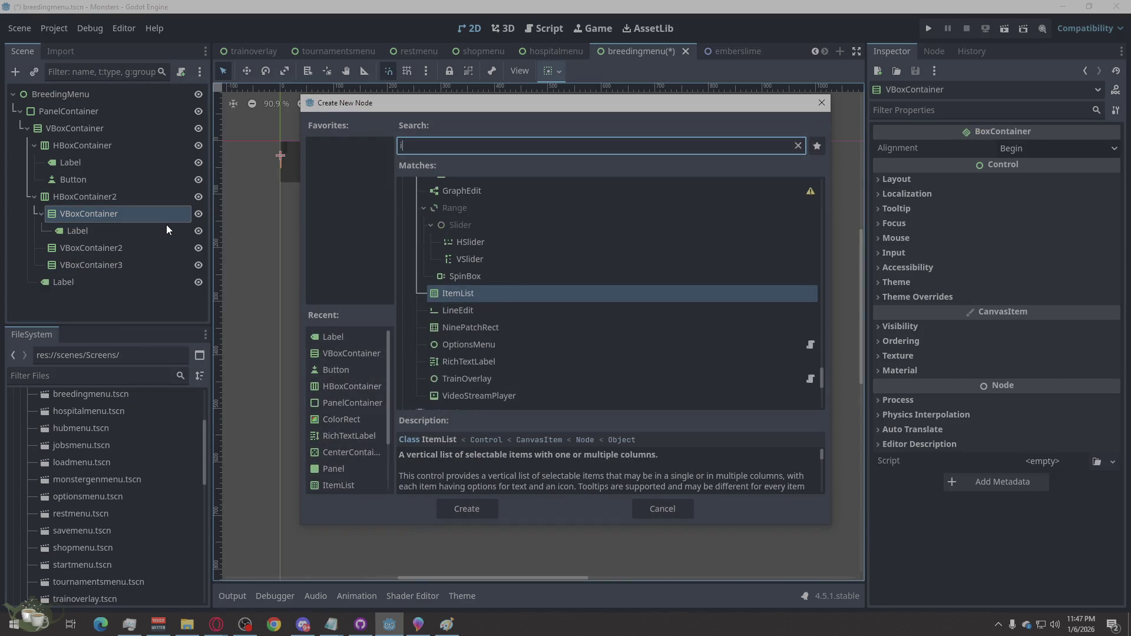
{"action": "left_click", "coordinate": [479, 510]}
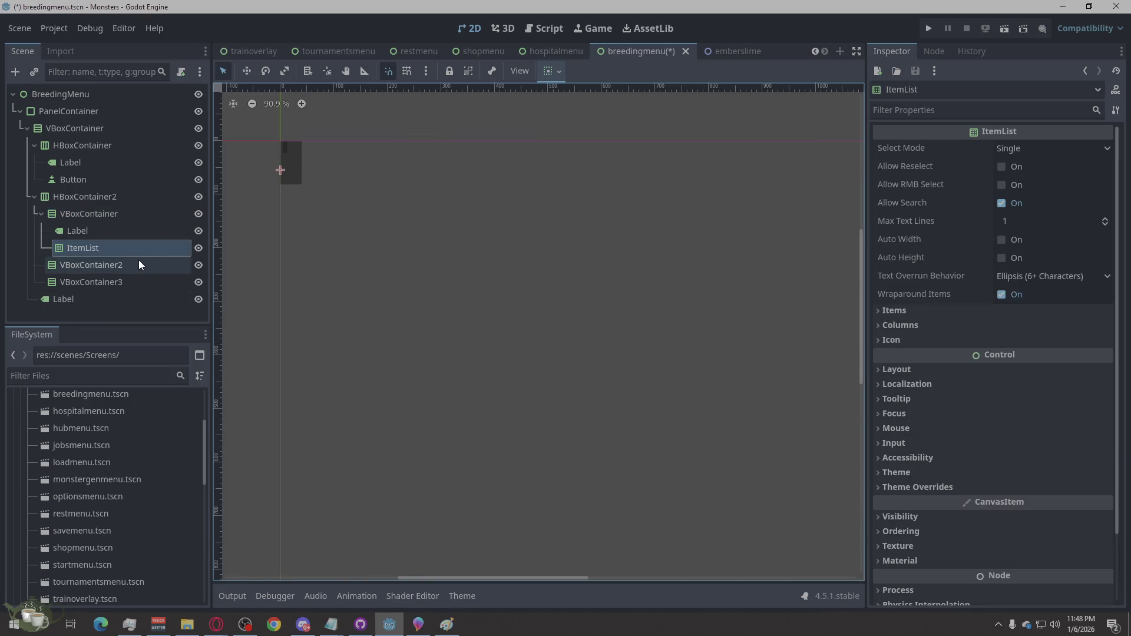
- Give VBoxContainer2 a Label and an ItemList
{"action": "right_click", "coordinate": [139, 260]}
{"action": "left_click", "coordinate": [207, 224]}
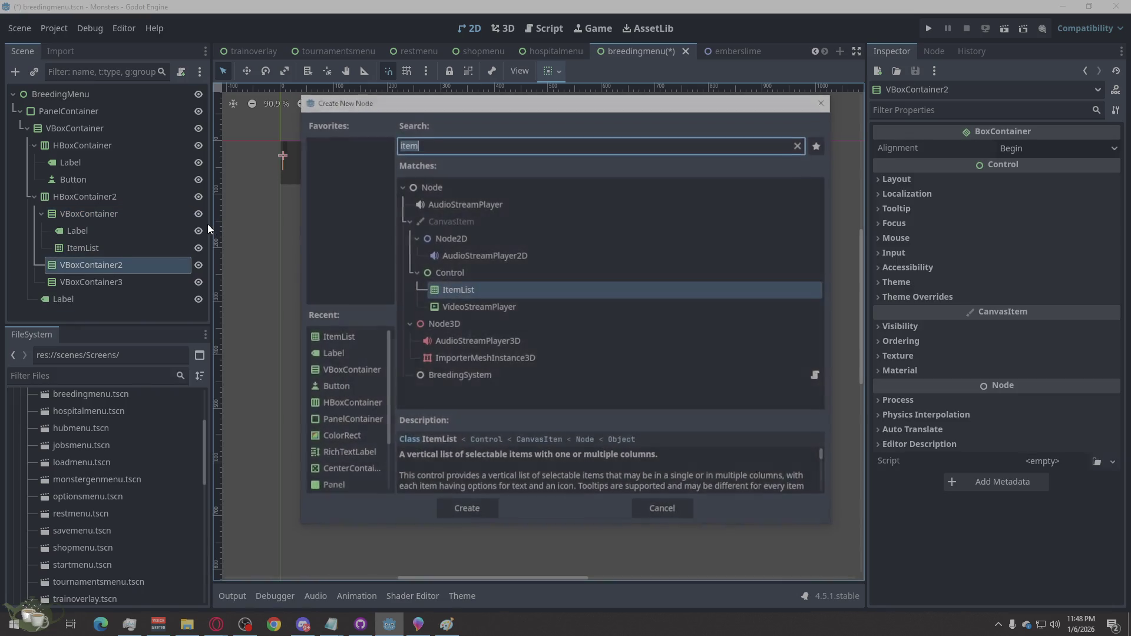
{"action": "type", "text": "label"}
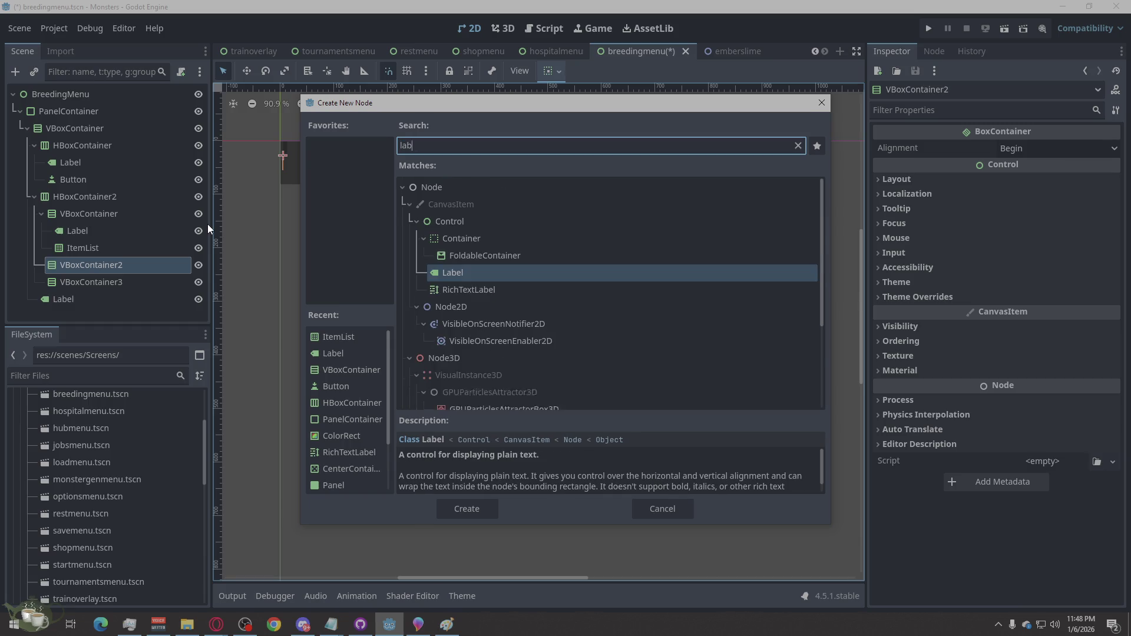
{"action": "left_click", "coordinate": [462, 508]}
{"action": "right_click", "coordinate": [118, 268]}
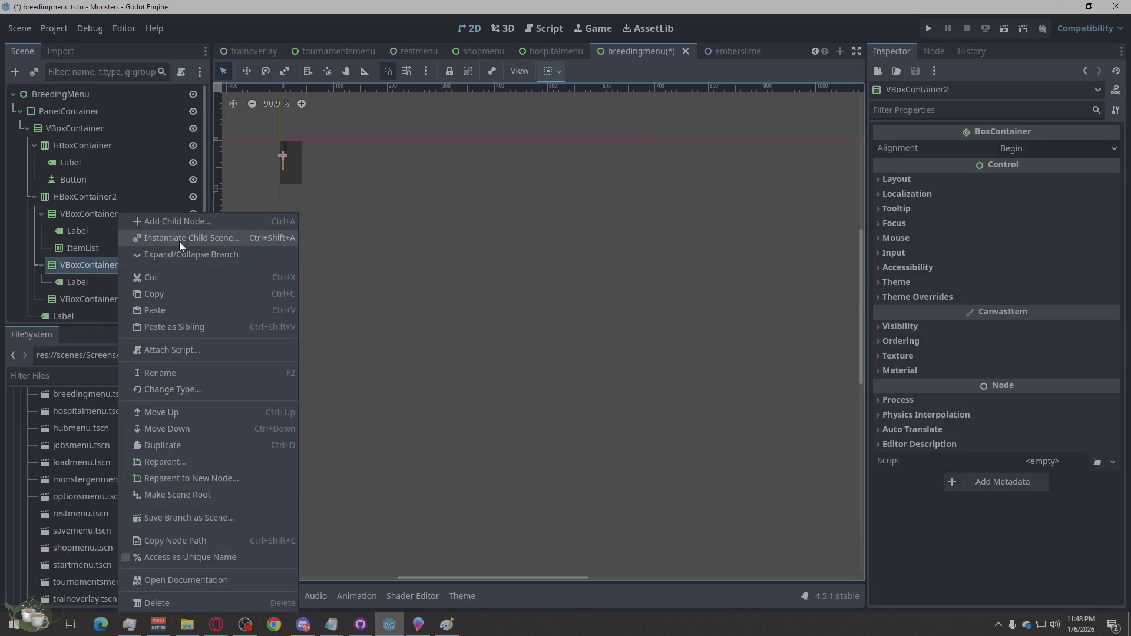
{"action": "left_click", "coordinate": [189, 225]}
{"action": "type", "text": "item"}
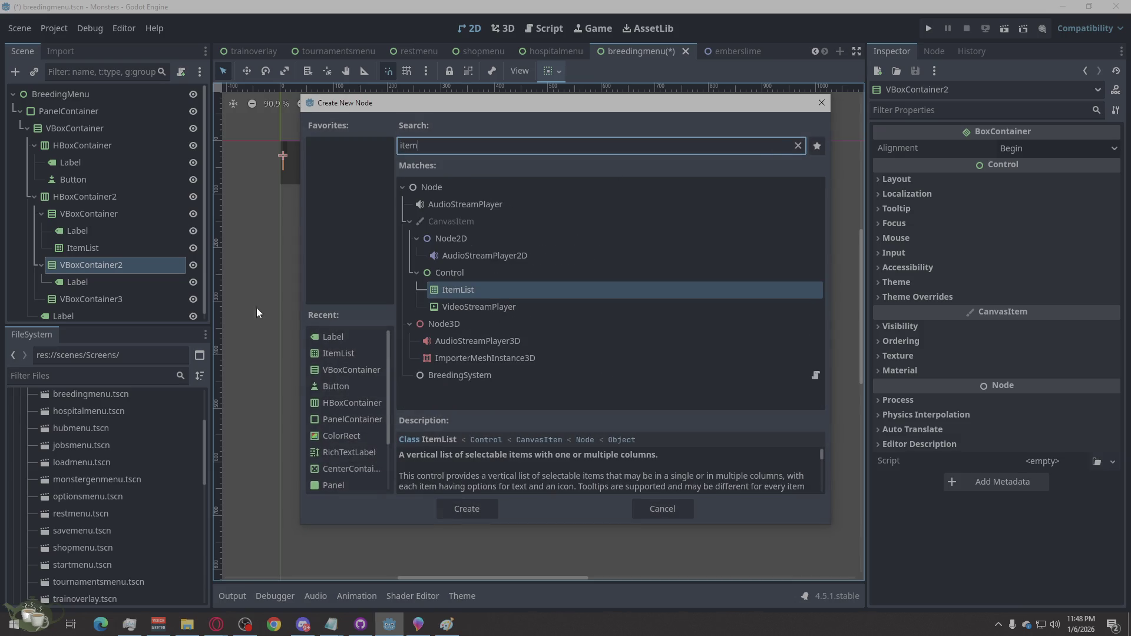
{"action": "left_click", "coordinate": [443, 506]}
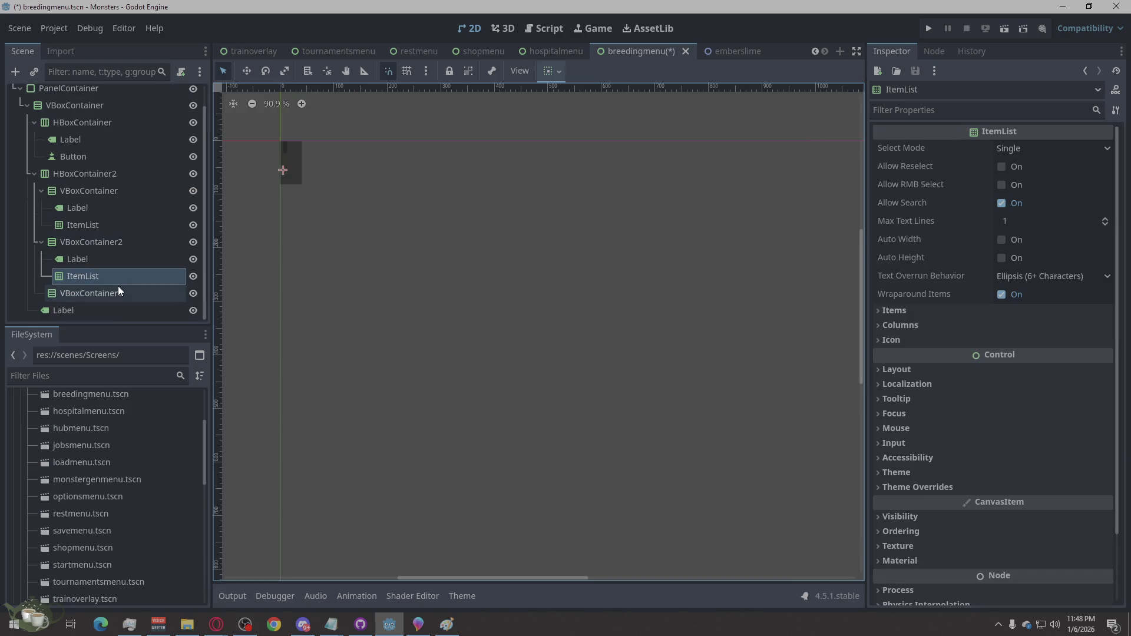
- Add a RichTextLabel and a Button inside VBoxContainer3
{"action": "right_click", "coordinate": [118, 293]}
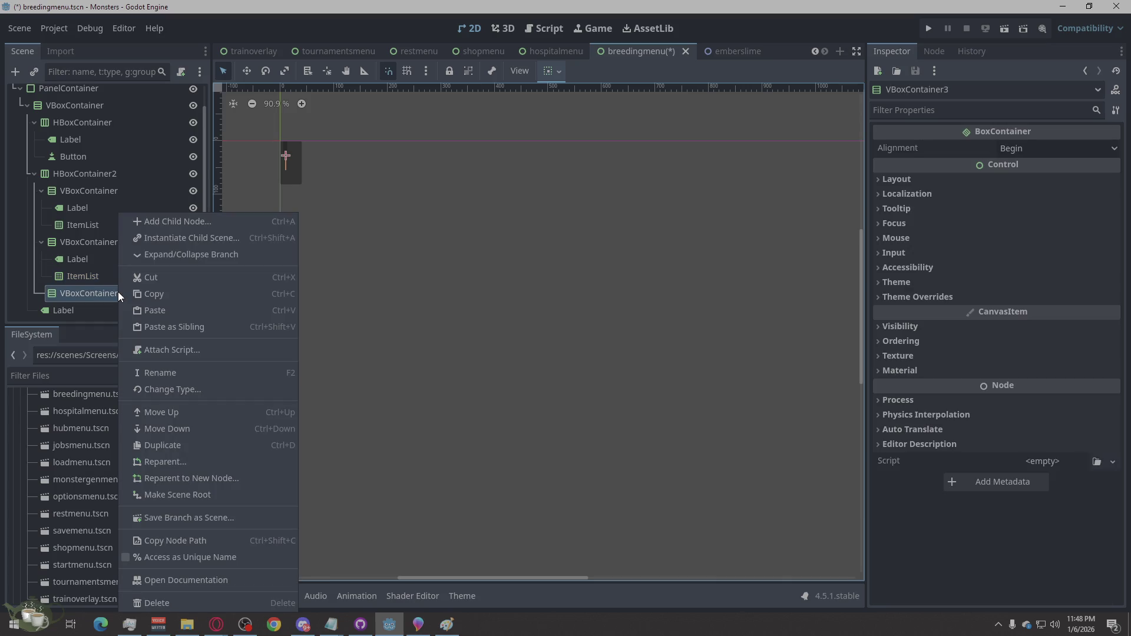
{"action": "left_click", "coordinate": [170, 222]}
{"action": "type", "text": "Rich"}
{"action": "left_click", "coordinate": [459, 504]}
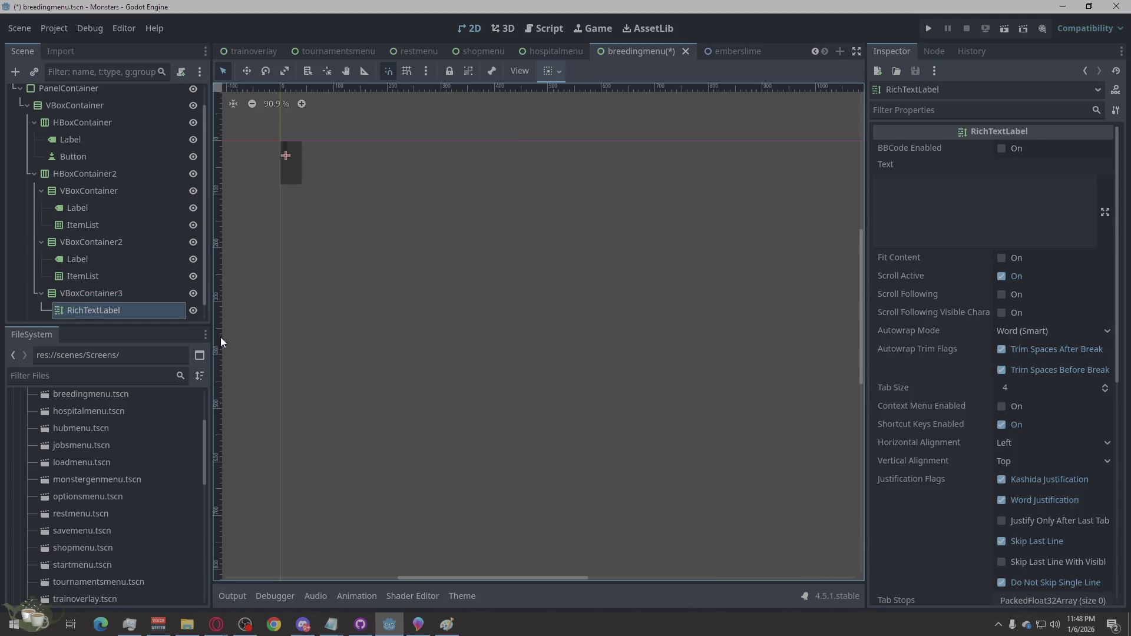
{"action": "right_click", "coordinate": [122, 296]}
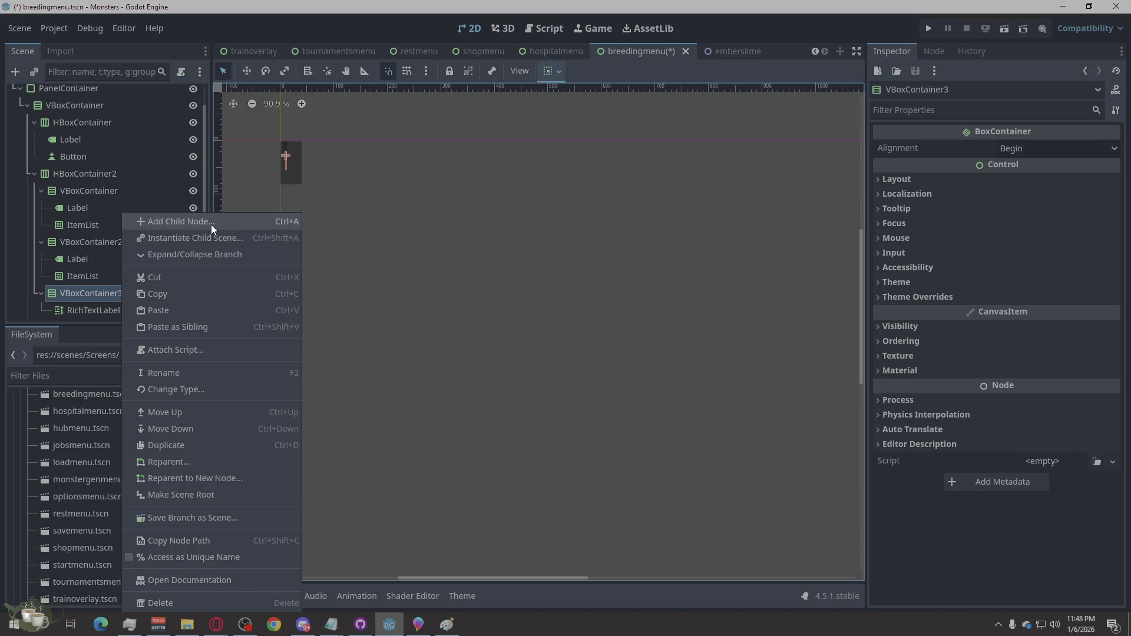
{"action": "left_click", "coordinate": [211, 223]}
{"action": "type", "text": "Butt"}
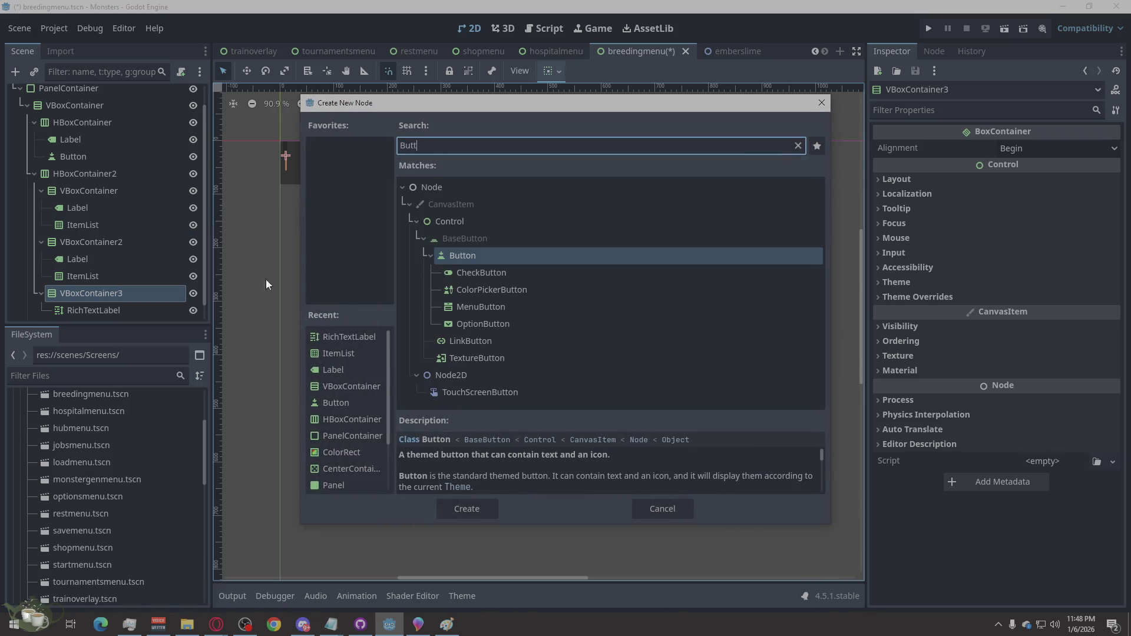
{"action": "key", "text": "Return"}
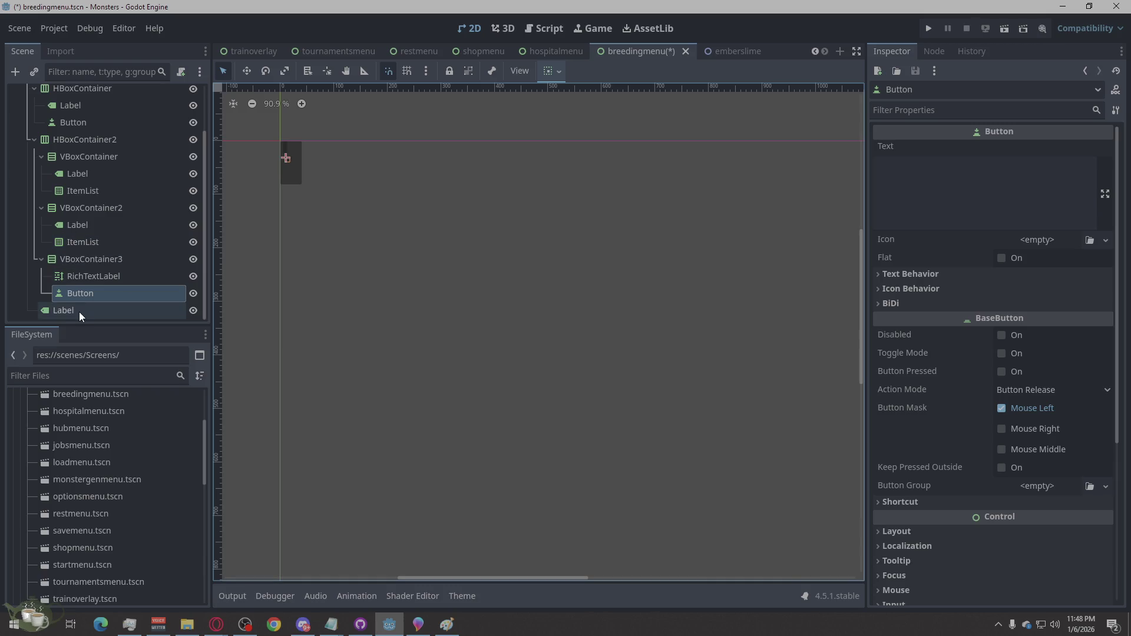
{"action": "scroll", "coordinate": [83, 295], "scroll_direction": "up", "scroll_amount": 3}
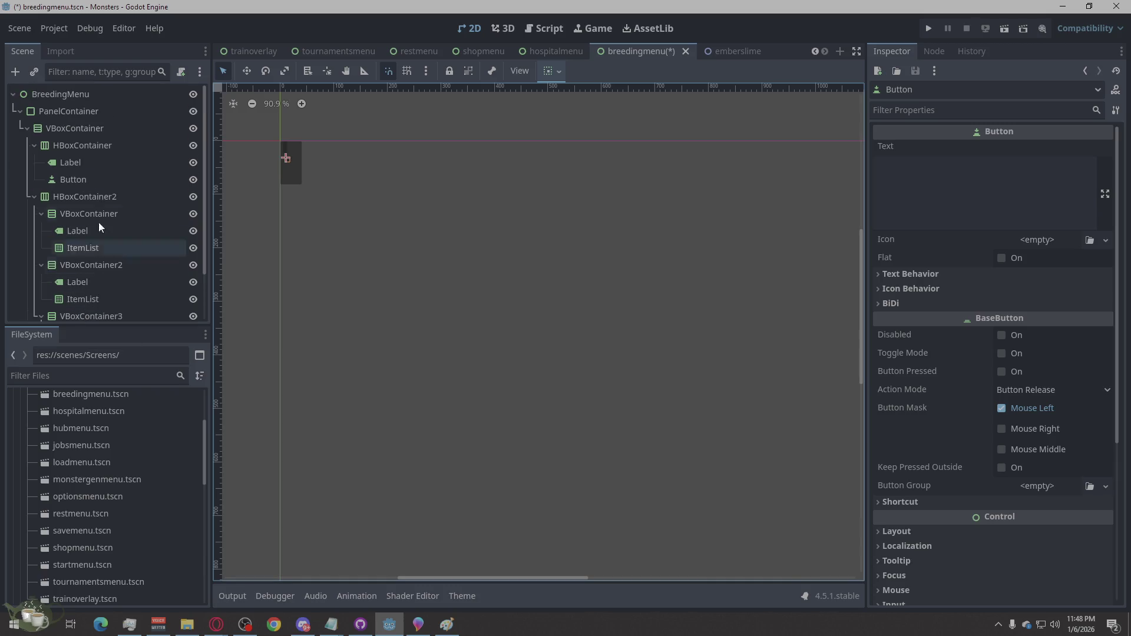
- Rename PanelContainer to Panel, VBoxContainer to VBox, and HBoxContainer to HeaderRow
{"action": "left_click", "coordinate": [92, 115]}
{"action": "left_click", "coordinate": [116, 111]}
{"action": "key", "text": "BackSpace"}
{"action": "key", "text": "BackSpace"}
{"action": "key", "text": "BackSpace"}
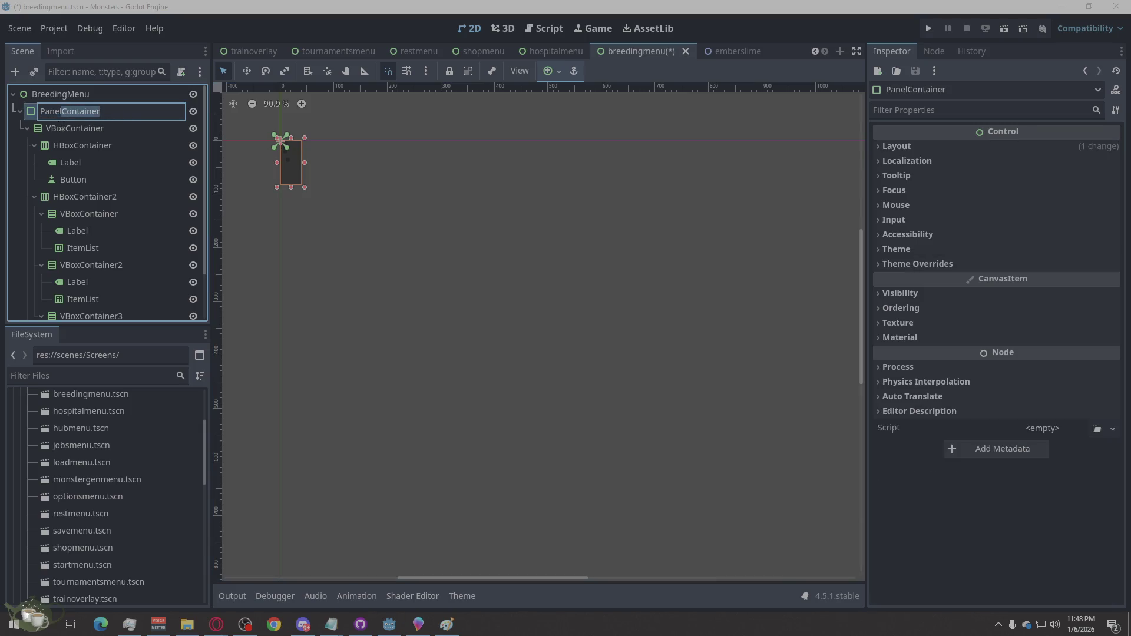
{"action": "left_click", "coordinate": [109, 133]}
{"action": "left_click", "coordinate": [109, 132]}
{"action": "left_click_drag", "start_coordinate": [106, 129], "coordinate": [71, 130]}
{"action": "left_click", "coordinate": [111, 146]}
{"action": "left_click", "coordinate": [112, 146]}
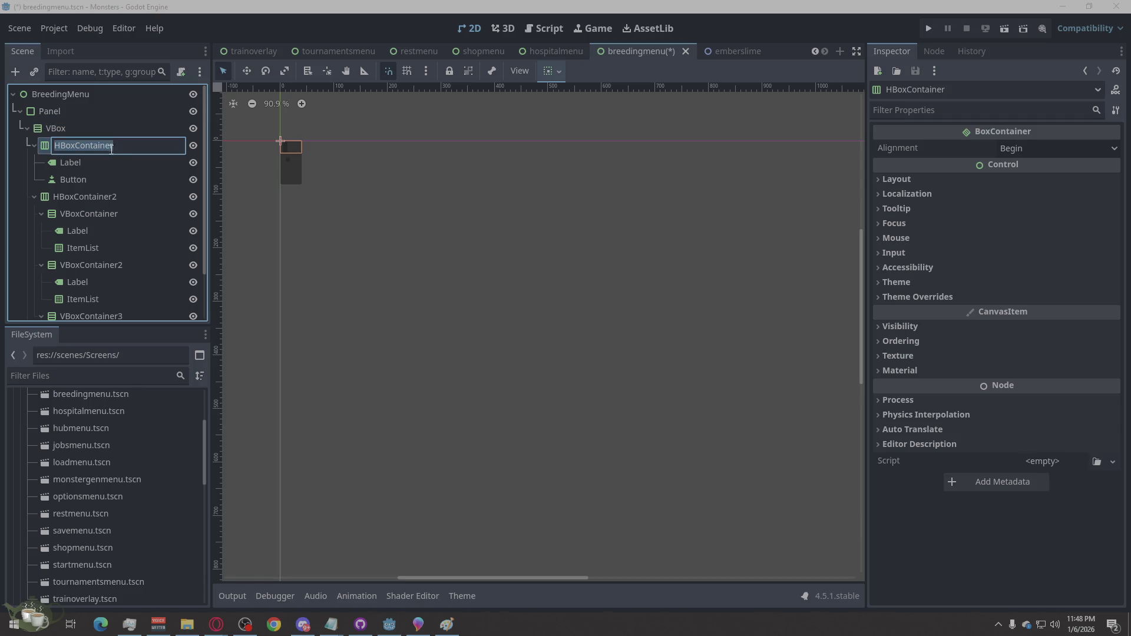
{"action": "type", "text": "G"}
{"action": "type", "text": "Row"}
- Rename the header Label to TitleLabel, its Button to CloseButton, and HBoxContainer2 to BodyRow
{"action": "double_click", "coordinate": [86, 162]}
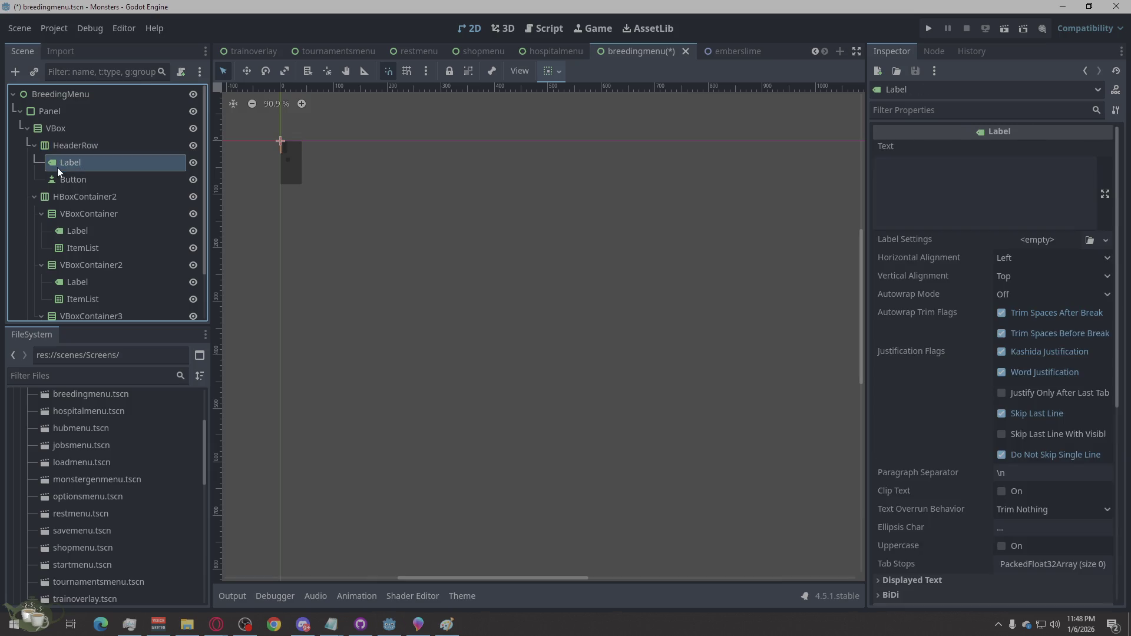
{"action": "left_click", "coordinate": [63, 164]}
{"action": "type", "text": "Title"}
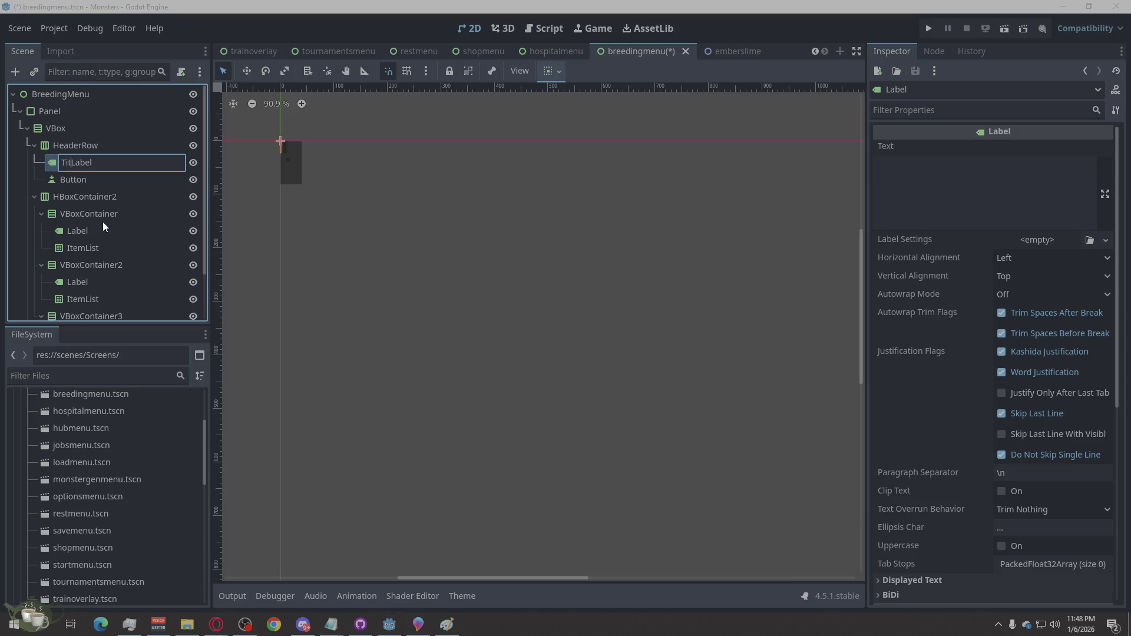
{"action": "double_click", "coordinate": [76, 182]}
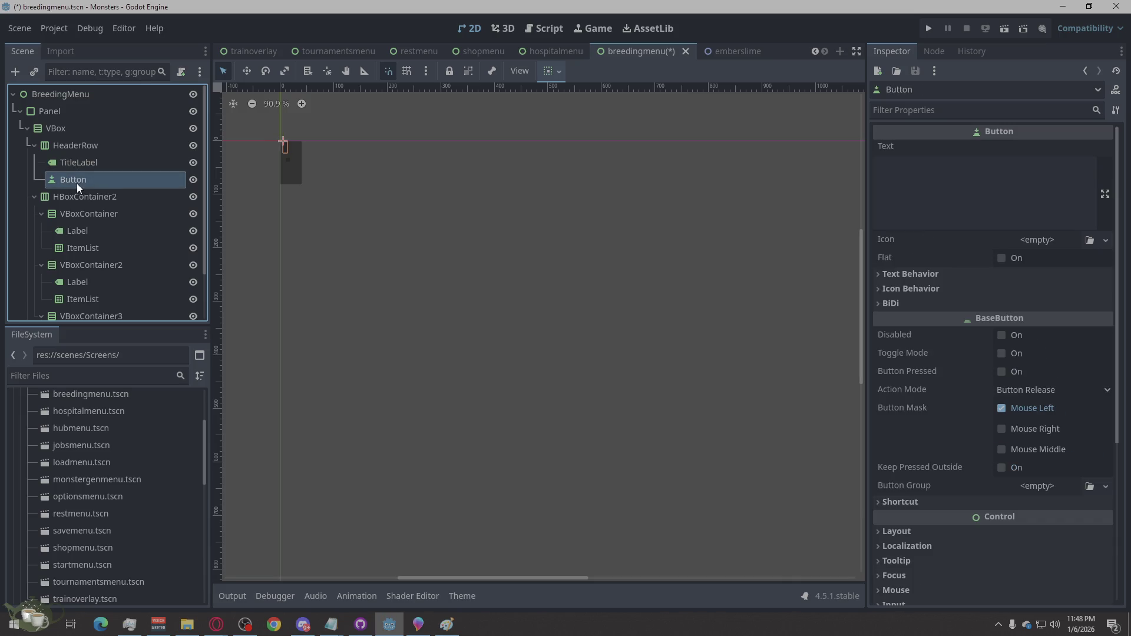
{"action": "left_click", "coordinate": [63, 178]}
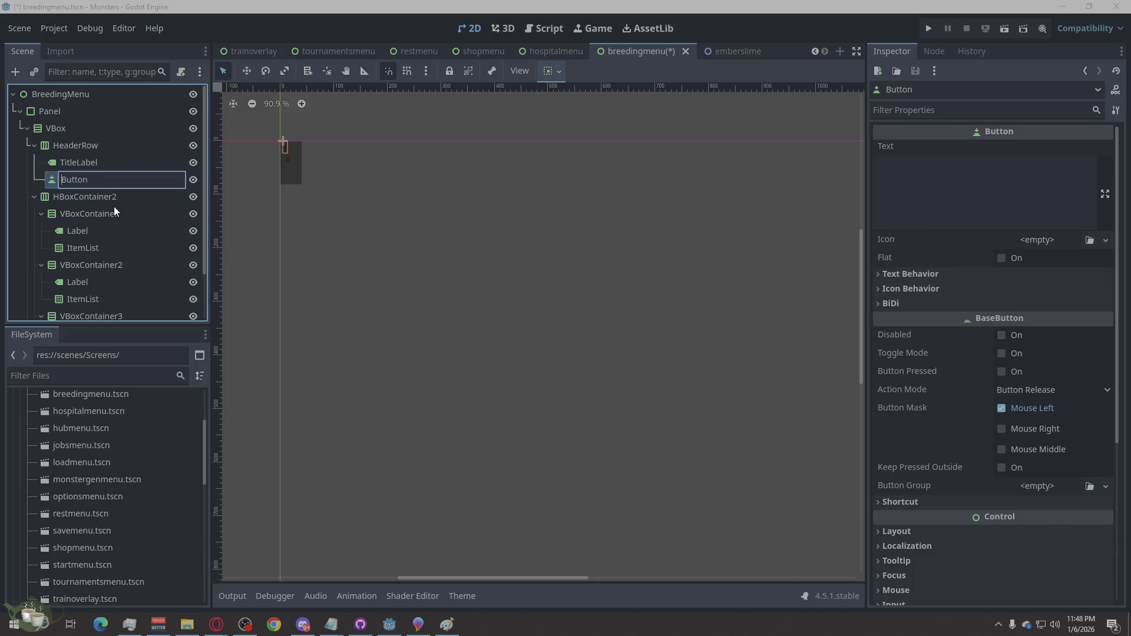
{"action": "type", "text": "Close"}
{"action": "double_click", "coordinate": [82, 195]}
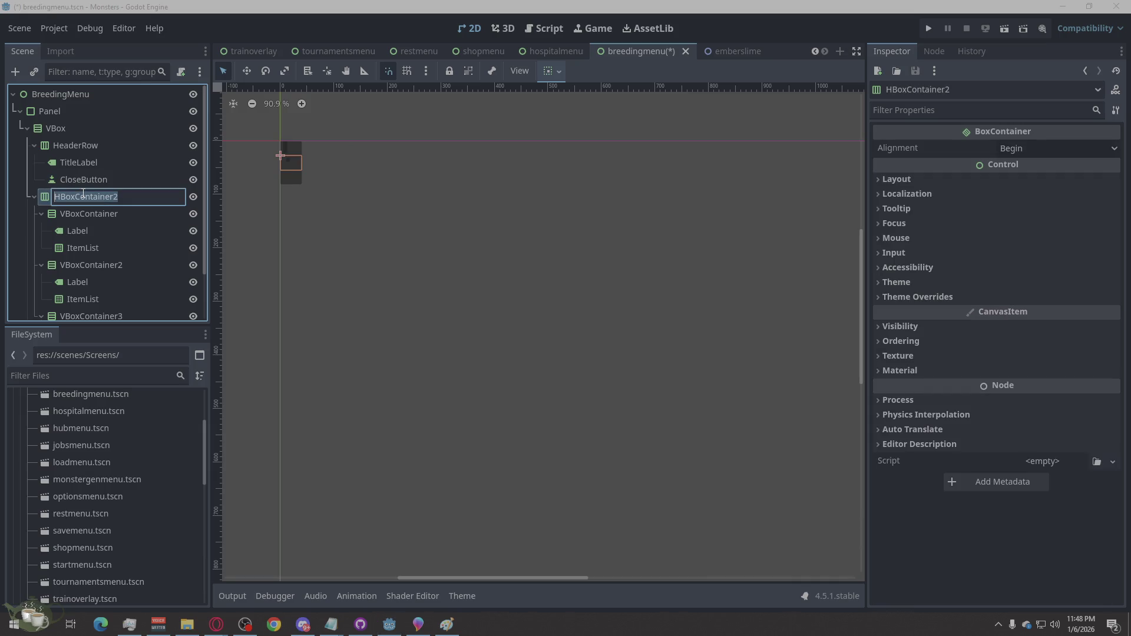
{"action": "type", "text": "Body"}
{"action": "type", "text": "Row"}
{"action": "key", "text": "Return"}
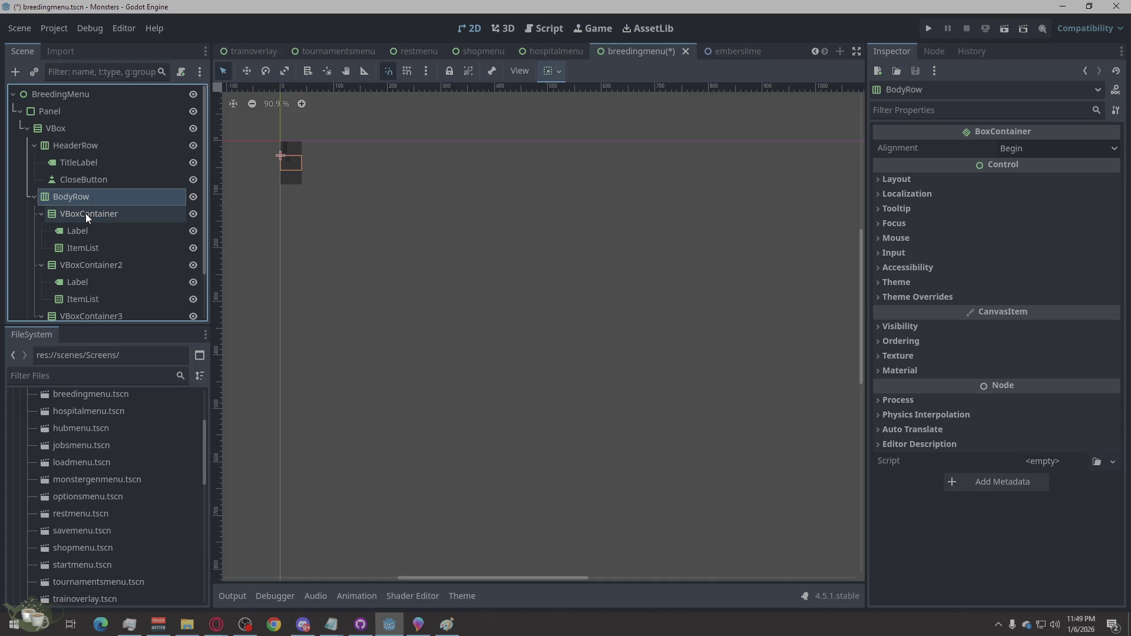
- Rename VBoxContainer, VBoxContainer2 and VBoxContainer3 to LeftCol, MidCol and RightCol
{"action": "double_click", "coordinate": [86, 213]}
{"action": "type", "text": "L"}
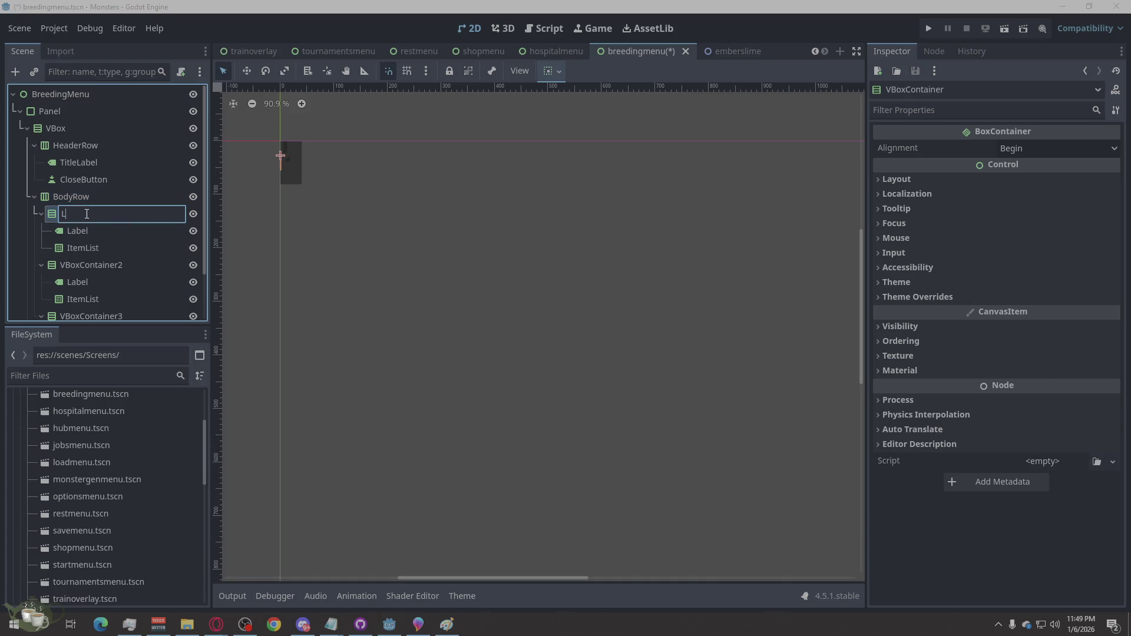
{"action": "type", "text": "eftCol"}
{"action": "left_click", "coordinate": [84, 263]}
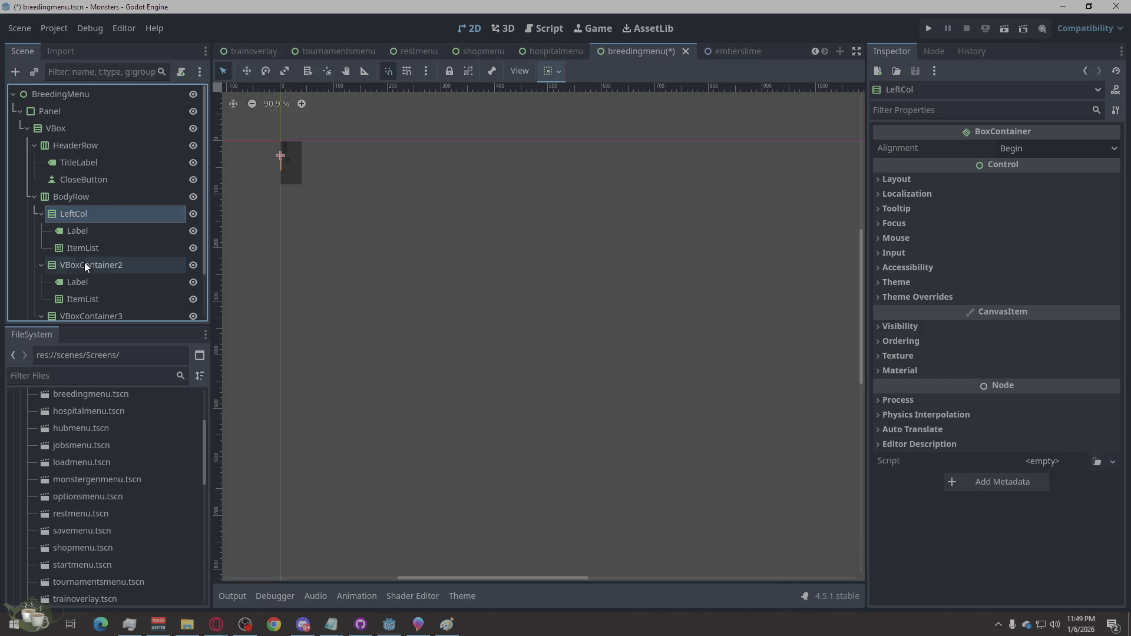
{"action": "left_click", "coordinate": [84, 263]}
{"action": "type", "text": "MidCol"}
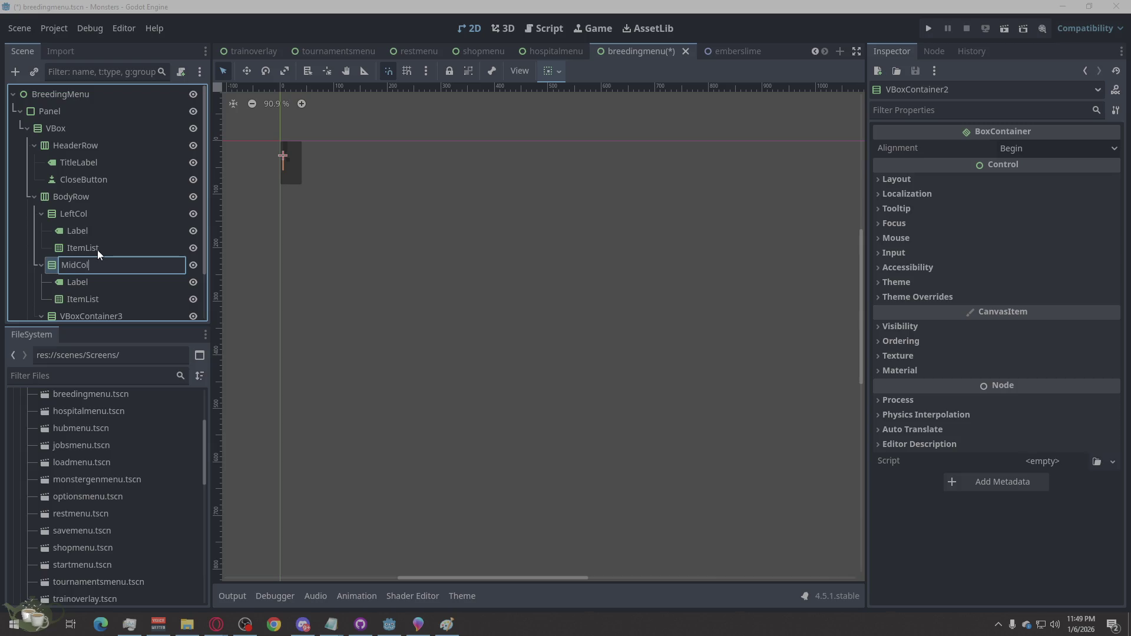
{"action": "scroll", "coordinate": [105, 231], "scroll_direction": "down", "scroll_amount": 3}
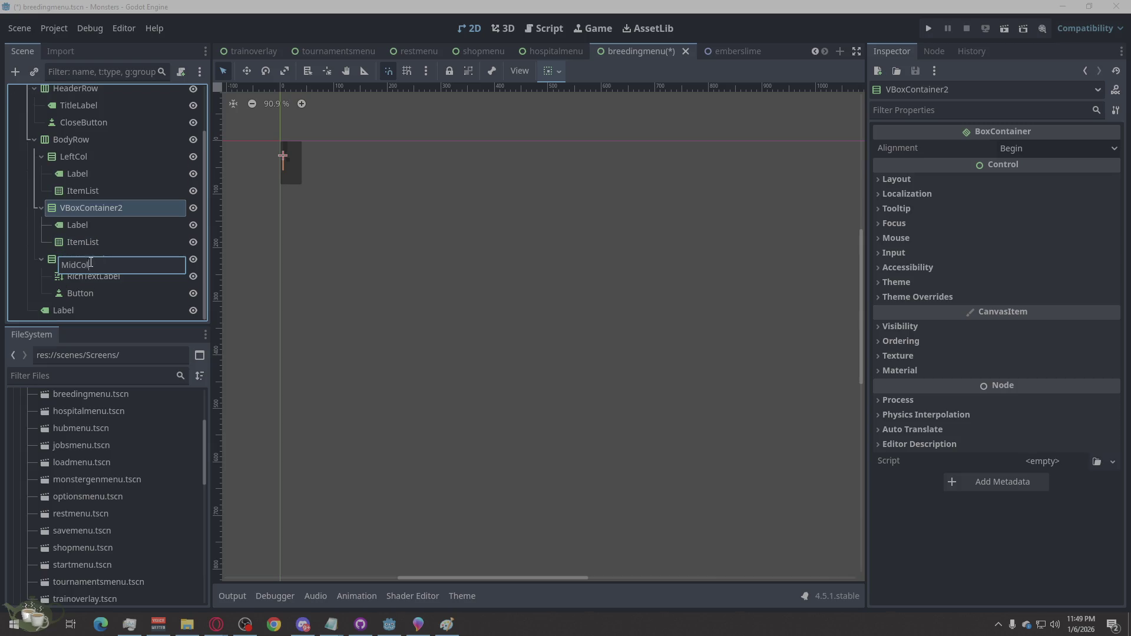
{"action": "key", "text": "Return"}
{"action": "left_click", "coordinate": [81, 258]}
{"action": "left_click", "coordinate": [81, 258]}
{"action": "type", "text": "RightCol"}
{"action": "left_click", "coordinate": [90, 225]}
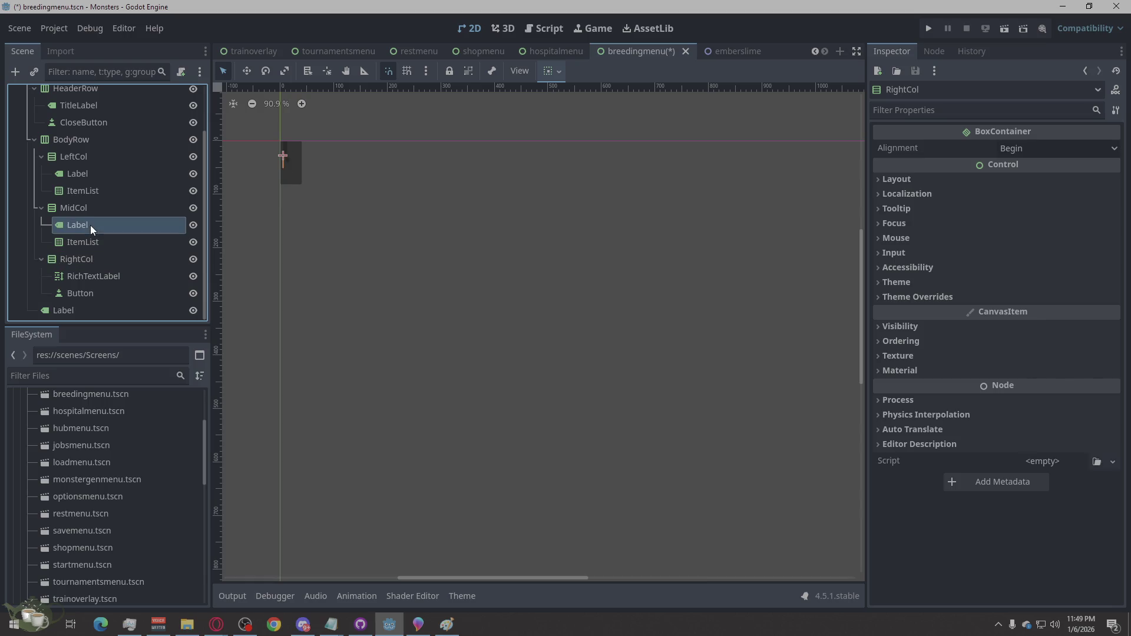
{"action": "left_click", "coordinate": [90, 225]}
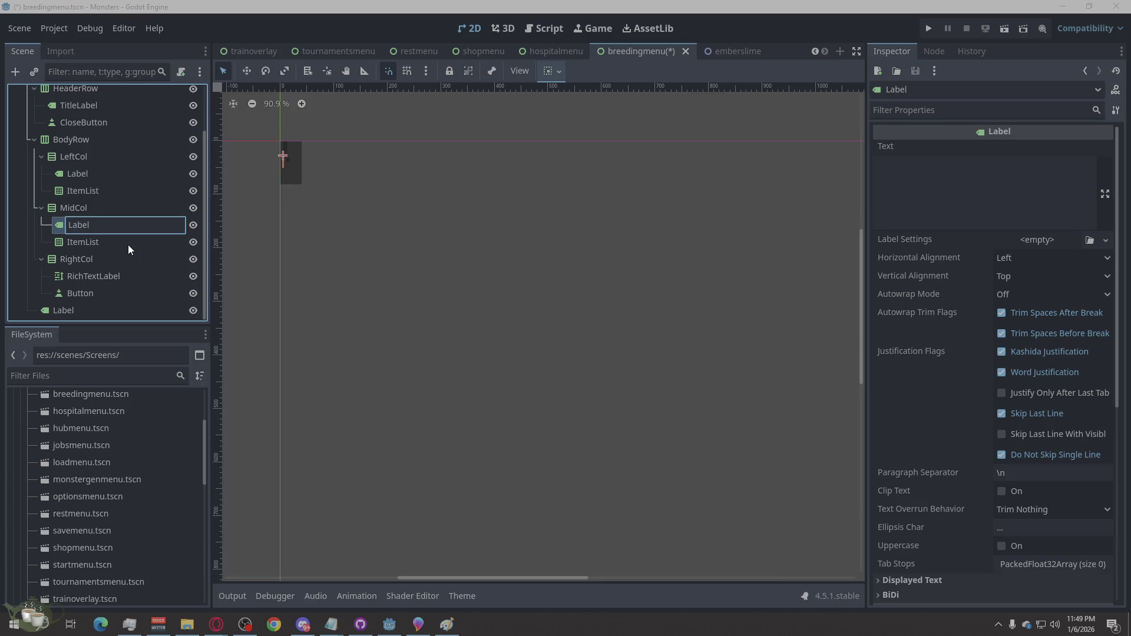
- Rename MidCol's Label and ItemList to ParentBLabel and ParentBList
{"action": "type", "text": "ParentB"}
{"action": "double_click", "coordinate": [67, 242]}
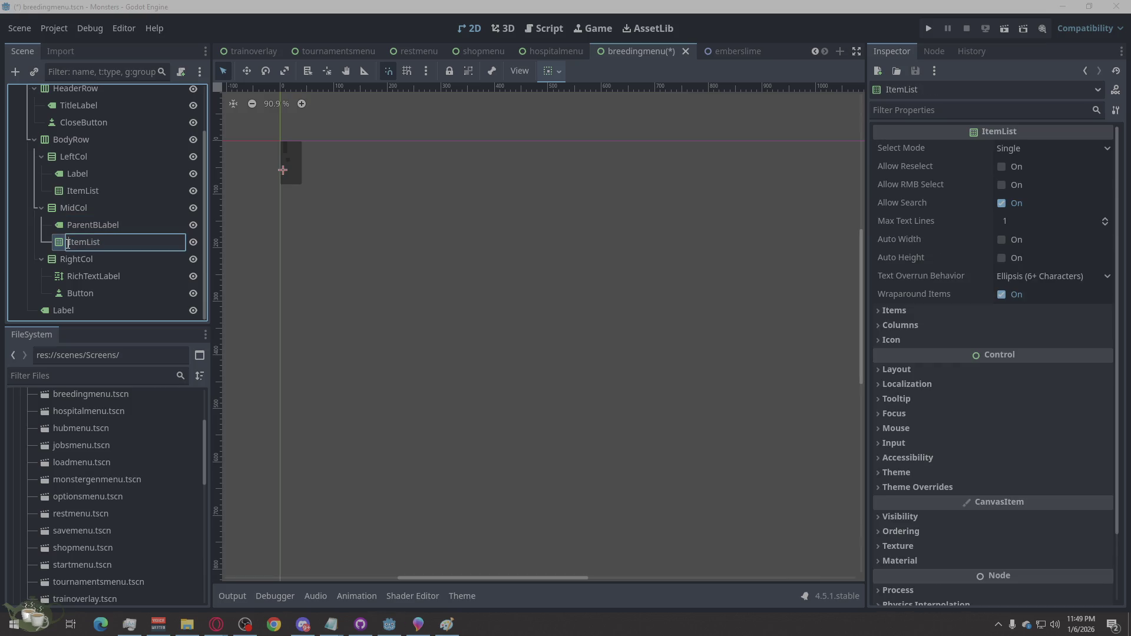
{"action": "type", "text": "Parent"}
{"action": "type", "text": "B"}
{"action": "left_click_drag", "start_coordinate": [119, 242], "coordinate": [104, 245]}
{"action": "key", "text": "Return"}
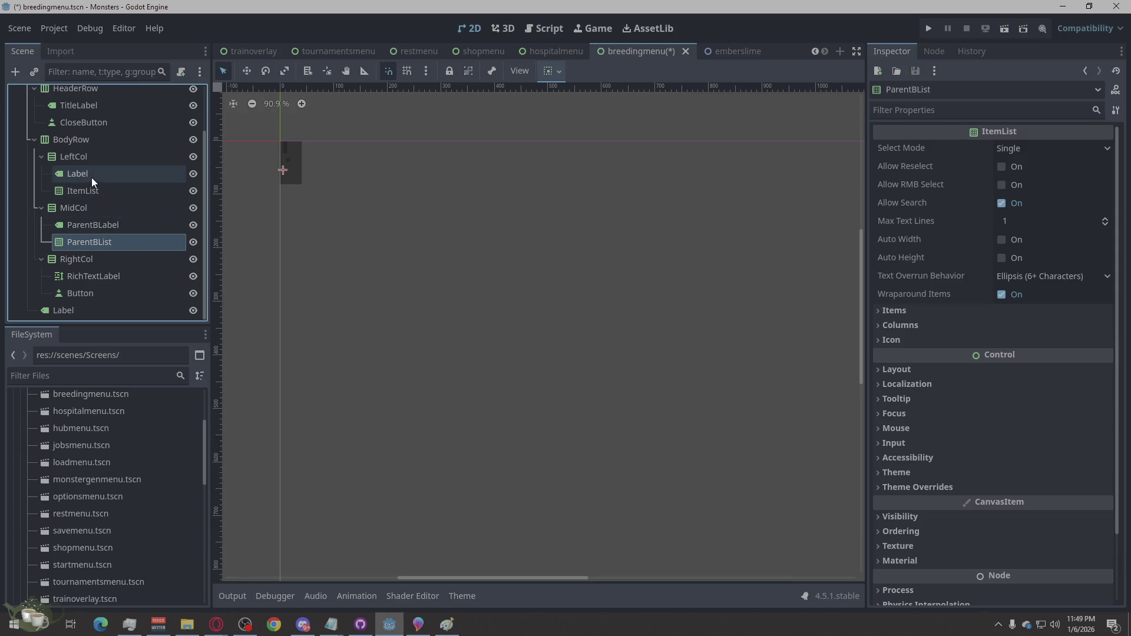
- Rename LeftCol's Label and ItemList to ParentALabel and ParentAList
{"action": "double_click", "coordinate": [91, 177]}
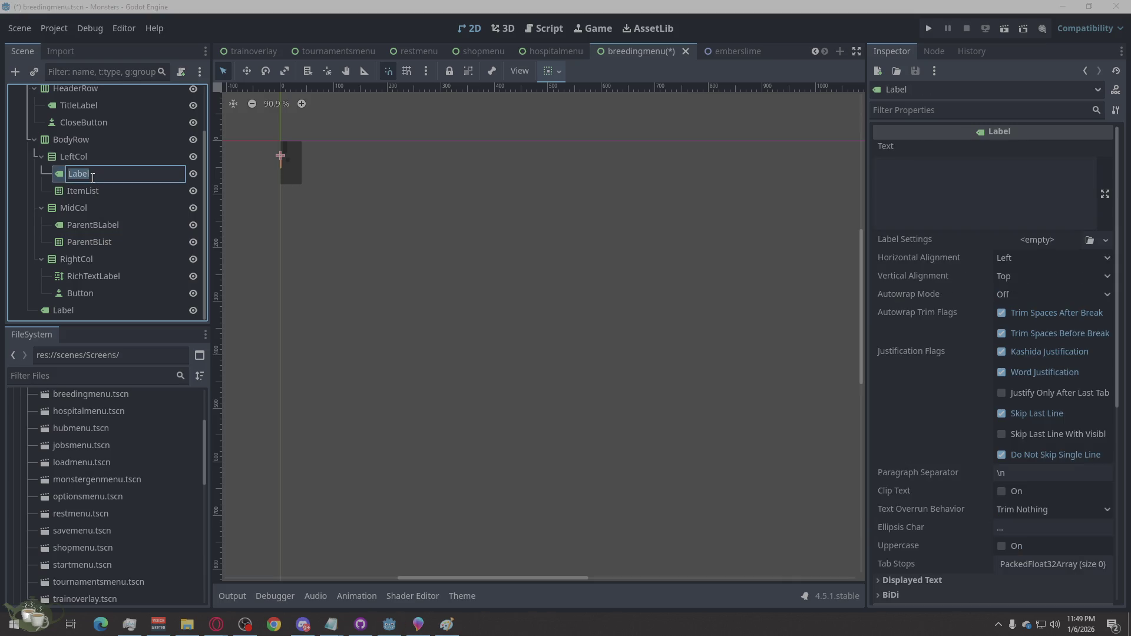
{"action": "key", "text": "Home"}
{"action": "type", "text": "ParentA"}
{"action": "double_click", "coordinate": [91, 189]}
{"action": "key", "text": "Home"}
{"action": "key", "text": "Delete"}
{"action": "key", "text": "Delete"}
{"action": "key", "text": "Delete"}
{"action": "type", "text": "ParentA"}
{"action": "key", "text": "Return"}
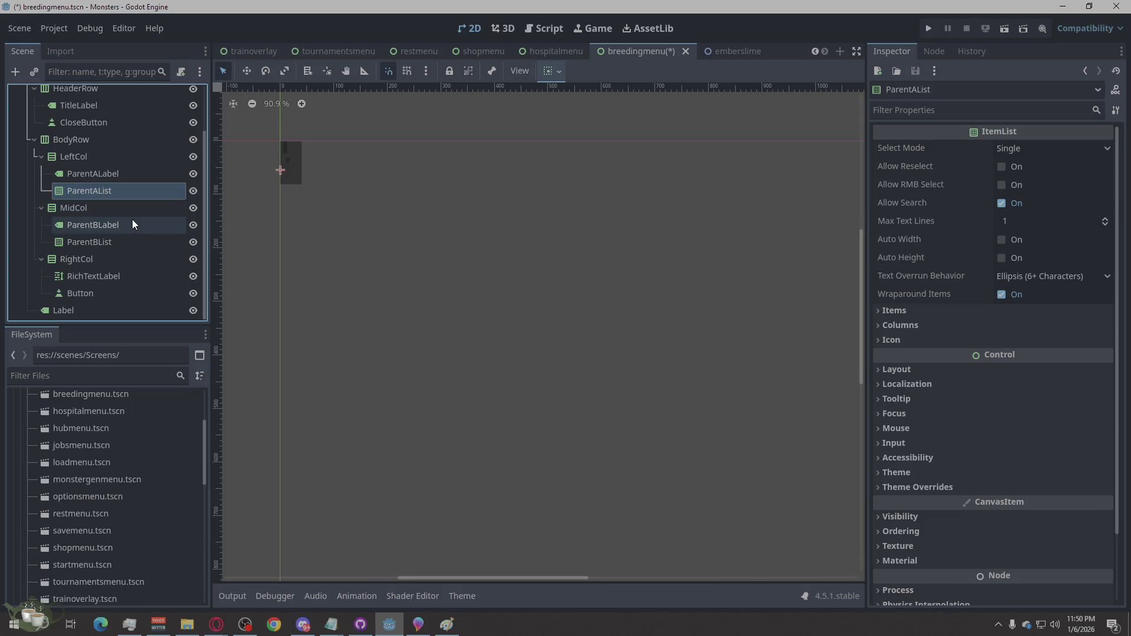
- Rename RightCol's RichTextLabel to InfoLabel, its Button to BreedButton, and the bottom Label to FooterHint
{"action": "double_click", "coordinate": [121, 275]}
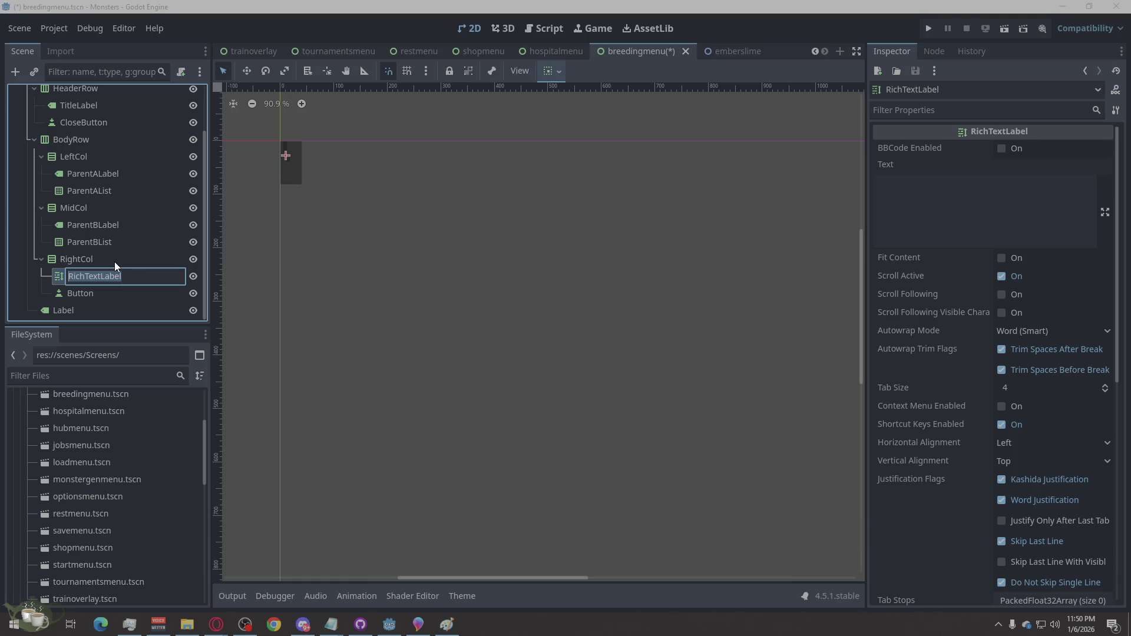
{"action": "type", "text": "InfoLabel"}
{"action": "left_click", "coordinate": [84, 292]}
{"action": "left_click", "coordinate": [72, 293]}
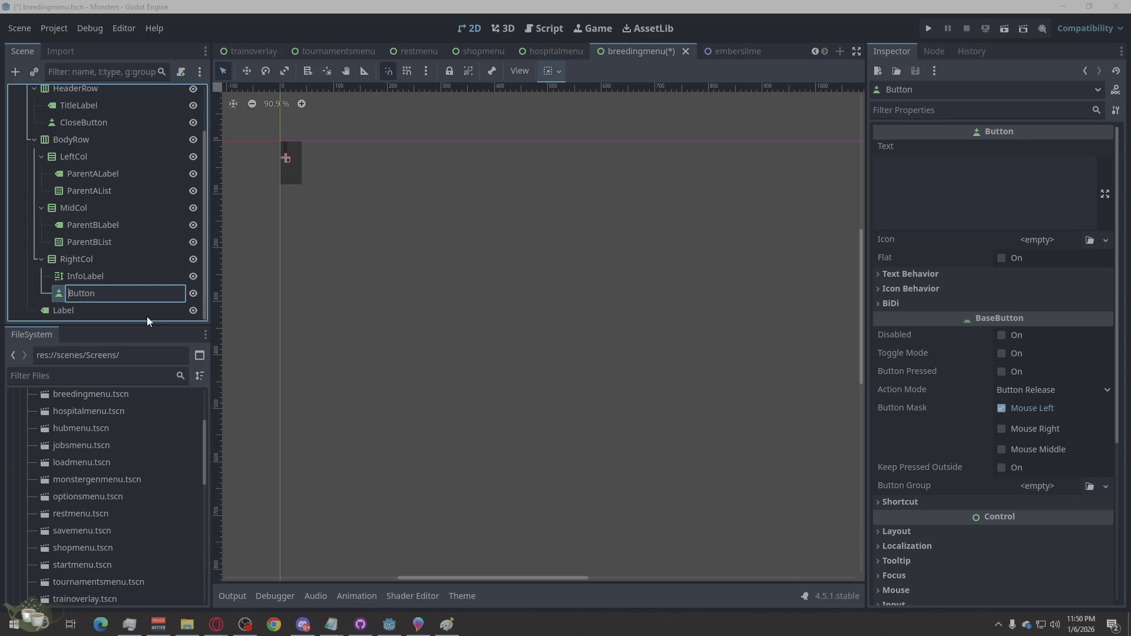
{"action": "type", "text": "Breed"}
{"action": "key", "text": "Return"}
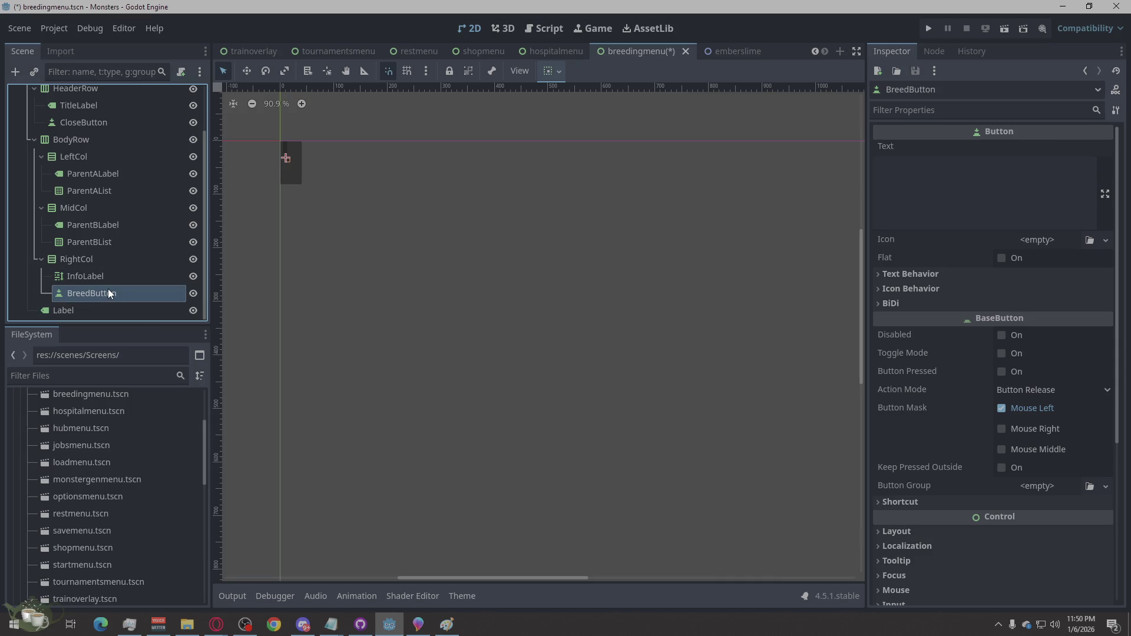
{"action": "double_click", "coordinate": [77, 312]}
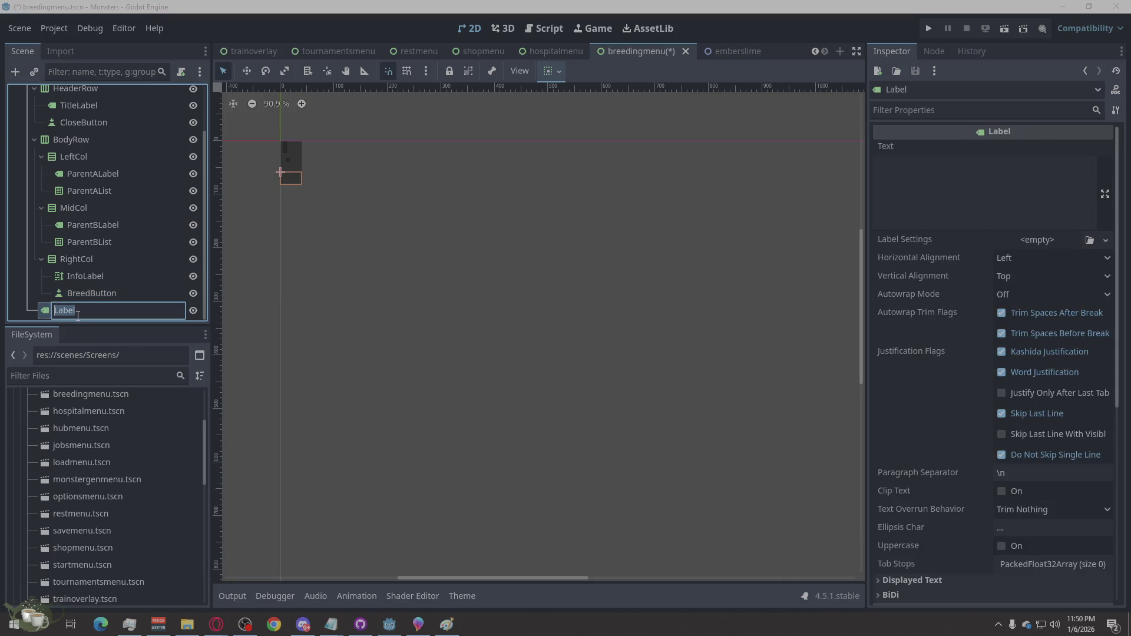
{"action": "type", "text": "Foote"}
{"action": "type", "text": "erH"}
{"action": "type", "text": "int"}
{"action": "key", "text": "Return"}
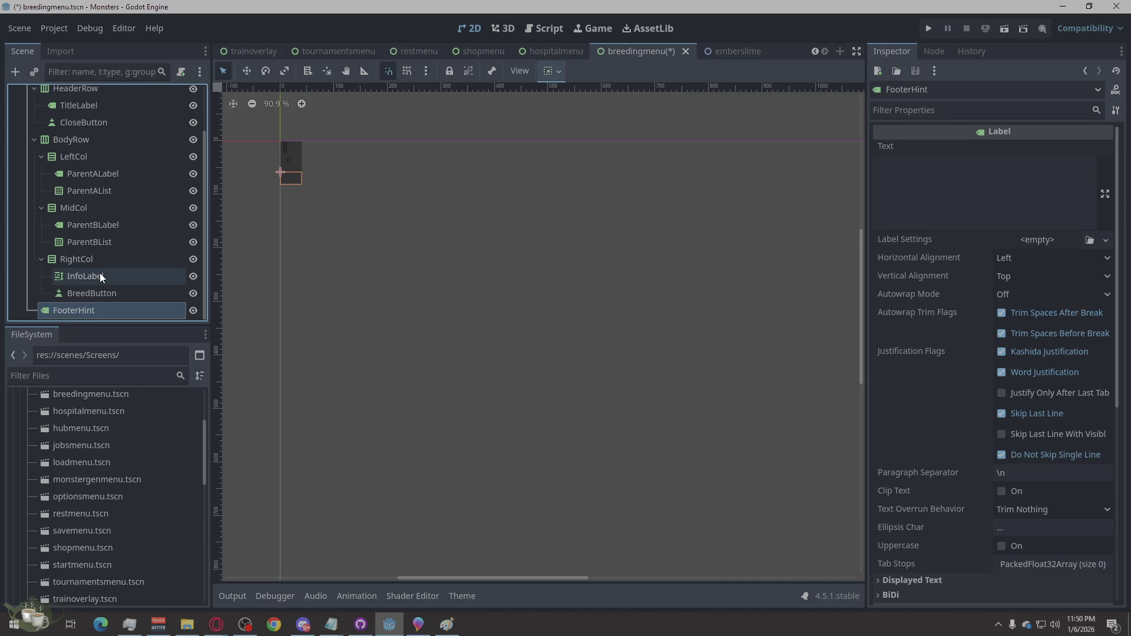
{"action": "scroll", "coordinate": [102, 217], "scroll_direction": "up", "scroll_amount": 3}
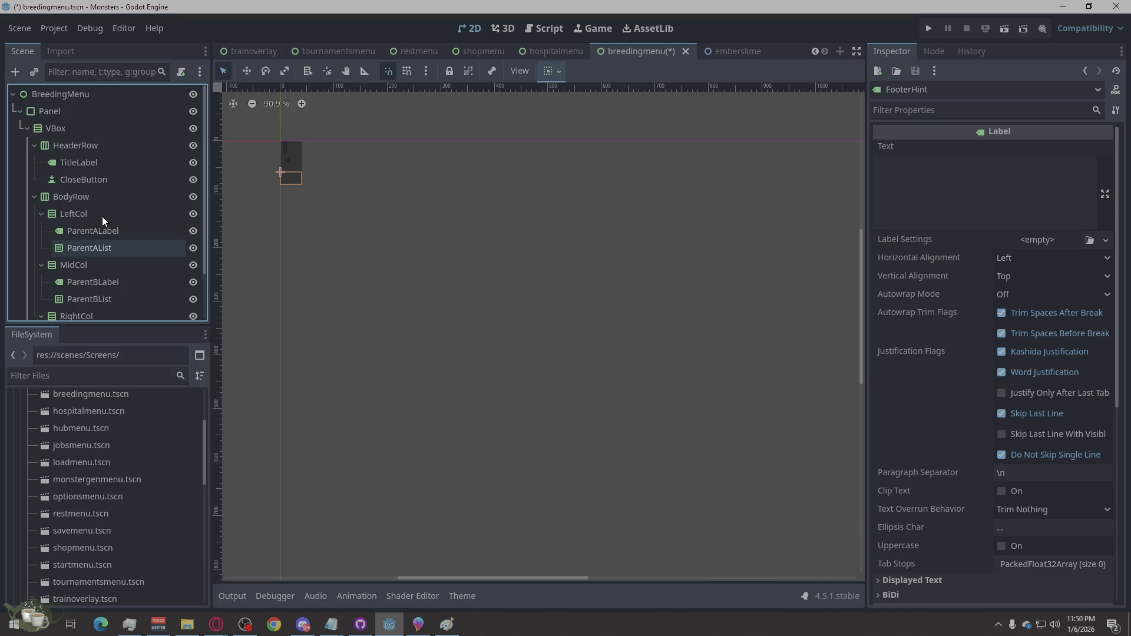
- Set the Panel's Layout Mode to Anchors with the Center anchor preset
{"action": "left_click", "coordinate": [78, 95]}
{"action": "scroll", "coordinate": [266, 197], "scroll_direction": "down", "scroll_amount": 5}
{"action": "scroll", "coordinate": [417, 231], "scroll_direction": "up", "scroll_amount": 2}
{"action": "left_click", "coordinate": [81, 110]}
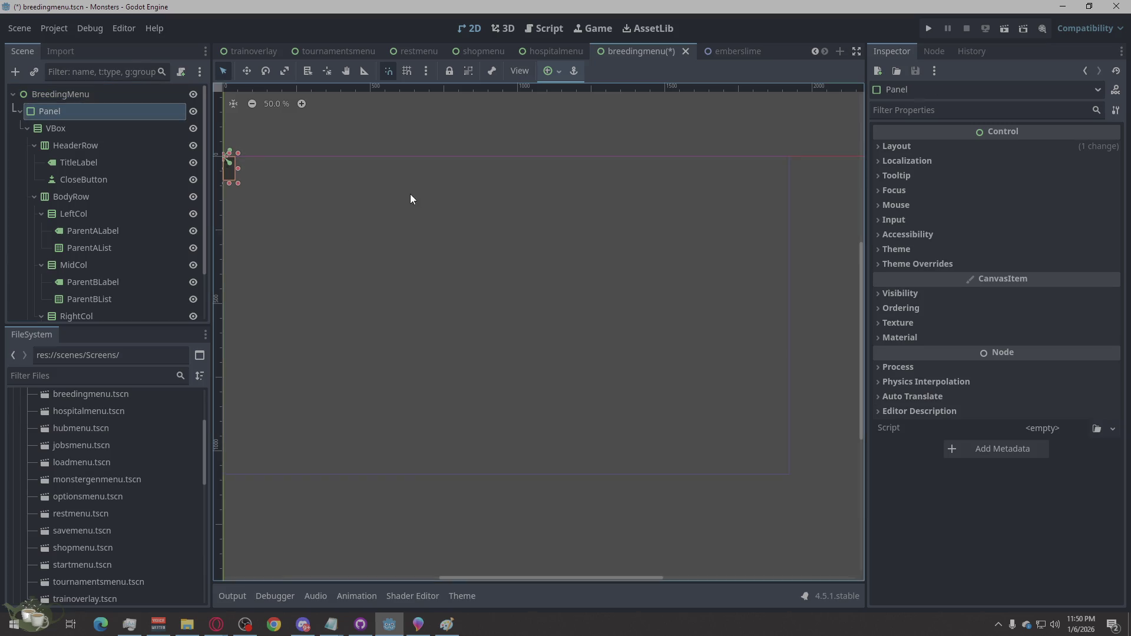
{"action": "left_click", "coordinate": [891, 146]}
{"action": "left_click", "coordinate": [1017, 270]}
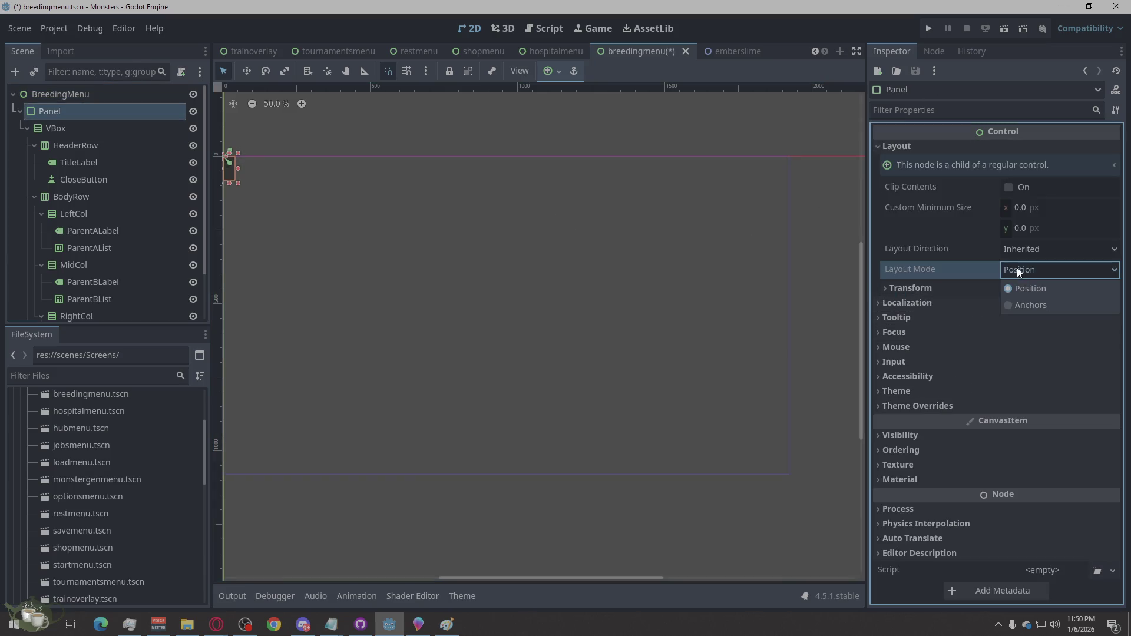
{"action": "left_click", "coordinate": [1031, 305]}
{"action": "left_click", "coordinate": [1035, 290]}
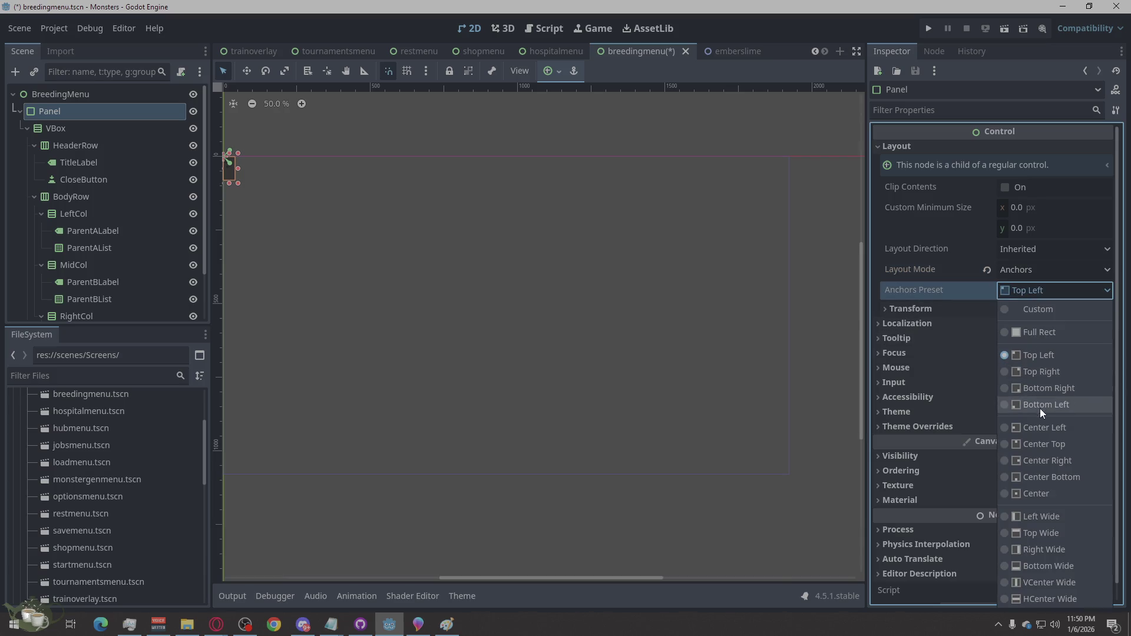
{"action": "left_click", "coordinate": [1051, 493]}
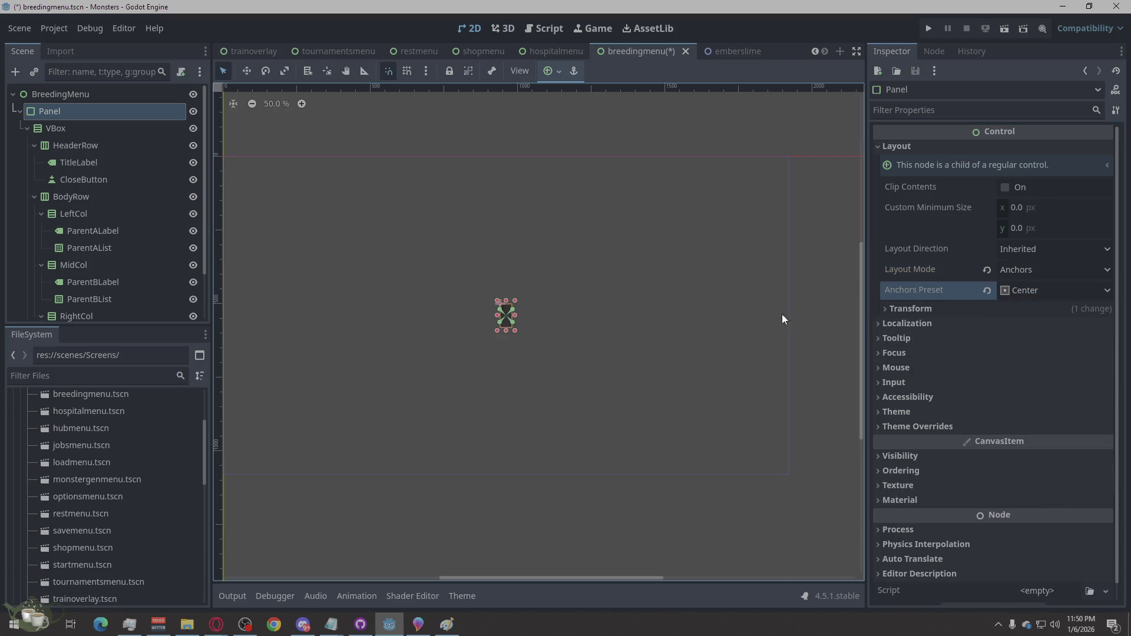
- Give the Panel a custom minimum size of 900 × 520
{"action": "left_click", "coordinate": [1024, 206]}
{"action": "type", "text": "900"}
{"action": "left_click", "coordinate": [1020, 229]}
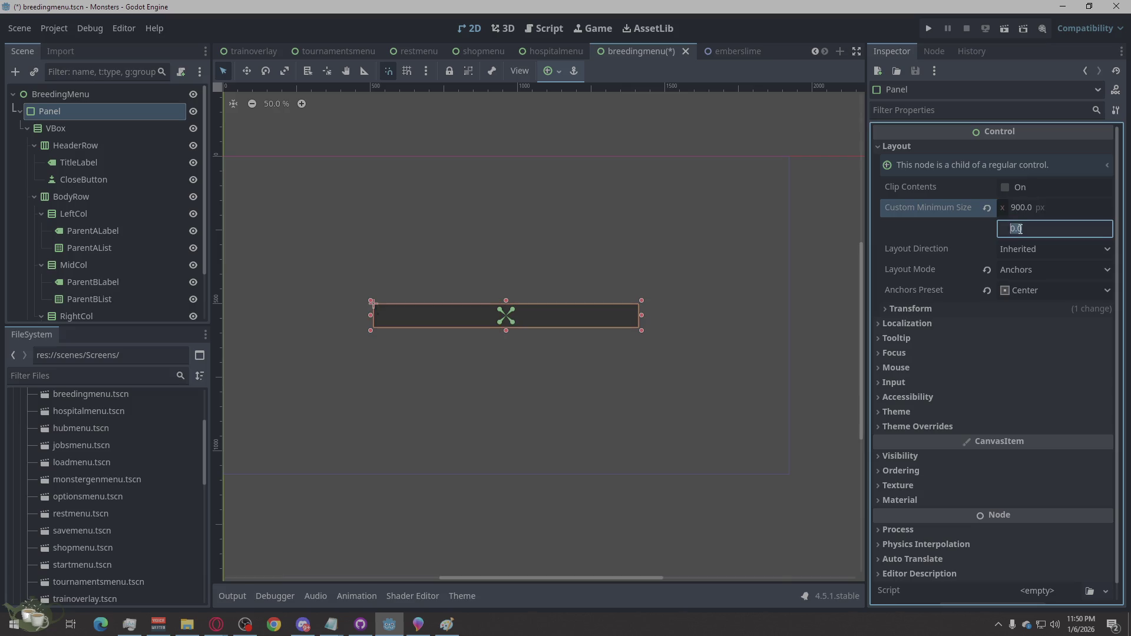
{"action": "type", "text": "520"}
{"action": "key", "text": "Return"}
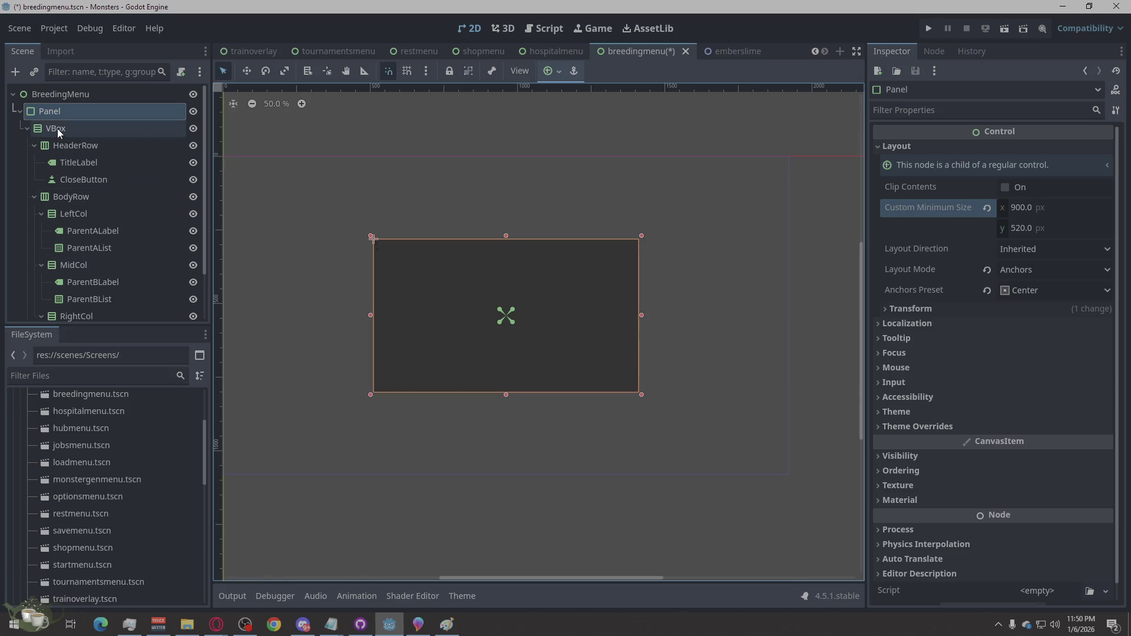
{"action": "left_click", "coordinate": [57, 128]}
{"action": "left_click", "coordinate": [80, 157]}
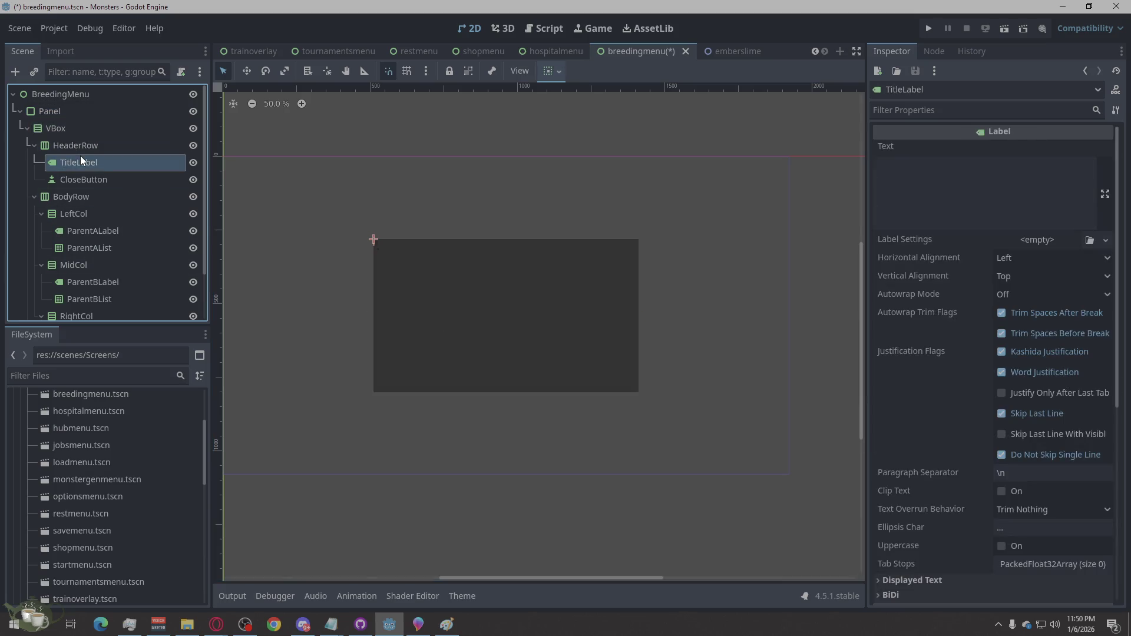
- Set the TitleLabel text to 'Breeding Menu'
{"action": "left_click", "coordinate": [83, 145]}
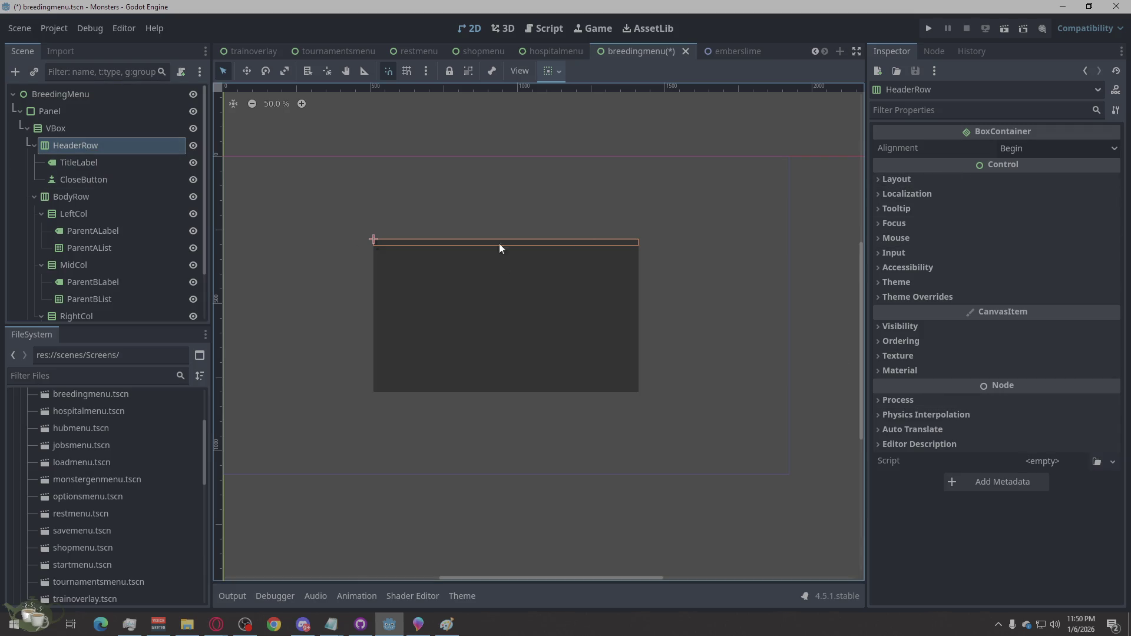
{"action": "left_click", "coordinate": [89, 163]}
{"action": "left_click", "coordinate": [982, 178]}
{"action": "type", "text": "Vre"}
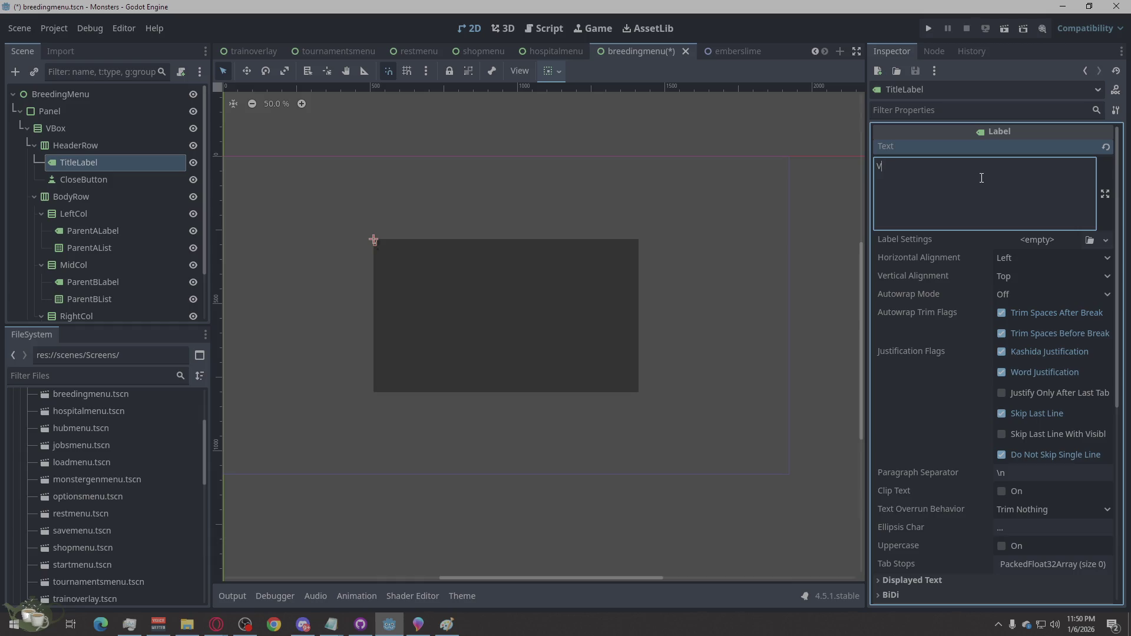
{"action": "key", "text": "ctrl+a"}
{"action": "type", "text": "Breeding Menu"}
- Set the CloseButton text to 'Close', fixing the typo
{"action": "left_click", "coordinate": [104, 176]}
{"action": "left_click", "coordinate": [1017, 182]}
{"action": "type", "text": "Clsoe"}
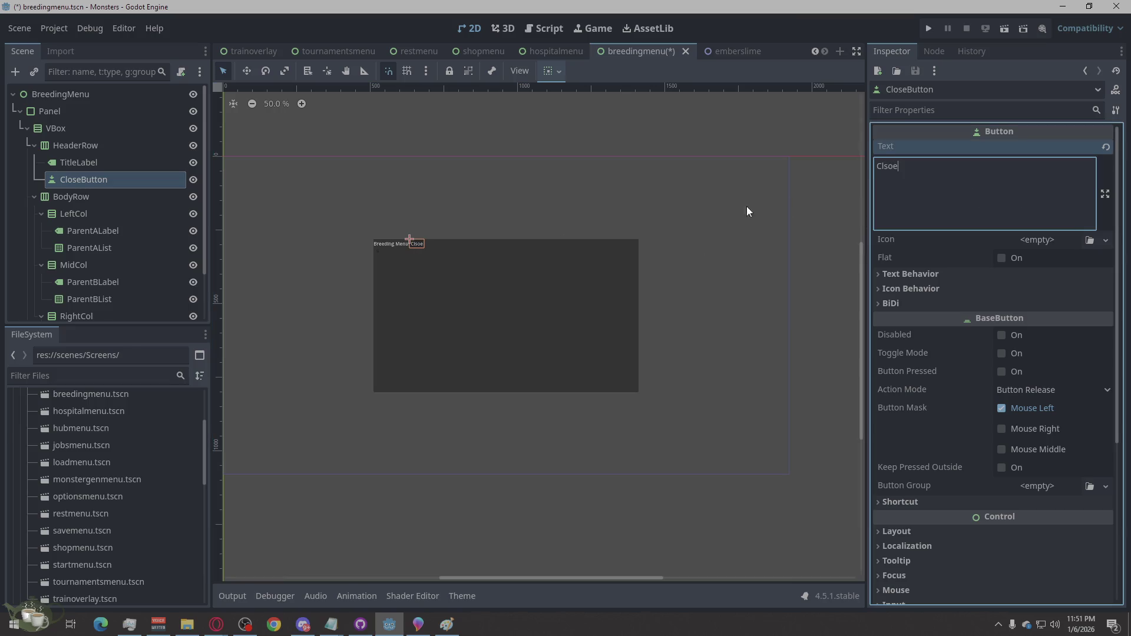
{"action": "left_click_drag", "start_coordinate": [902, 162], "coordinate": [884, 171]}
{"action": "type", "text": "ose"}
- Tick Horizontal Expand in TitleLabel's Container Sizing so Close moves to the right edge
{"action": "left_click", "coordinate": [94, 158]}
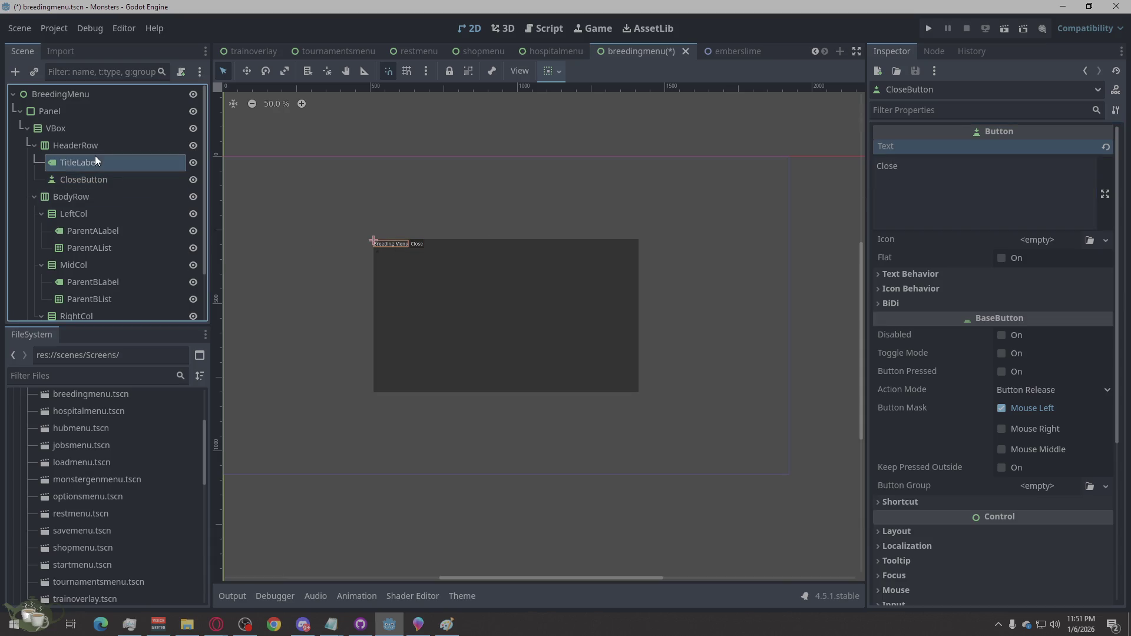
{"action": "scroll", "coordinate": [910, 295], "scroll_direction": "down", "scroll_amount": 10}
{"action": "left_click", "coordinate": [911, 295]}
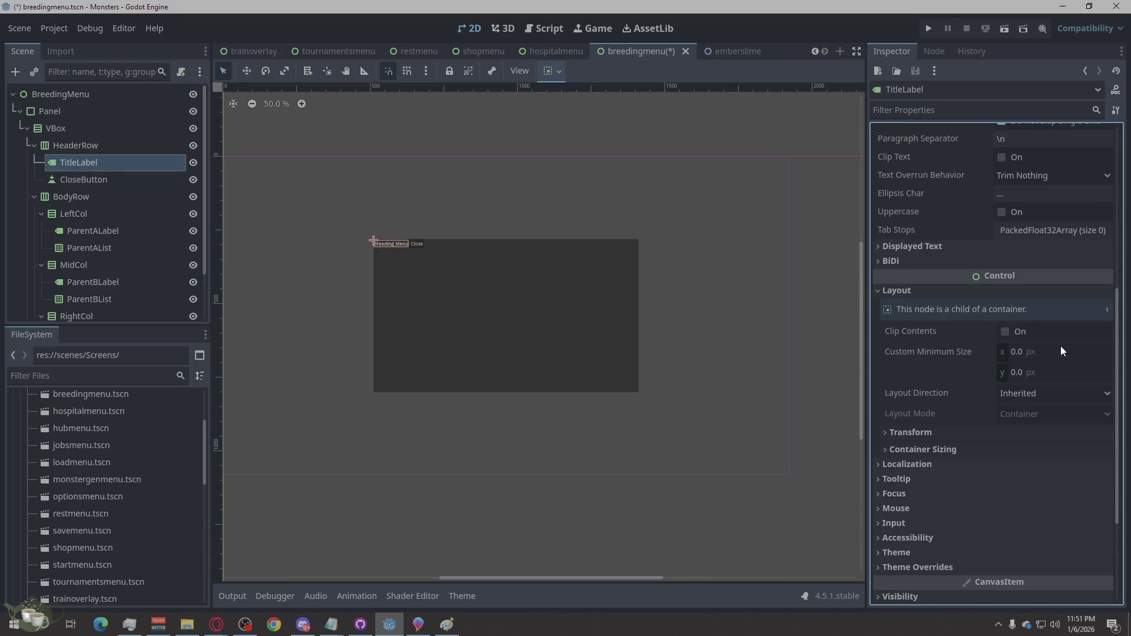
{"action": "left_click", "coordinate": [936, 446]}
{"action": "left_click", "coordinate": [1027, 487]}
- Select the BodyRow node and show its Layout settings
{"action": "left_click", "coordinate": [683, 398]}
{"action": "left_click", "coordinate": [422, 127]}
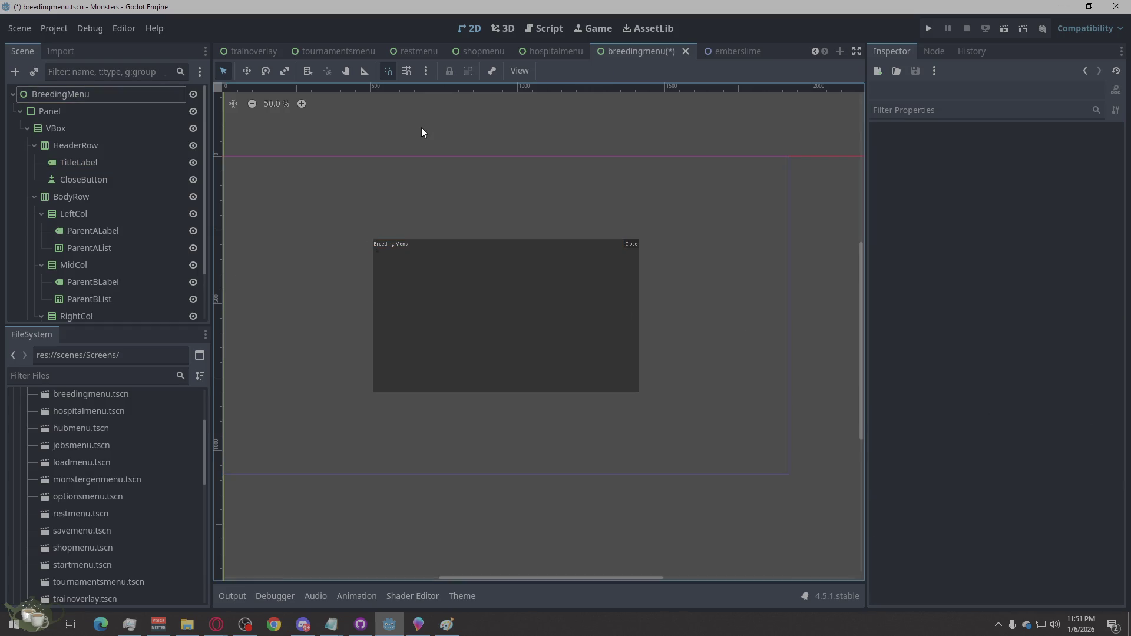
{"action": "left_click", "coordinate": [113, 219]}
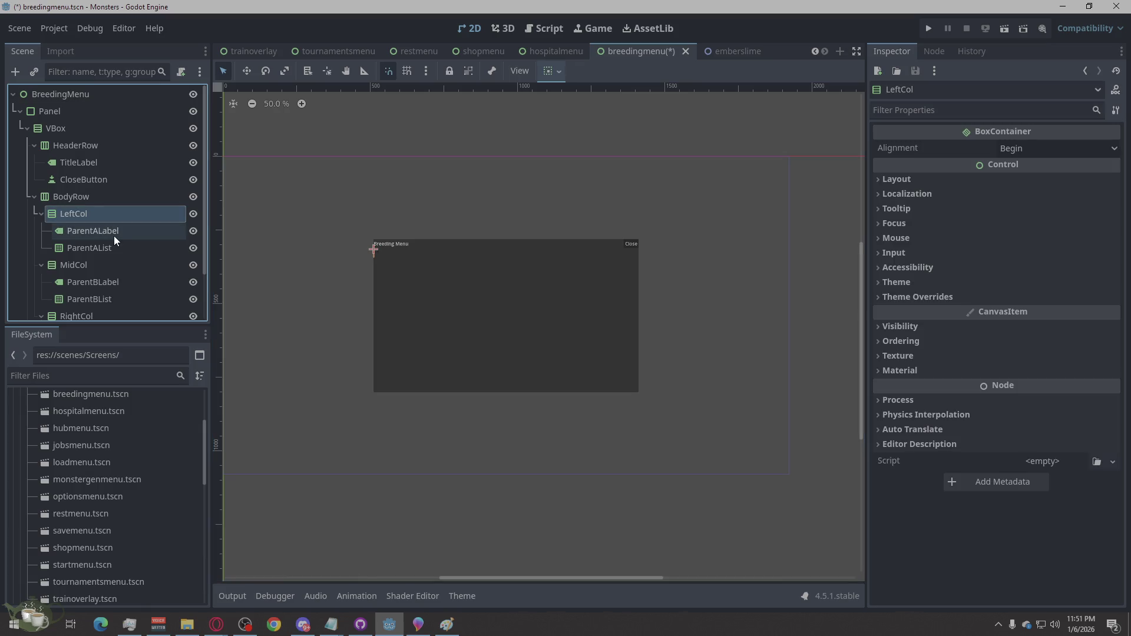
{"action": "left_click", "coordinate": [91, 196]}
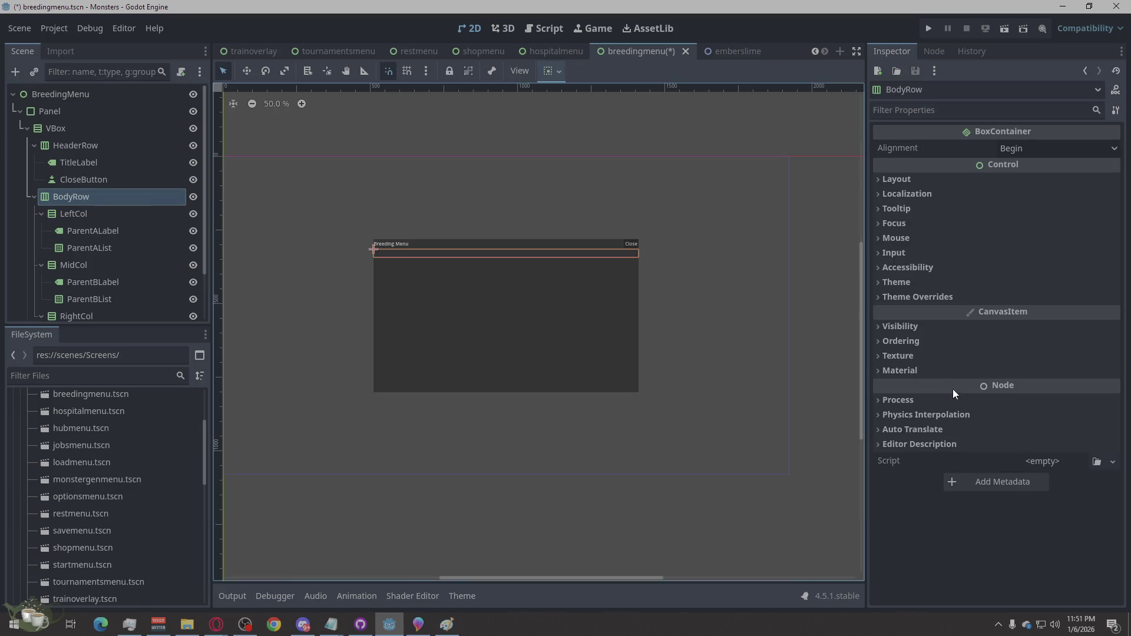
{"action": "left_click", "coordinate": [886, 178]}
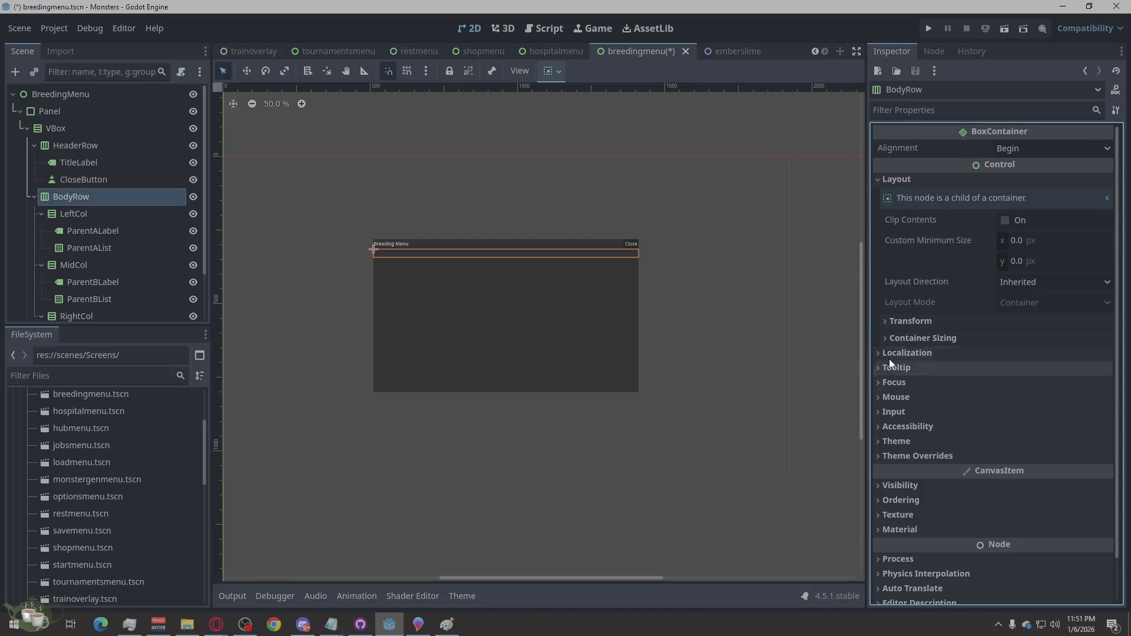
- Make BodyRow expand vertically and LeftCol expand horizontally
{"action": "left_click", "coordinate": [902, 338]}
{"action": "left_click", "coordinate": [1008, 396]}
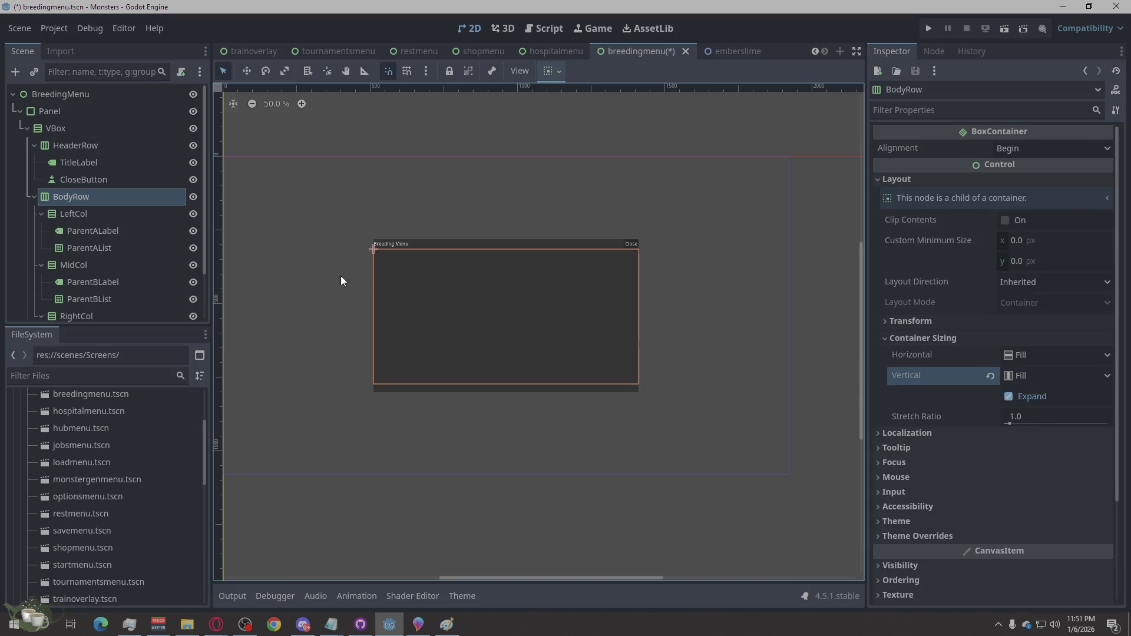
{"action": "left_click", "coordinate": [88, 213]}
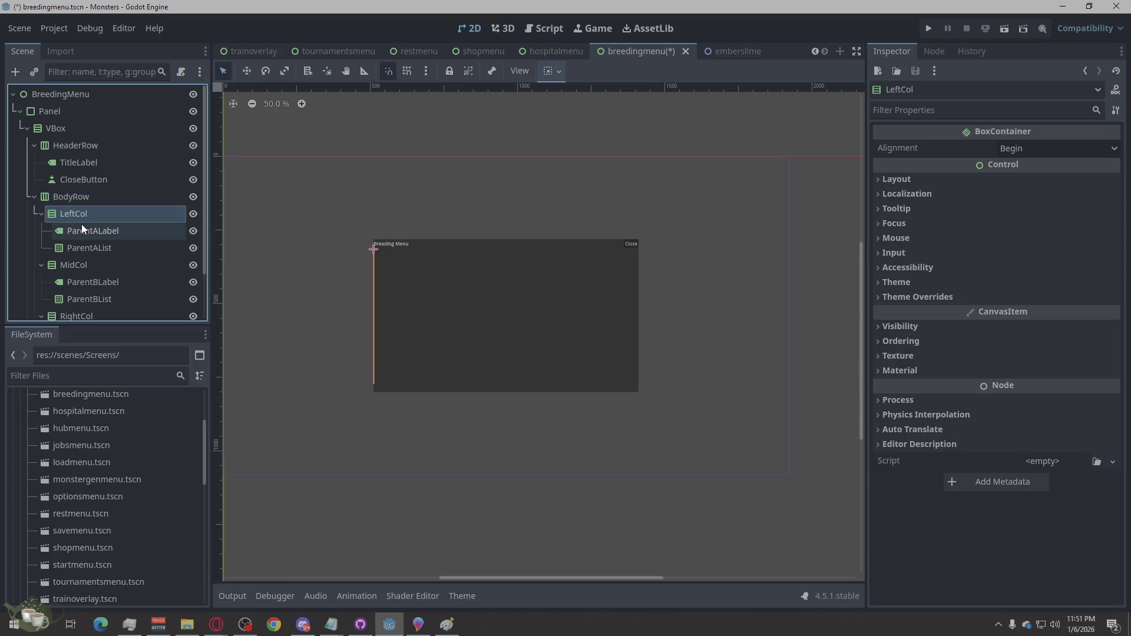
{"action": "left_click", "coordinate": [93, 243]}
{"action": "left_click", "coordinate": [97, 209]}
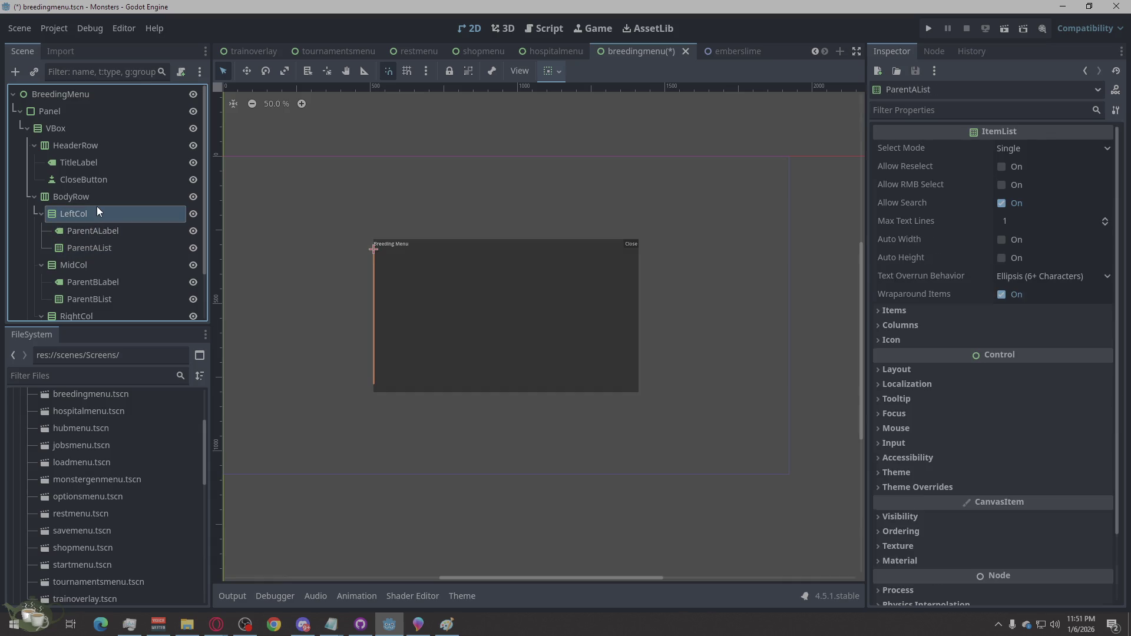
{"action": "left_click", "coordinate": [937, 178]}
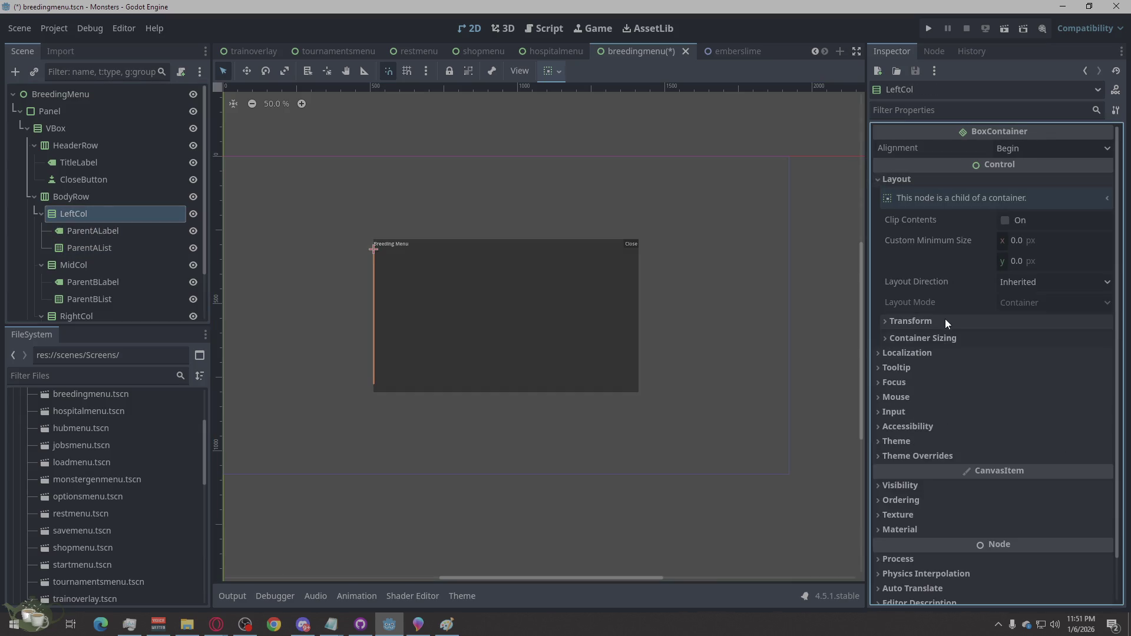
{"action": "left_click", "coordinate": [948, 335]}
{"action": "left_click", "coordinate": [1032, 376]}
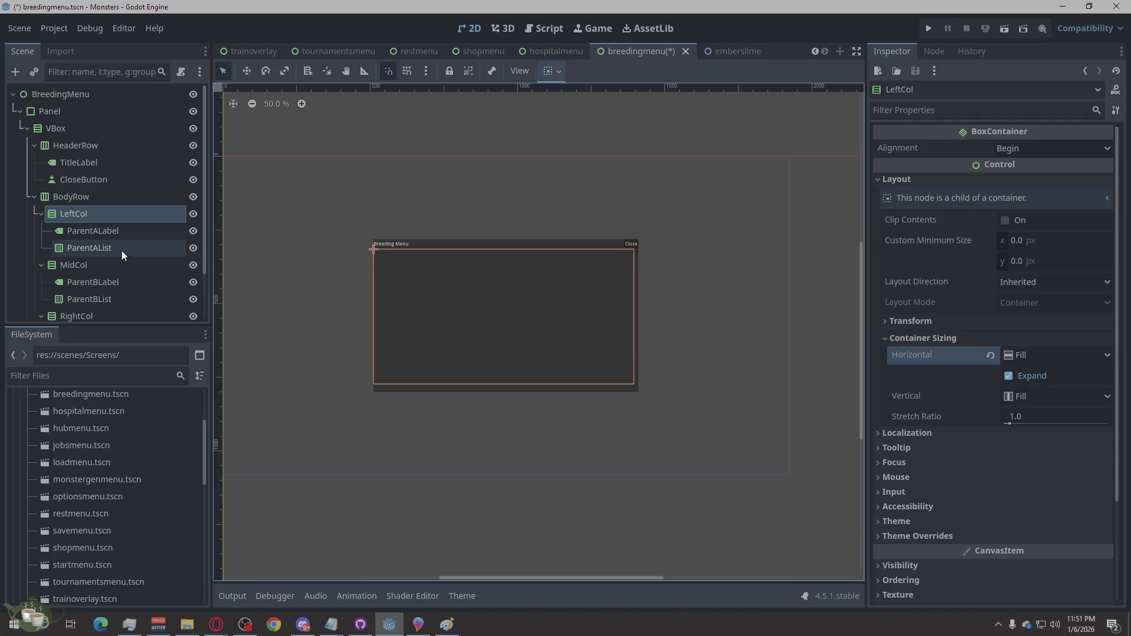
- Tick Horizontal Expand in Container Sizing for both MidCol and RightCol
{"action": "left_click", "coordinate": [101, 265]}
{"action": "left_click", "coordinate": [907, 177]}
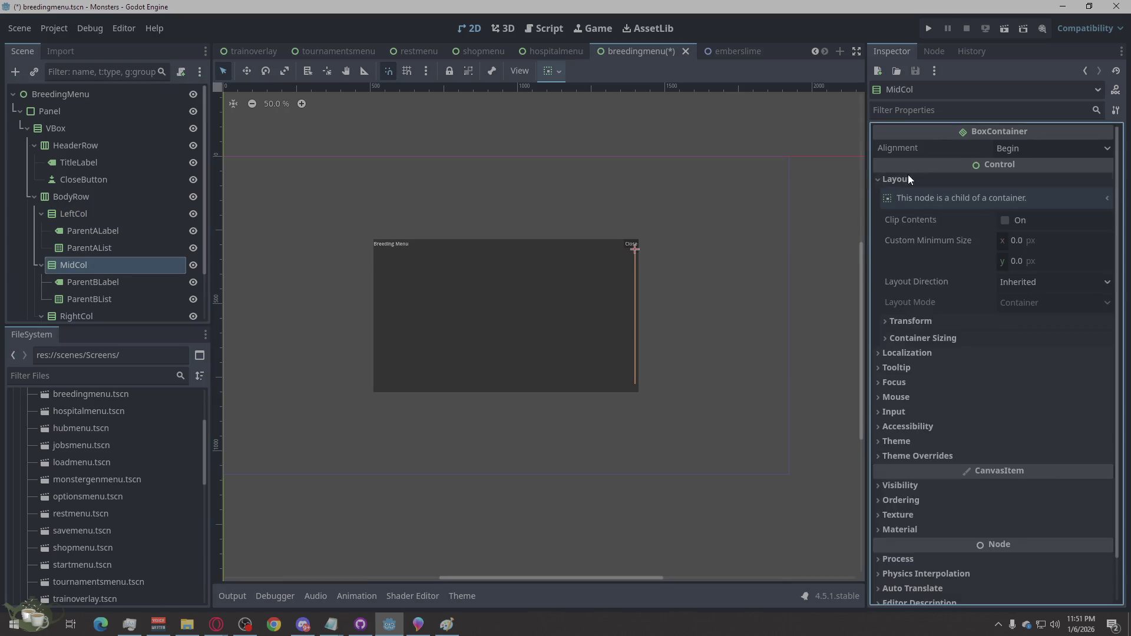
{"action": "left_click", "coordinate": [953, 337]}
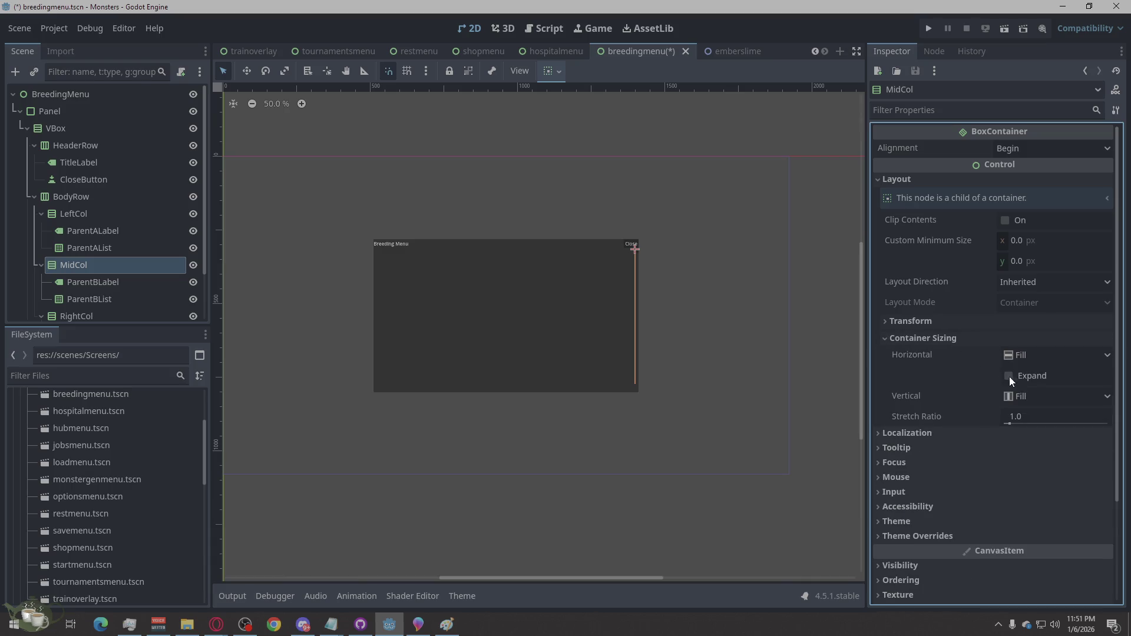
{"action": "left_click", "coordinate": [1008, 377]}
{"action": "scroll", "coordinate": [116, 260], "scroll_direction": "down", "scroll_amount": 3}
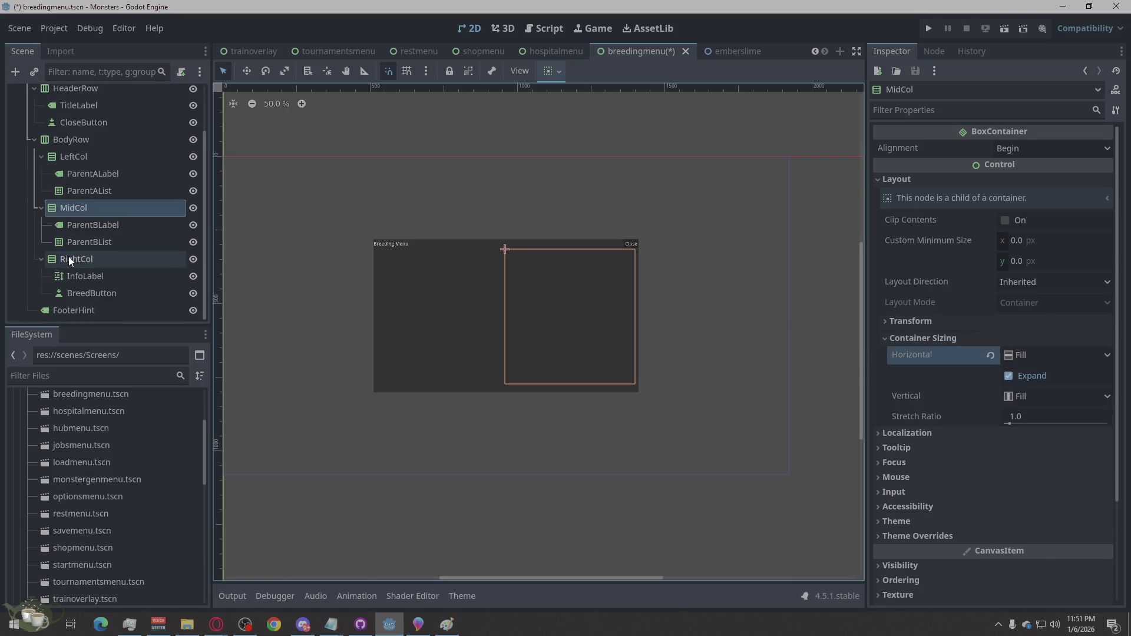
{"action": "left_click", "coordinate": [68, 258]}
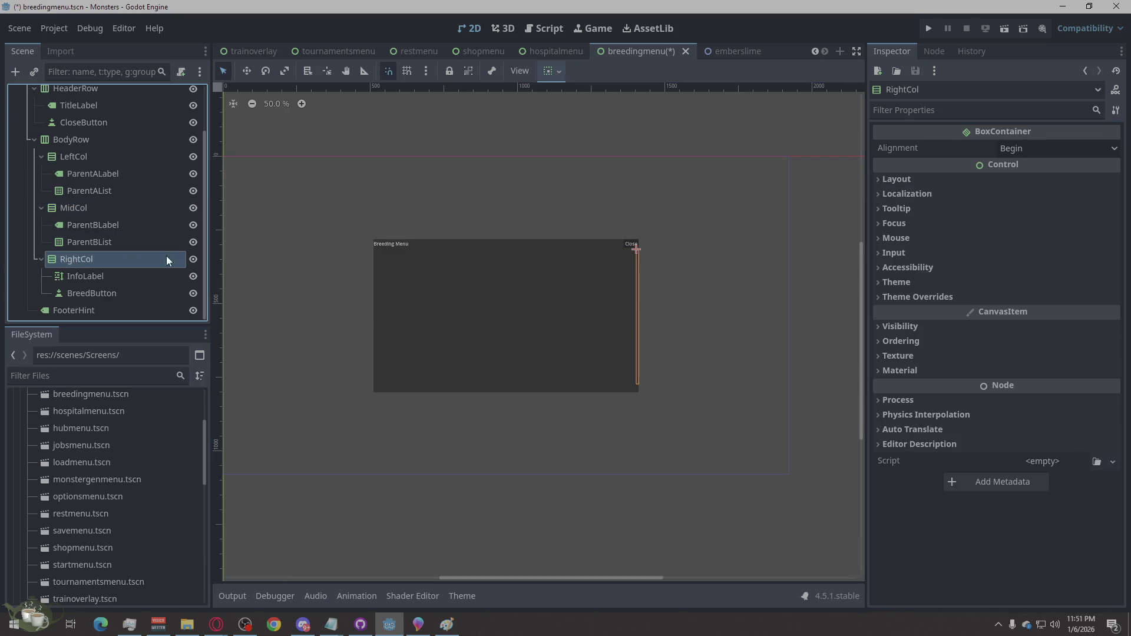
{"action": "left_click", "coordinate": [907, 177]}
{"action": "left_click", "coordinate": [922, 338]}
{"action": "left_click", "coordinate": [1008, 376]}
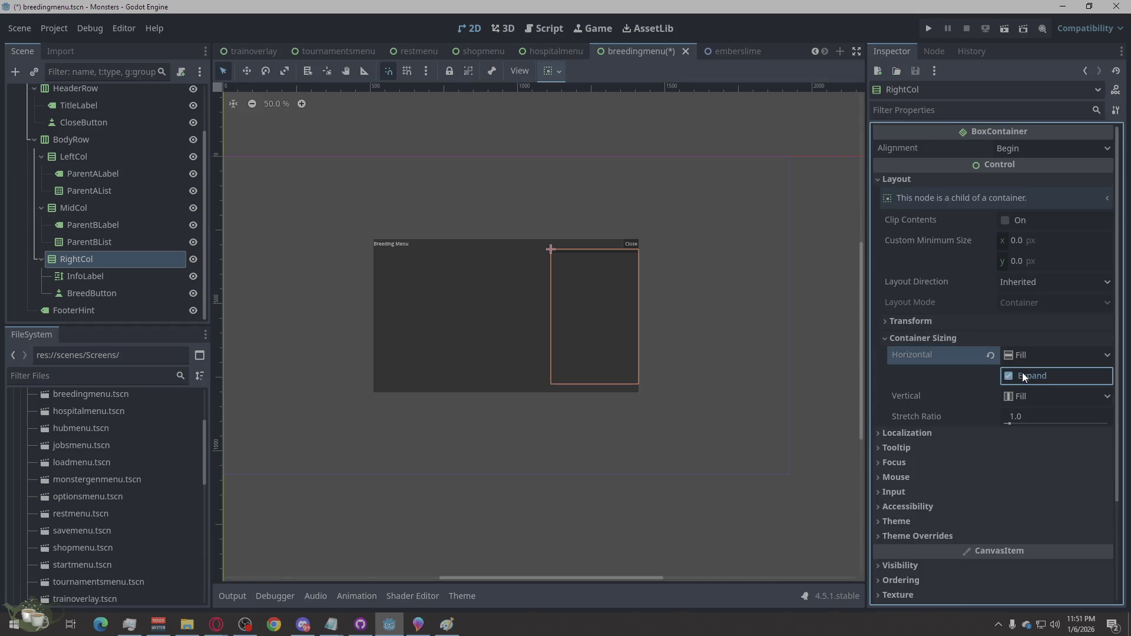
{"action": "left_click", "coordinate": [119, 292]}
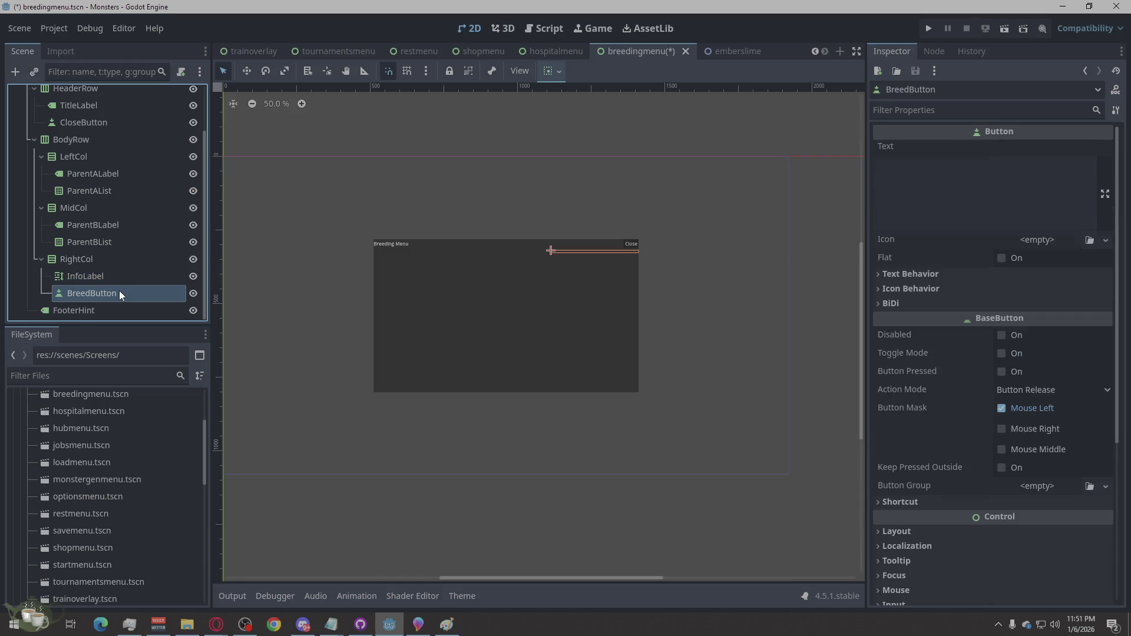
- Tick Vertical Expand on InfoLabel so it fills RightCol
{"action": "left_click", "coordinate": [126, 280]}
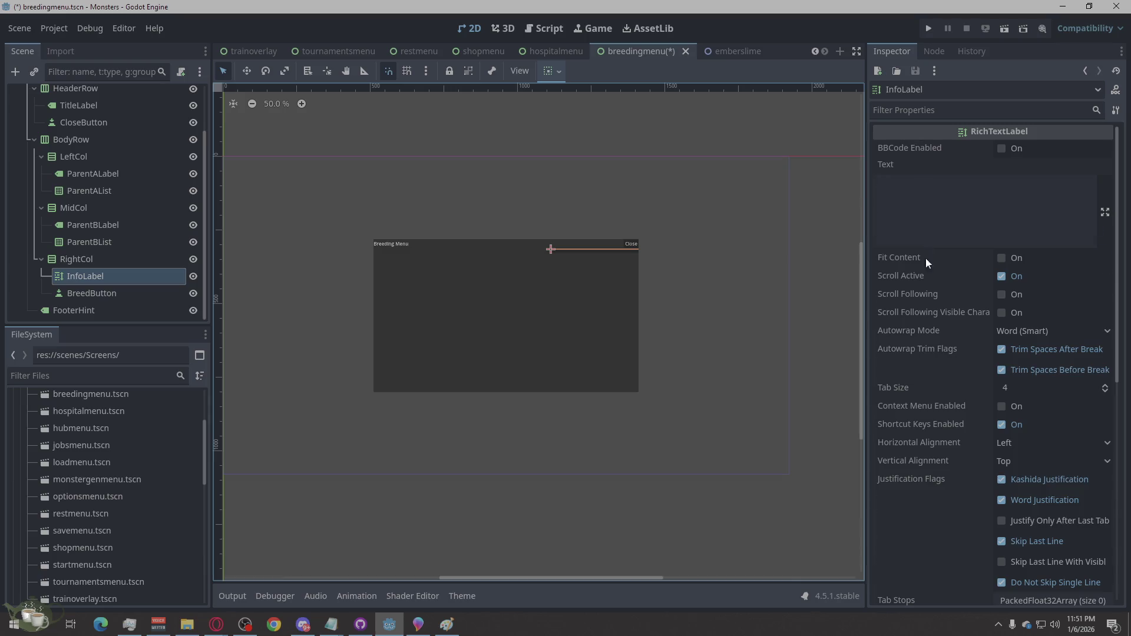
{"action": "scroll", "coordinate": [925, 258], "scroll_direction": "down", "scroll_amount": 5}
{"action": "left_click", "coordinate": [900, 291]}
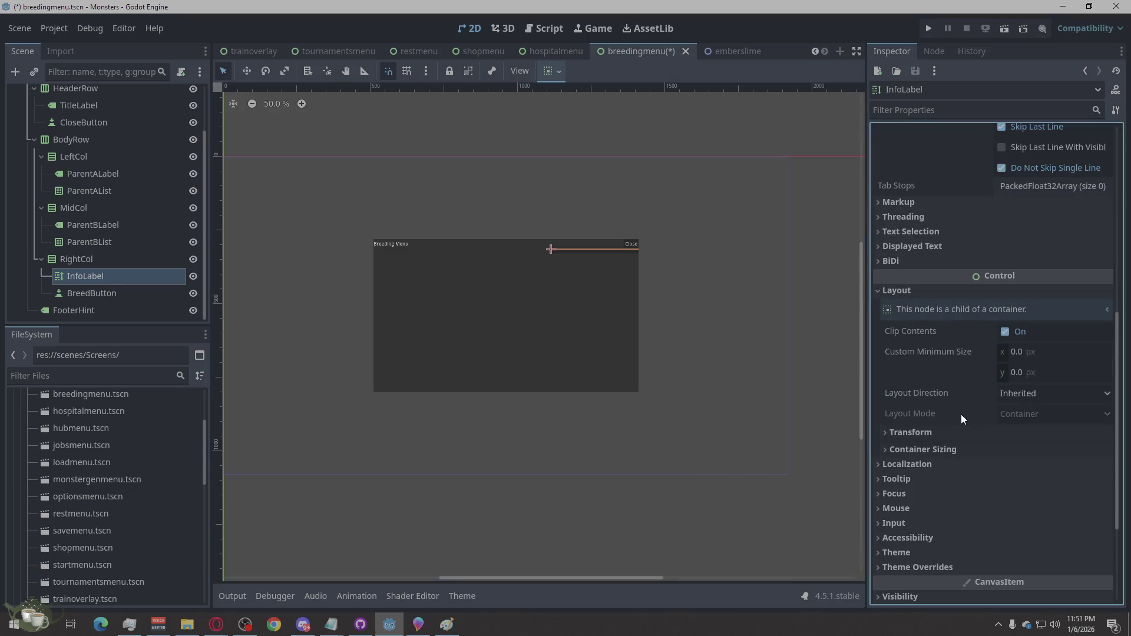
{"action": "left_click", "coordinate": [922, 449]}
{"action": "left_click", "coordinate": [1026, 505]}
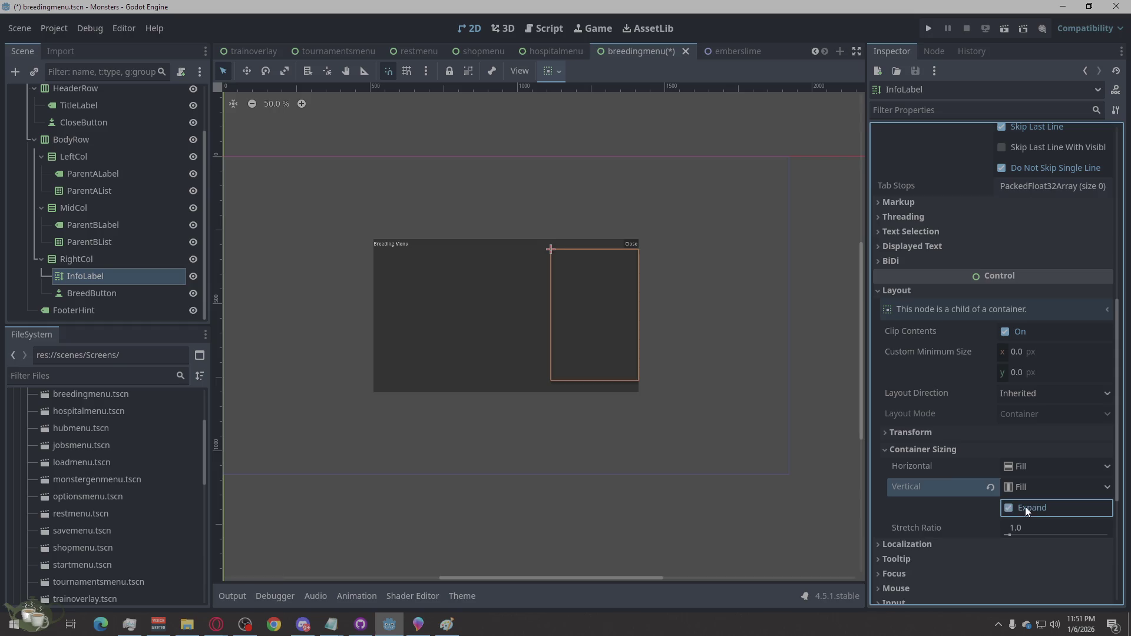
- Set BreedButton's caption text to 'Breed'
{"action": "scroll", "coordinate": [448, 343], "scroll_direction": "down", "scroll_amount": 1}
{"action": "left_click", "coordinate": [88, 293]}
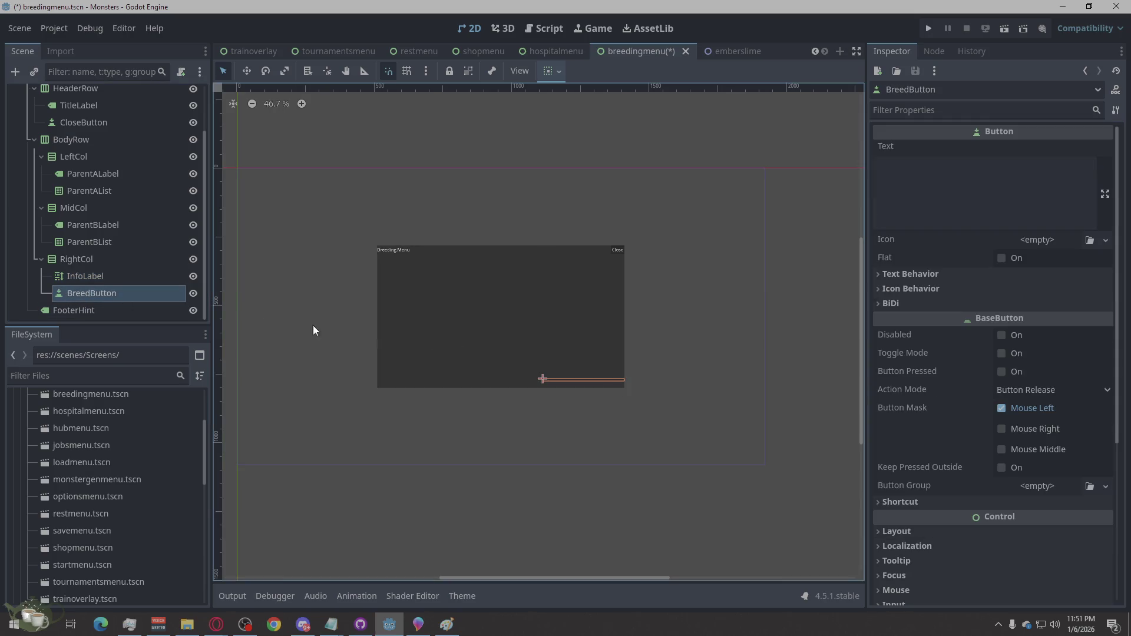
{"action": "left_click", "coordinate": [946, 201]}
{"action": "type", "text": "Breed"}
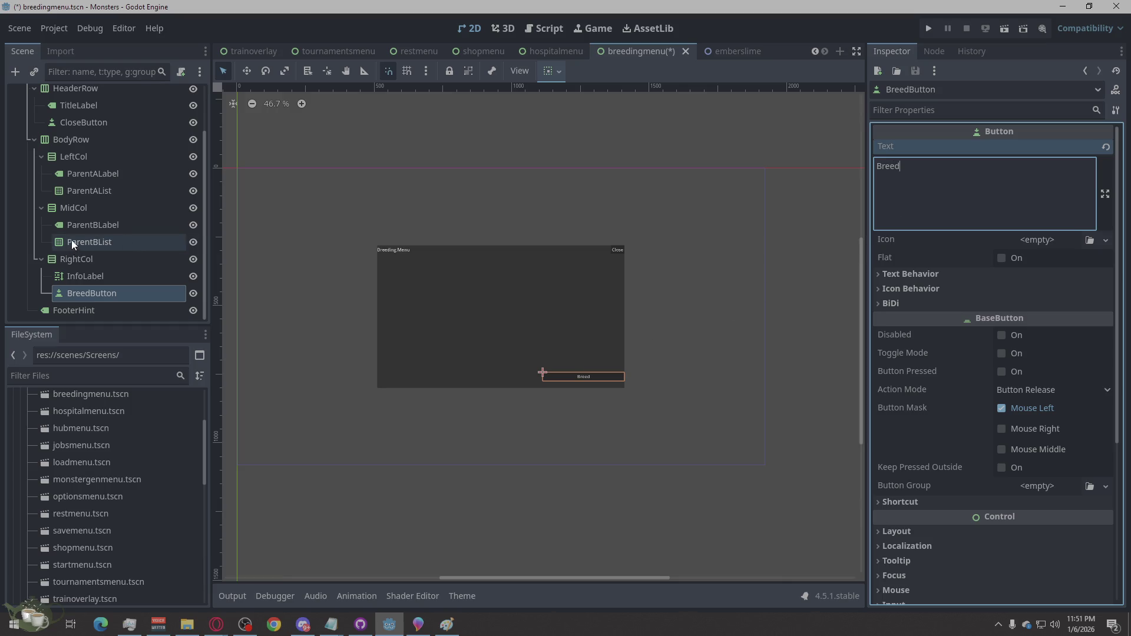
{"action": "left_click", "coordinate": [72, 241]}
{"action": "left_click", "coordinate": [96, 223]}
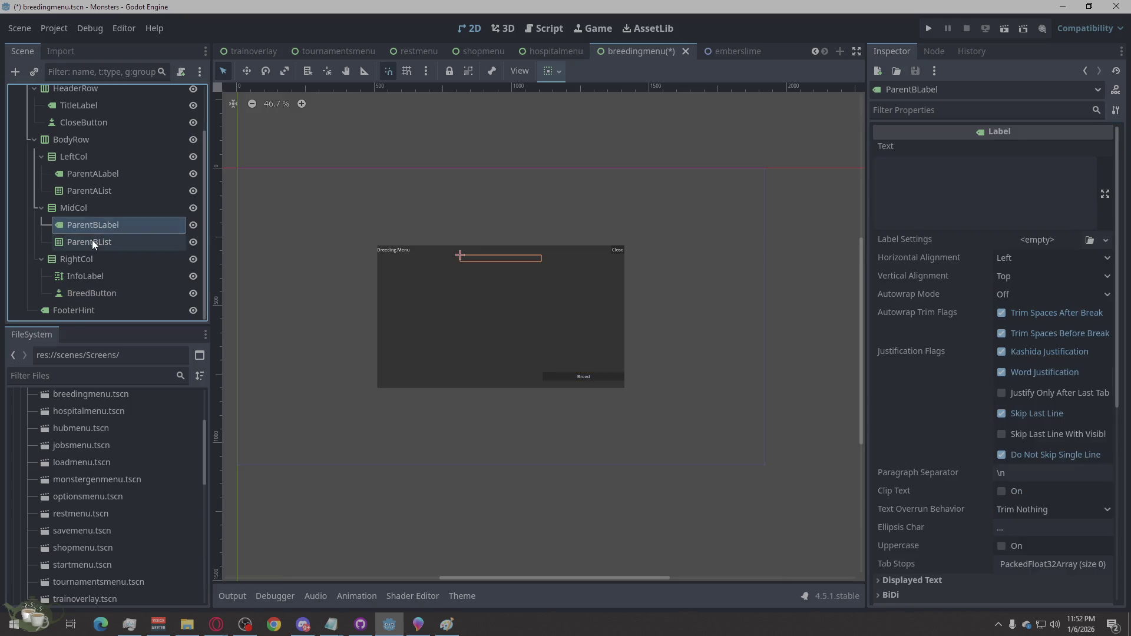
- Tick Vertical Expand on ParentBList so it fills its column
{"action": "left_click", "coordinate": [93, 240]}
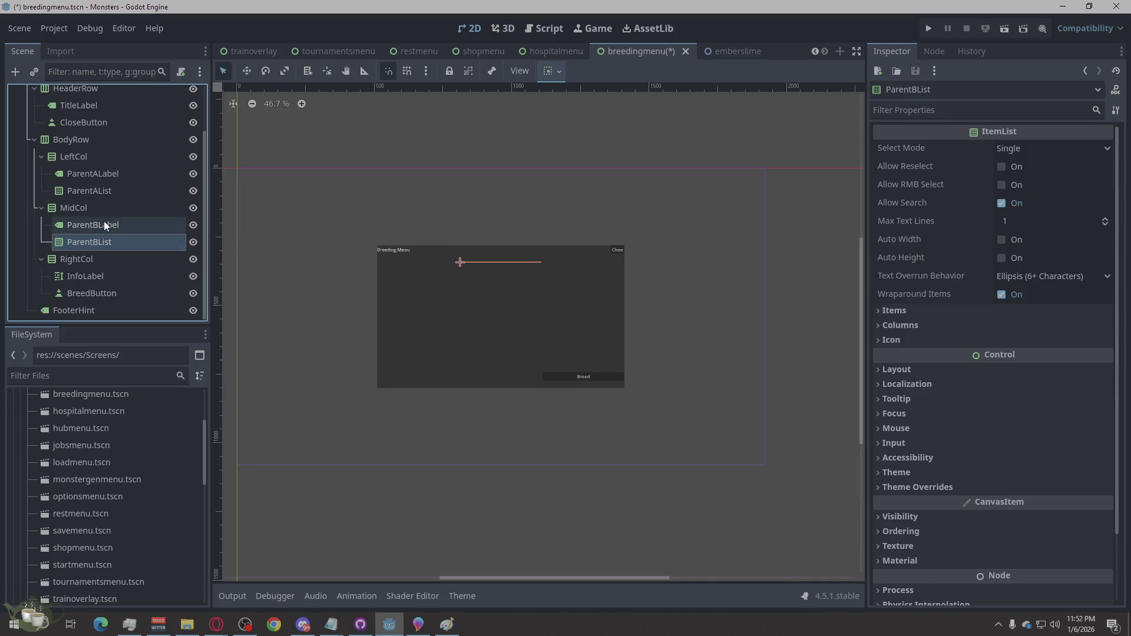
{"action": "left_click", "coordinate": [104, 222]}
{"action": "left_click", "coordinate": [98, 242]}
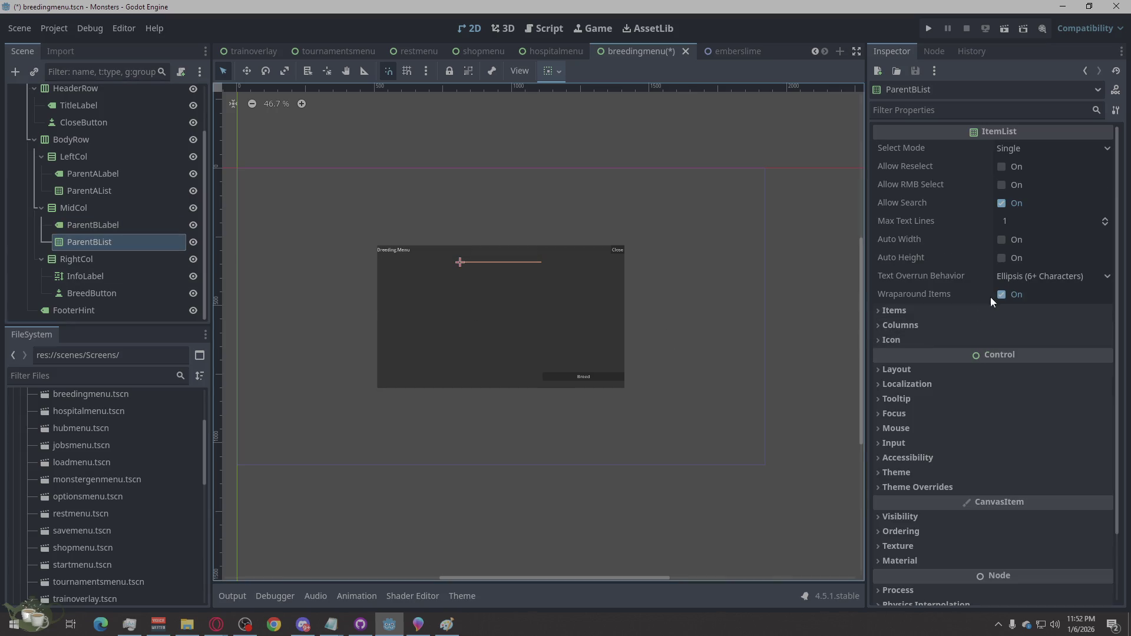
{"action": "left_click", "coordinate": [896, 369]}
{"action": "left_click", "coordinate": [949, 526]}
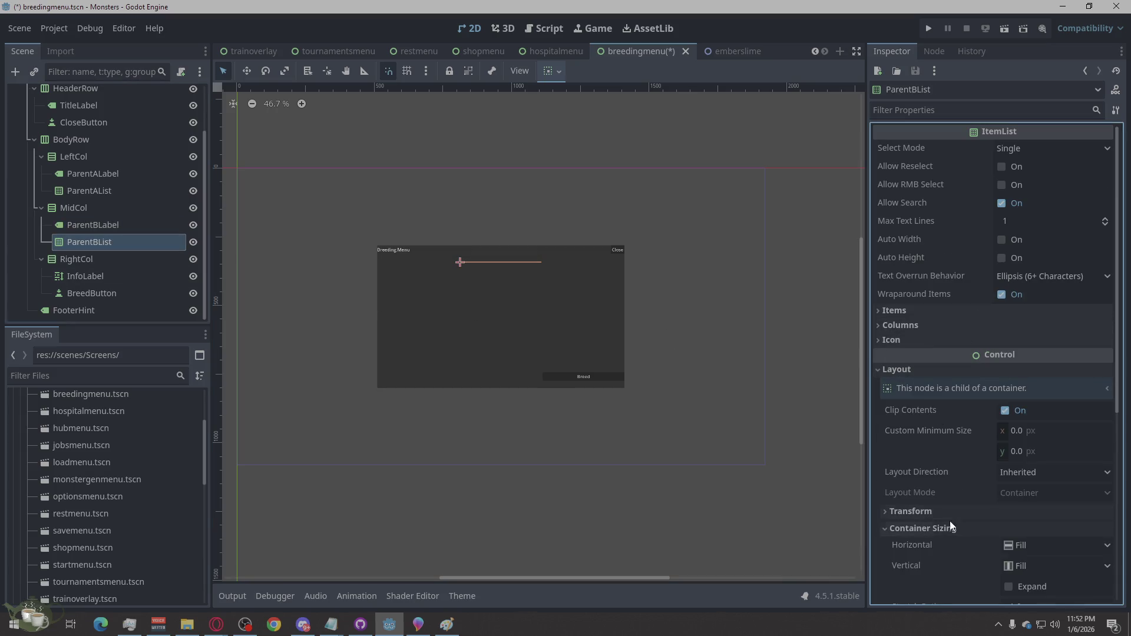
{"action": "left_click", "coordinate": [1021, 586]}
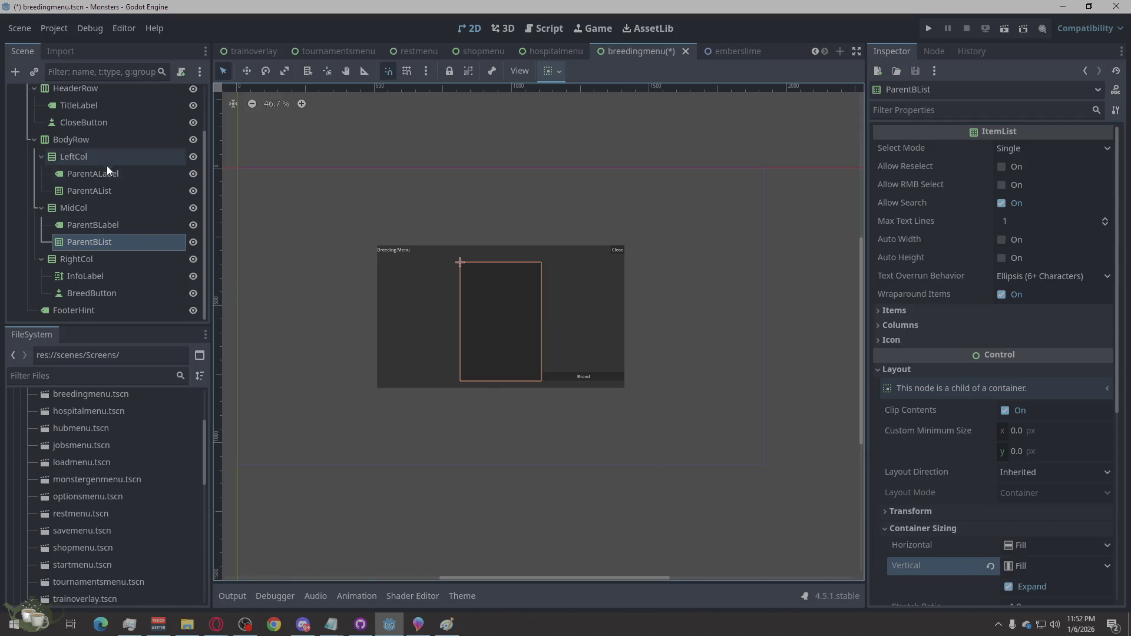
- Tick Vertical Expand on ParentAList, then select the root BreedingMenu node
{"action": "left_click", "coordinate": [101, 192]}
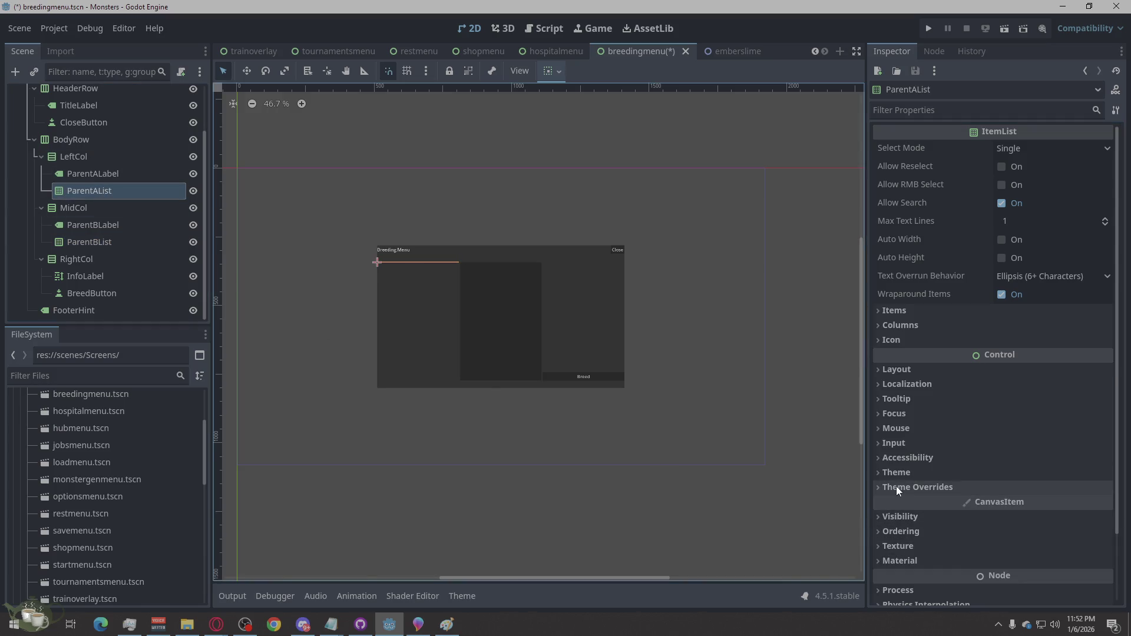
{"action": "left_click", "coordinate": [888, 370]}
{"action": "left_click", "coordinate": [927, 535]}
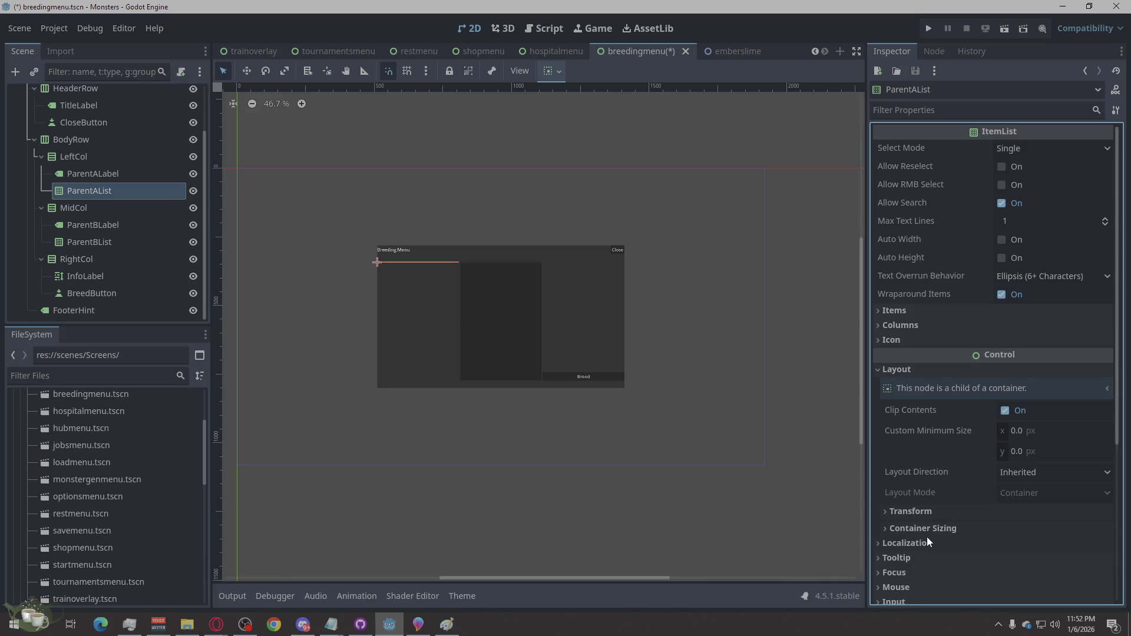
{"action": "left_click", "coordinate": [1016, 587]}
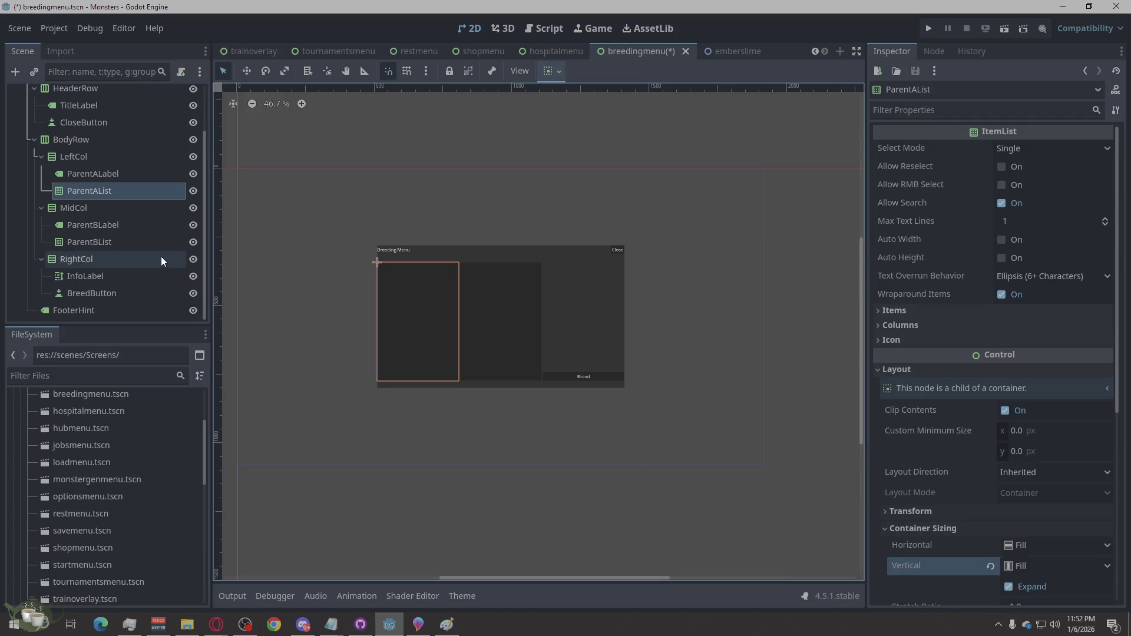
{"action": "scroll", "coordinate": [134, 161], "scroll_direction": "up", "scroll_amount": 2}
{"action": "left_click", "coordinate": [109, 190]}
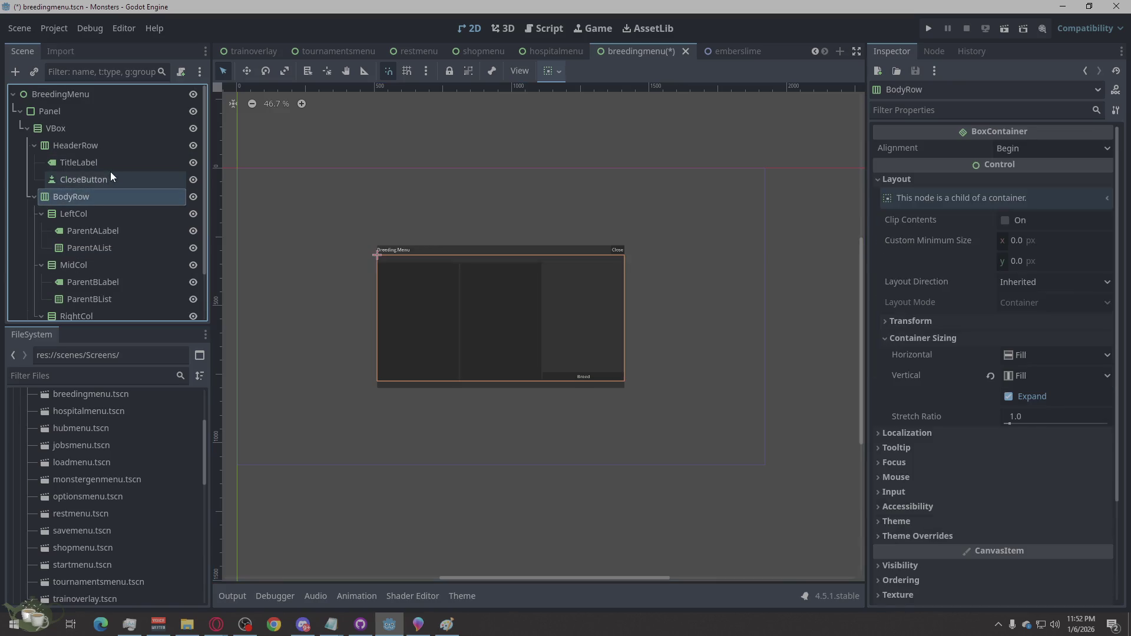
{"action": "left_click", "coordinate": [112, 175]}
{"action": "left_click", "coordinate": [115, 147]}
{"action": "left_click", "coordinate": [111, 126]}
{"action": "left_click", "coordinate": [111, 96]}
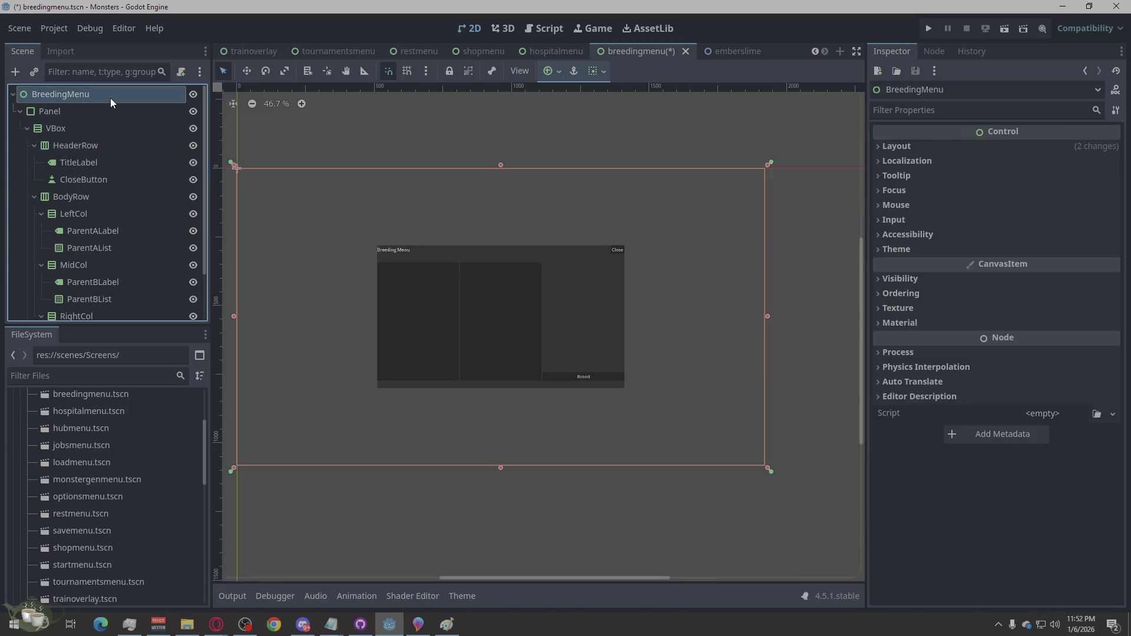
- Save breedingmenu.tscn with Ctrl+S
{"action": "scroll", "coordinate": [120, 248], "scroll_direction": "down", "scroll_amount": 2}
{"action": "key", "text": "ctrl+s"}
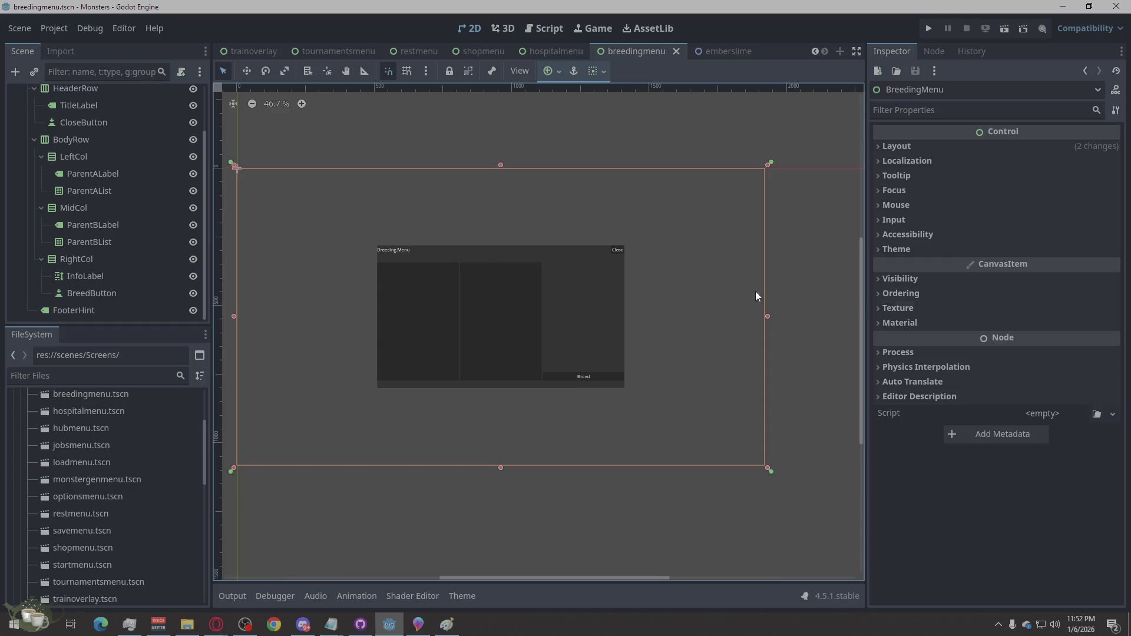
{"action": "scroll", "coordinate": [118, 236], "scroll_direction": "up", "scroll_amount": 2}
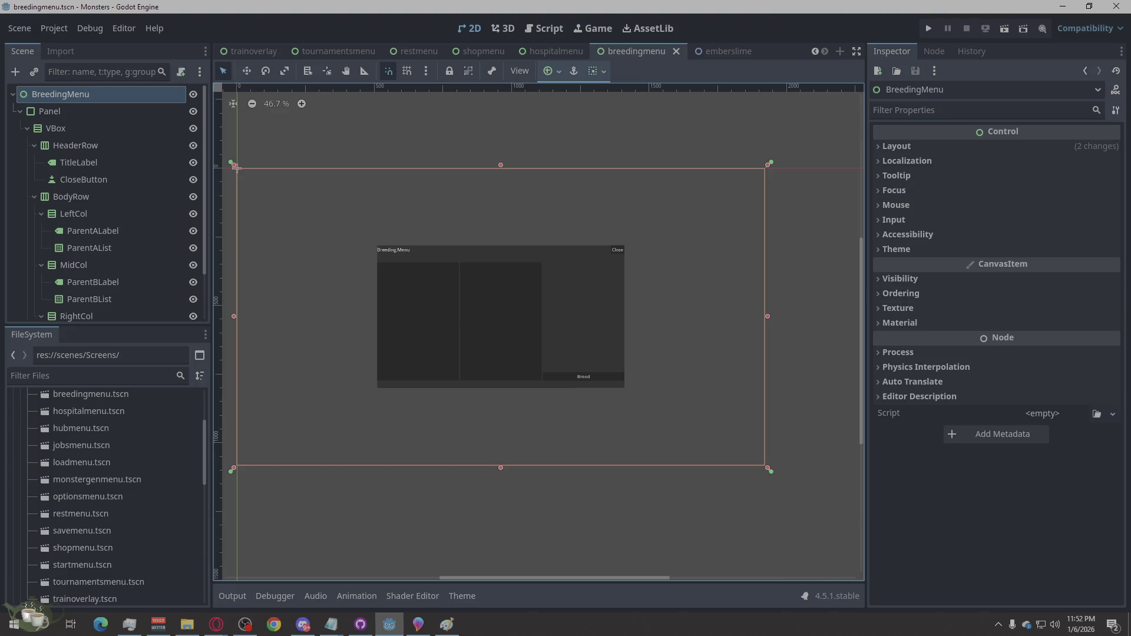
- Add two plain Control child nodes under BreedingMenu
{"action": "left_click", "coordinate": [58, 97]}
{"action": "right_click", "coordinate": [58, 96]}
{"action": "left_click", "coordinate": [104, 100]}
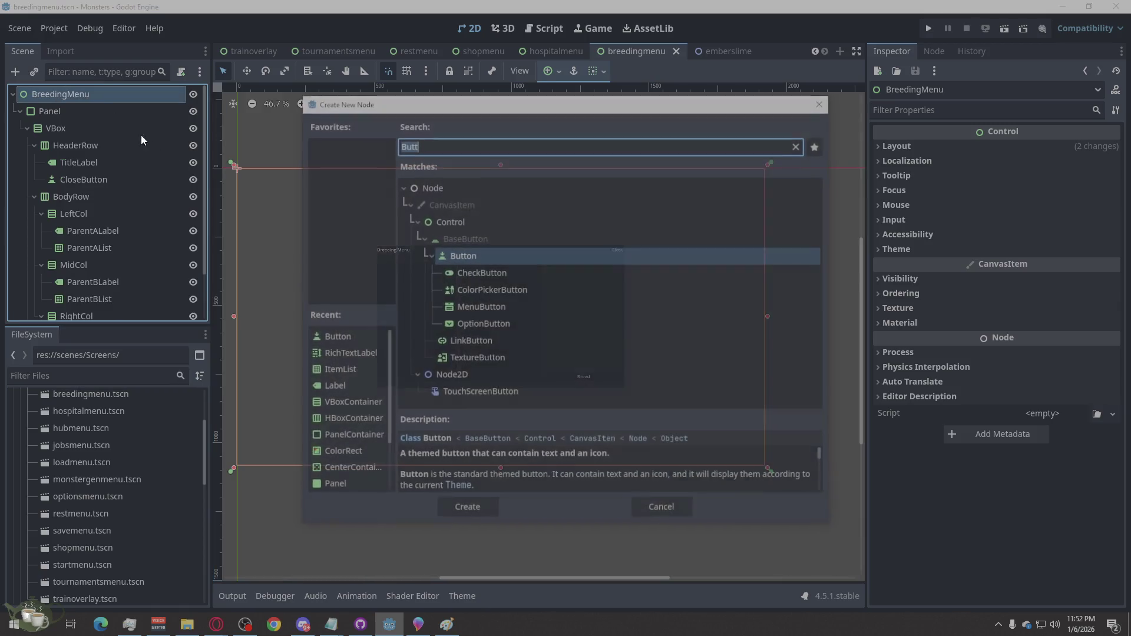
{"action": "left_click", "coordinate": [449, 220]}
{"action": "left_click", "coordinate": [466, 508]}
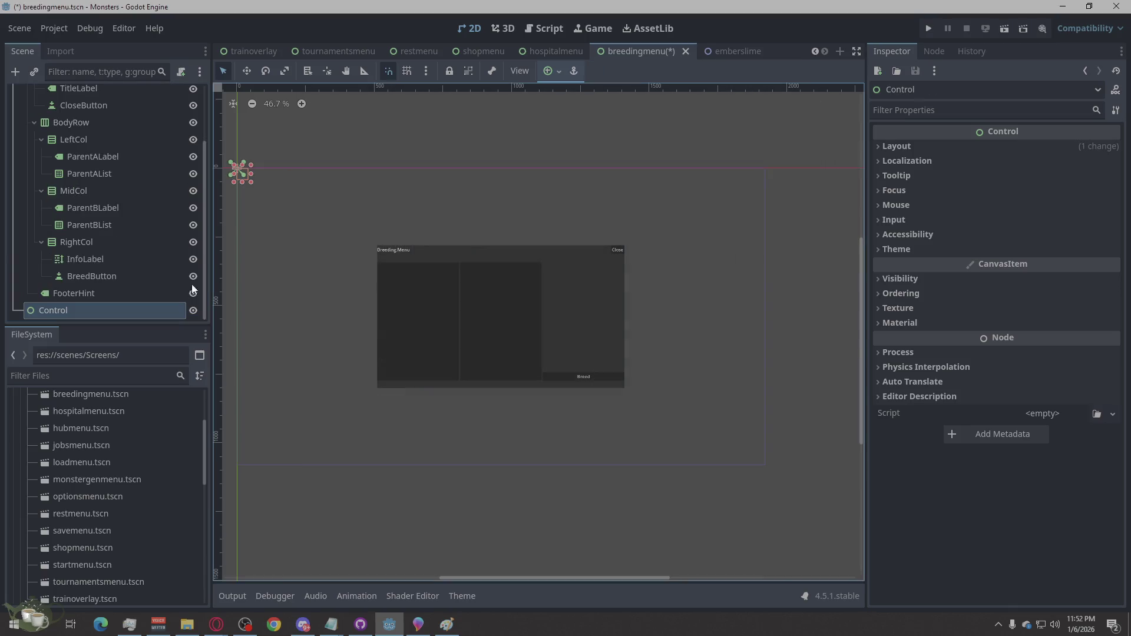
{"action": "right_click", "coordinate": [79, 94]}
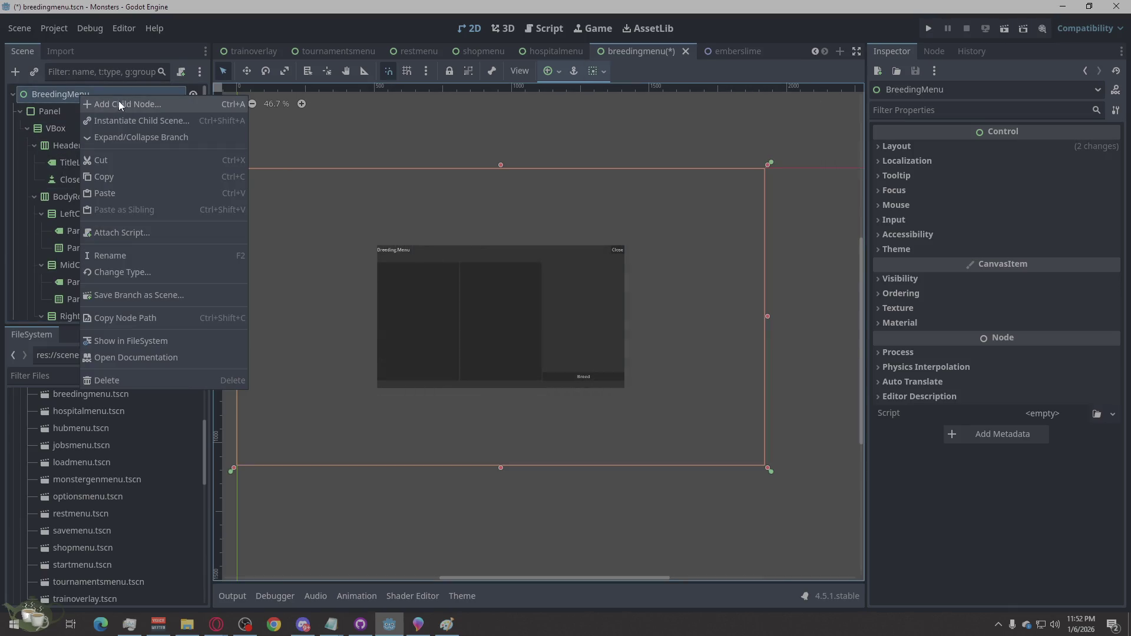
{"action": "left_click", "coordinate": [118, 101]}
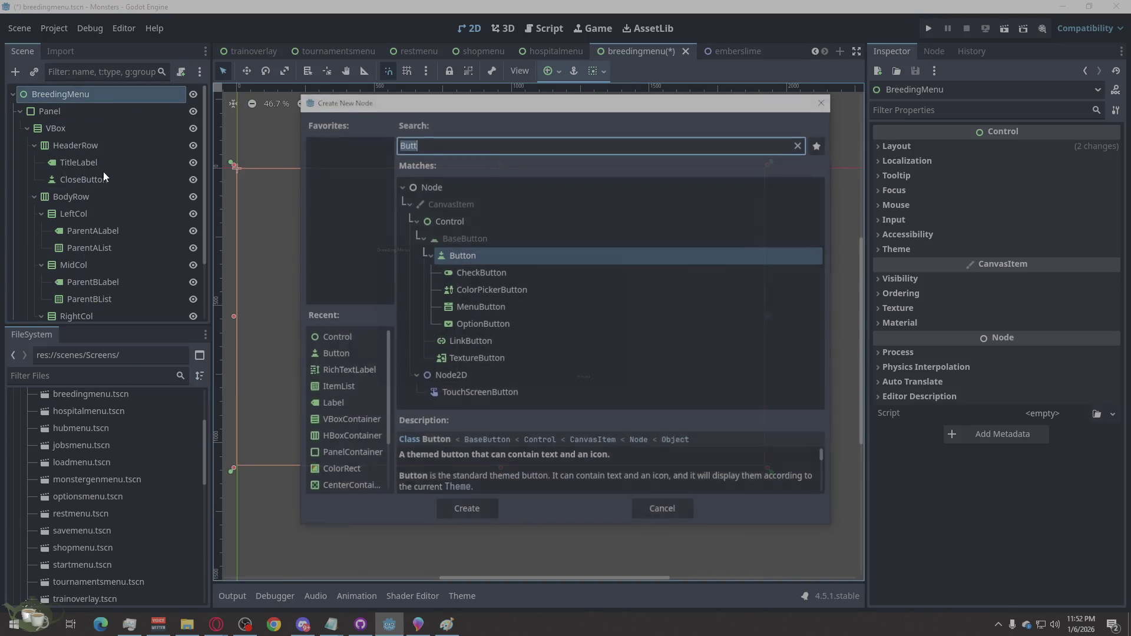
{"action": "left_click", "coordinate": [447, 201]}
{"action": "left_click", "coordinate": [454, 221]}
{"action": "left_click", "coordinate": [466, 508]}
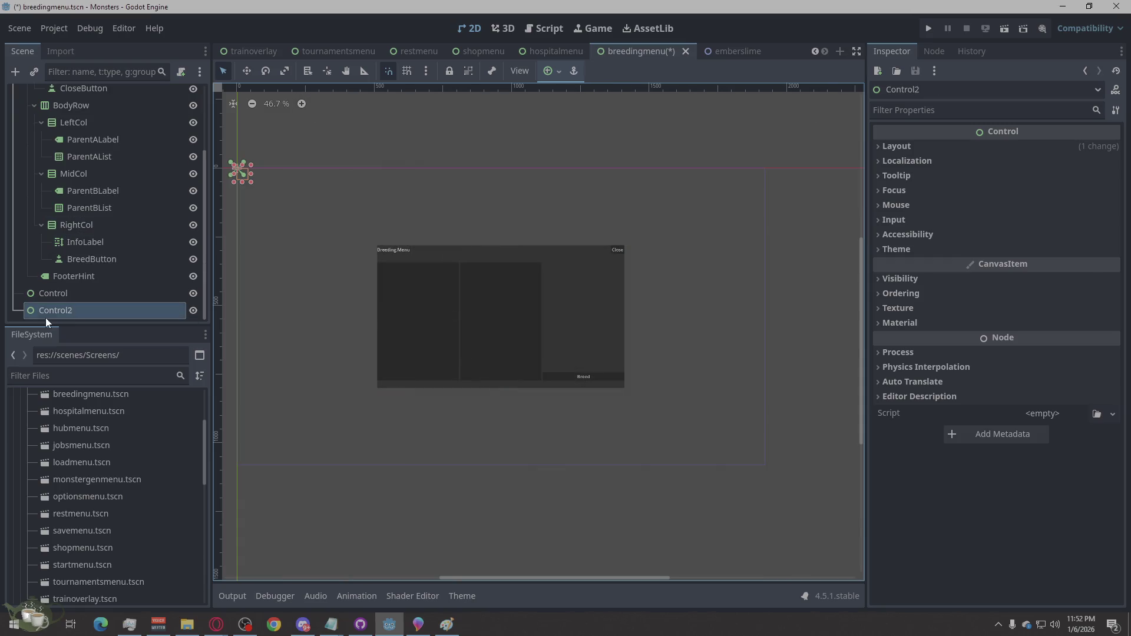
- Rename the new Control nodes to ConfirmPopup and ResultPopup
{"action": "left_click_drag", "start_coordinate": [45, 312], "coordinate": [67, 301]}
{"action": "double_click", "coordinate": [67, 298]}
{"action": "type", "text": "Confirm"}
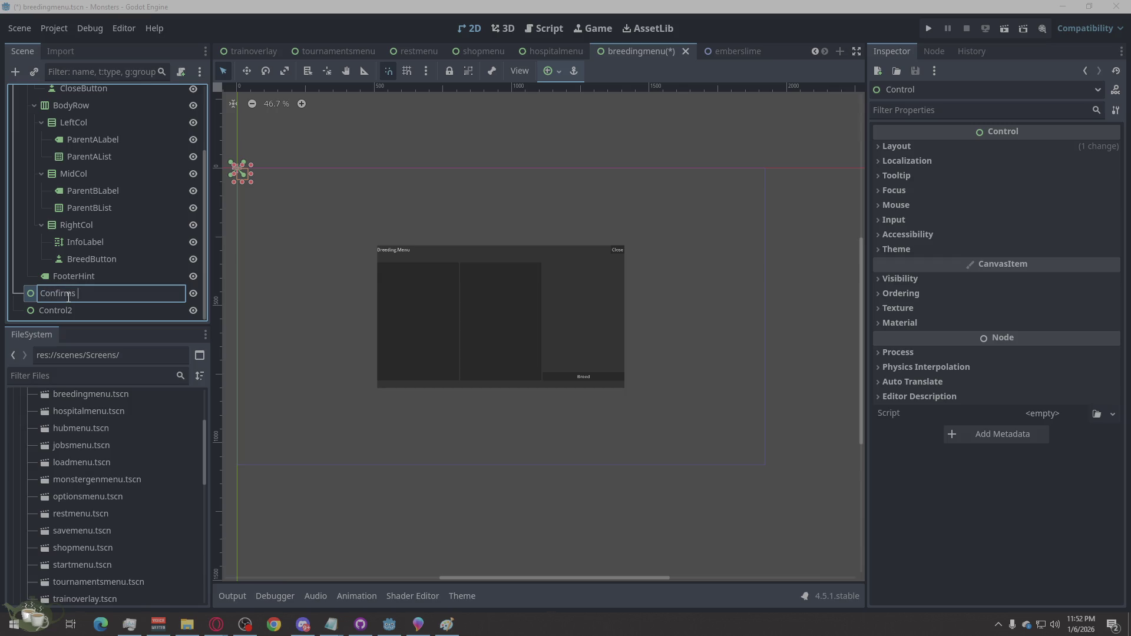
{"action": "type", "text": "Popup"}
{"action": "left_click", "coordinate": [71, 305]}
{"action": "left_click", "coordinate": [71, 305]}
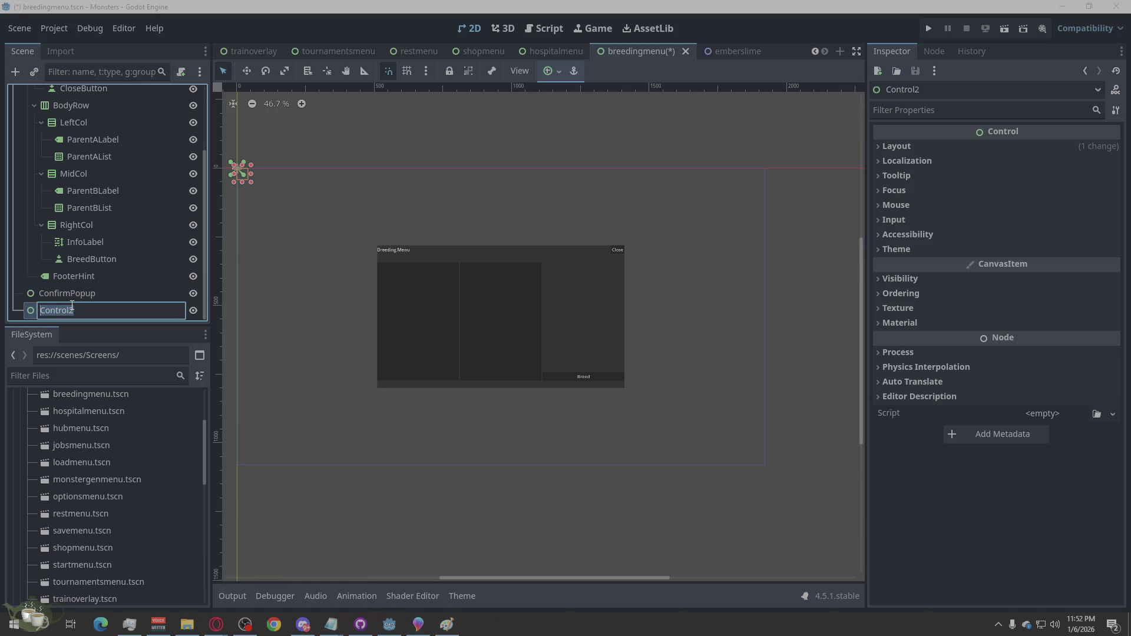
{"action": "type", "text": "Result"}
{"action": "type", "text": "Popup"}
{"action": "key", "text": "Return"}
{"action": "left_click", "coordinate": [89, 295]}
{"action": "right_click", "coordinate": [90, 294]}
- Add a PanelContainer under ConfirmPopup with a VBoxContainer inside it
{"action": "left_click", "coordinate": [185, 221]}
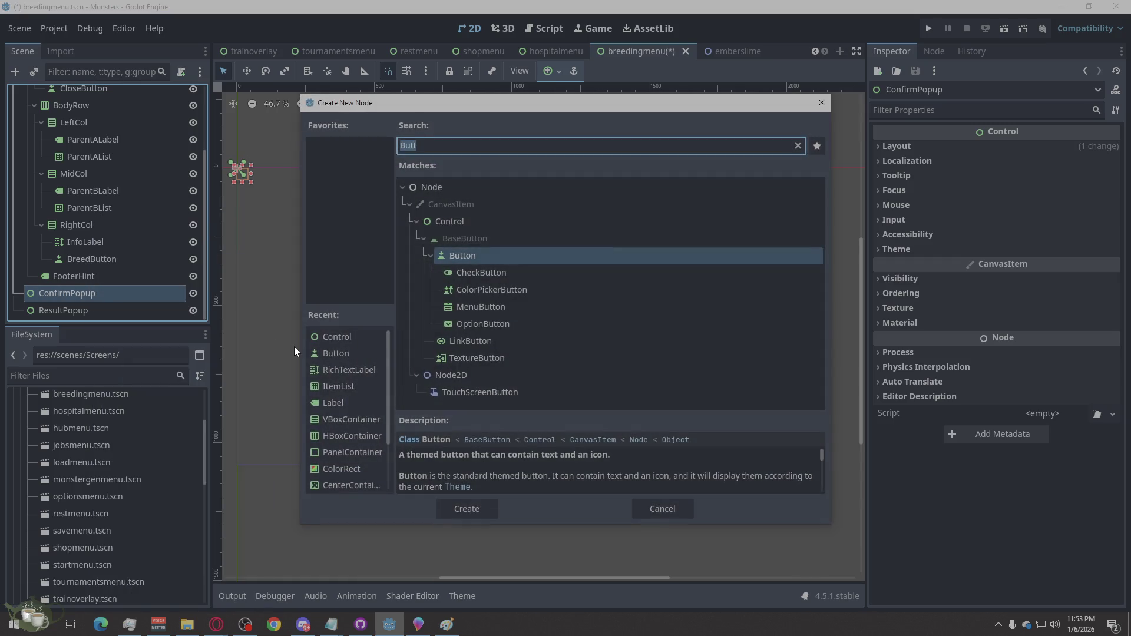
{"action": "type", "text": "Panelc"}
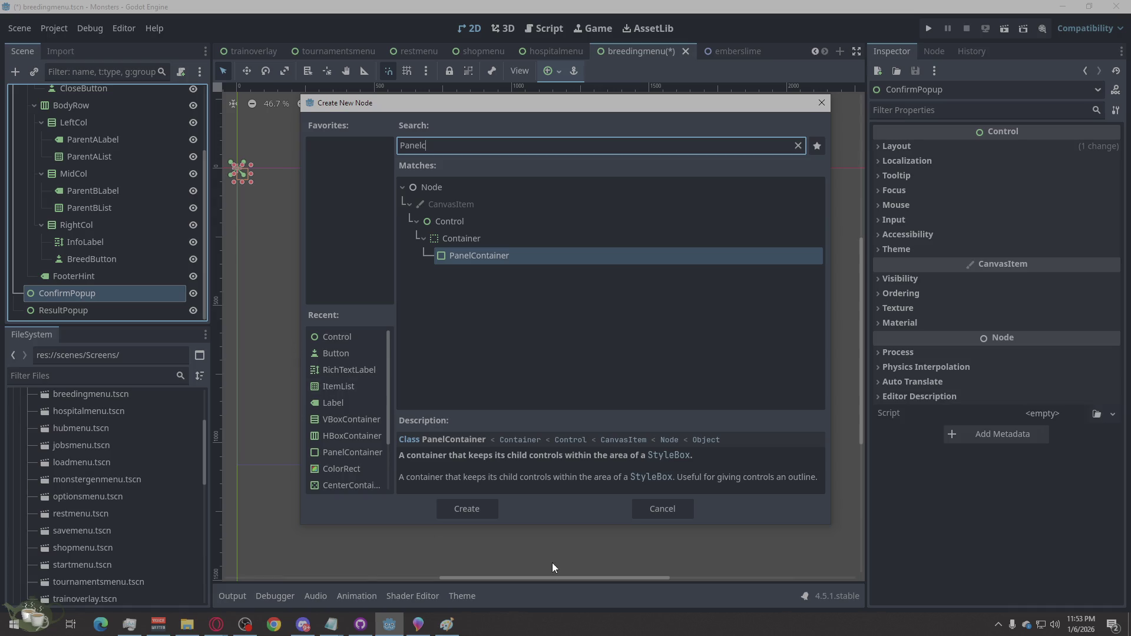
{"action": "left_click", "coordinate": [470, 502]}
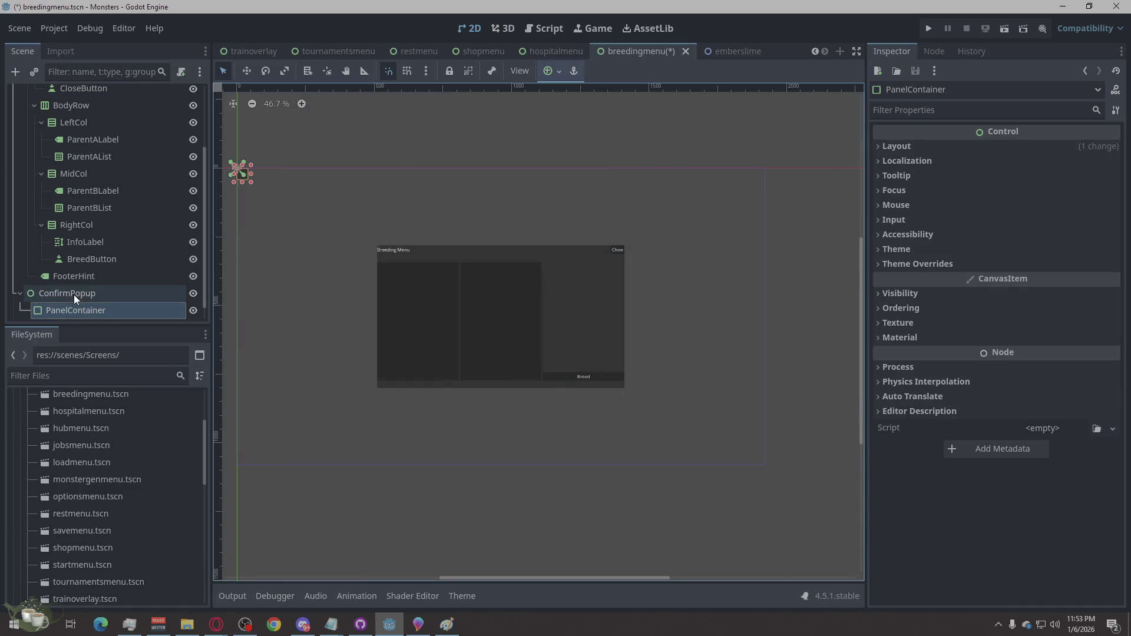
{"action": "scroll", "coordinate": [74, 295], "scroll_direction": "down", "scroll_amount": 1}
{"action": "right_click", "coordinate": [89, 294]}
{"action": "left_click", "coordinate": [170, 219]}
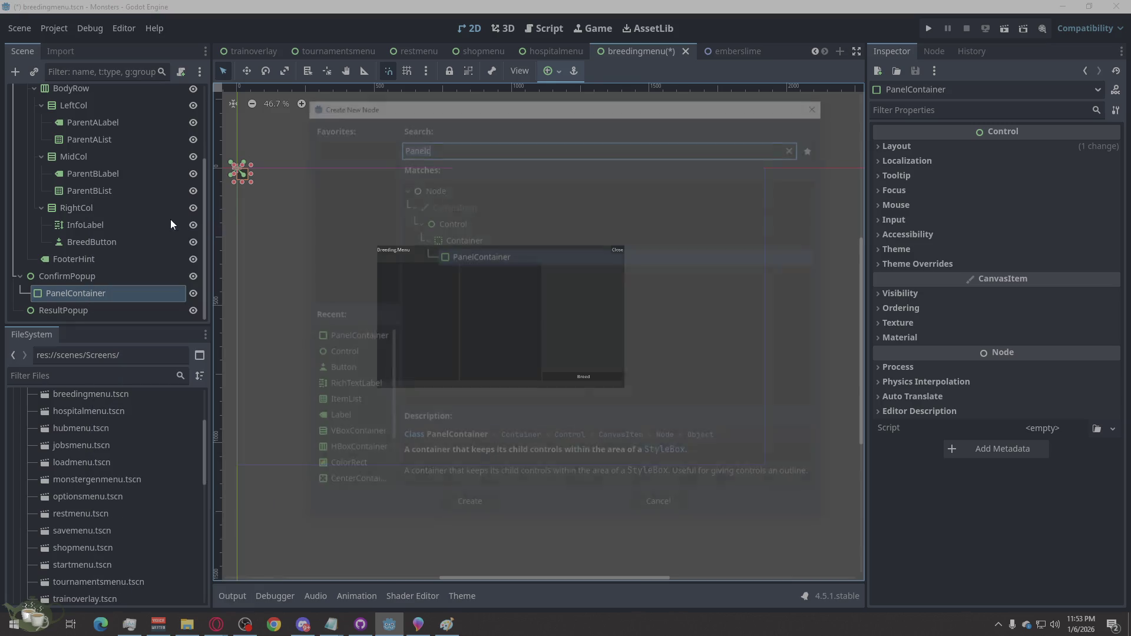
{"action": "type", "text": "Vb"}
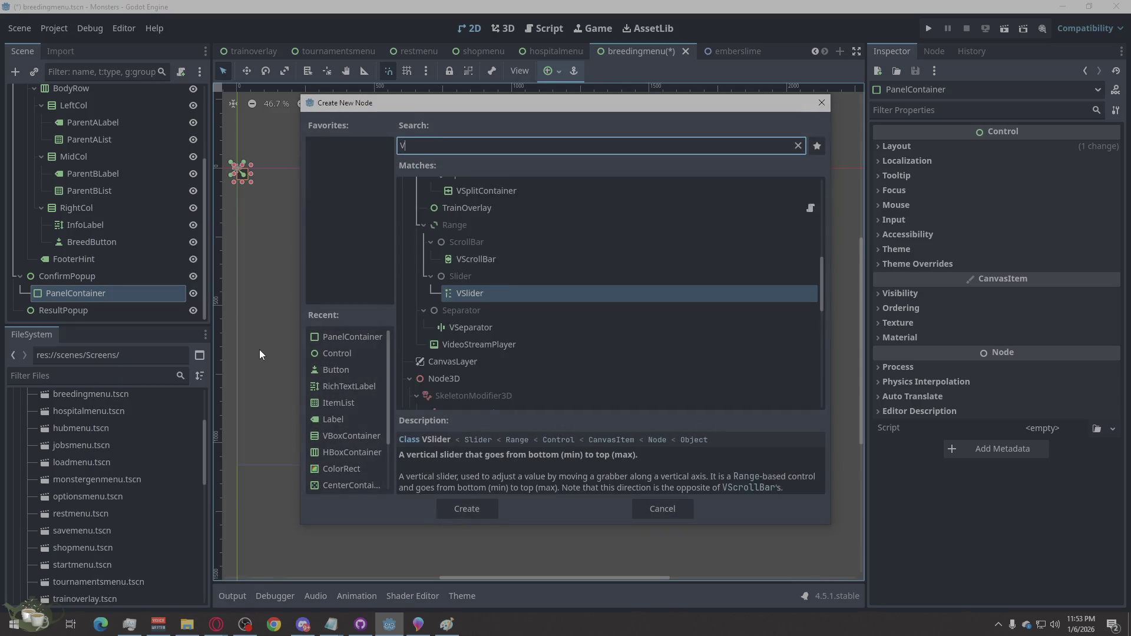
{"action": "left_click", "coordinate": [472, 507]}
- Add a Label inside the ConfirmPopup's VBoxContainer
{"action": "scroll", "coordinate": [94, 271], "scroll_direction": "down", "scroll_amount": 1}
{"action": "right_click", "coordinate": [92, 294]}
{"action": "left_click", "coordinate": [65, 295]}
{"action": "right_click", "coordinate": [69, 295]}
{"action": "left_click", "coordinate": [144, 221]}
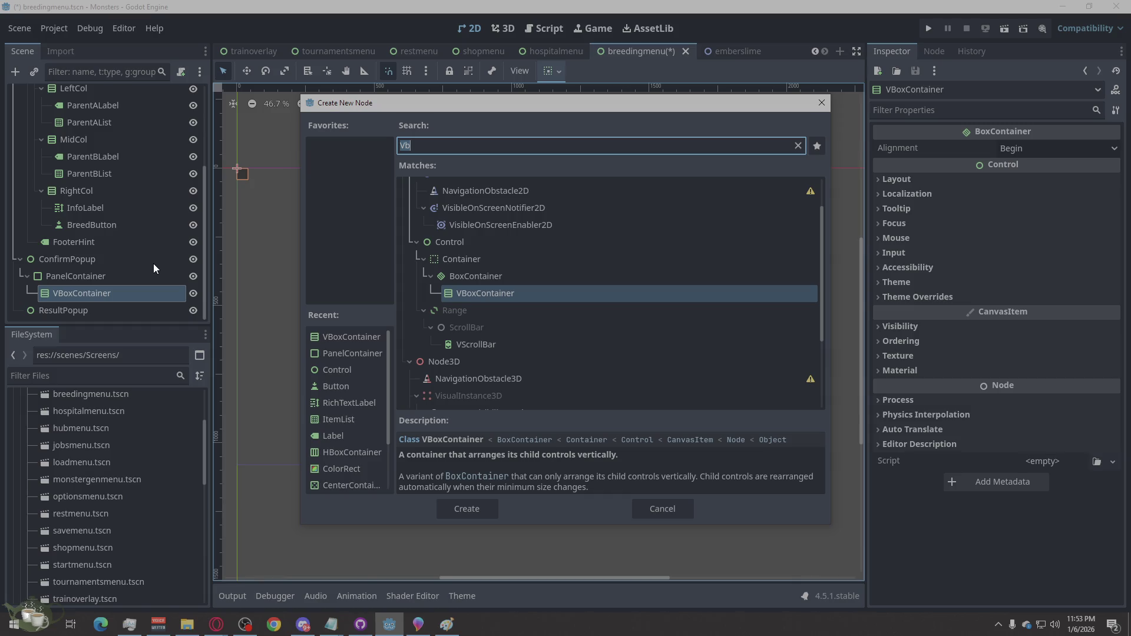
{"action": "type", "text": "Labl"}
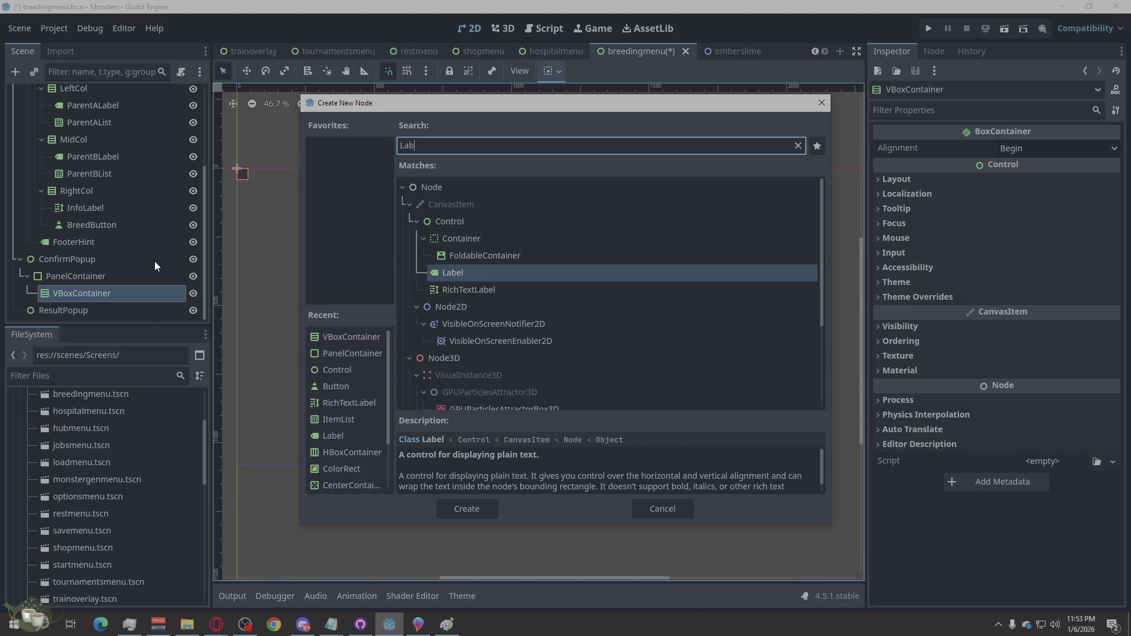
{"action": "key", "text": "Return"}
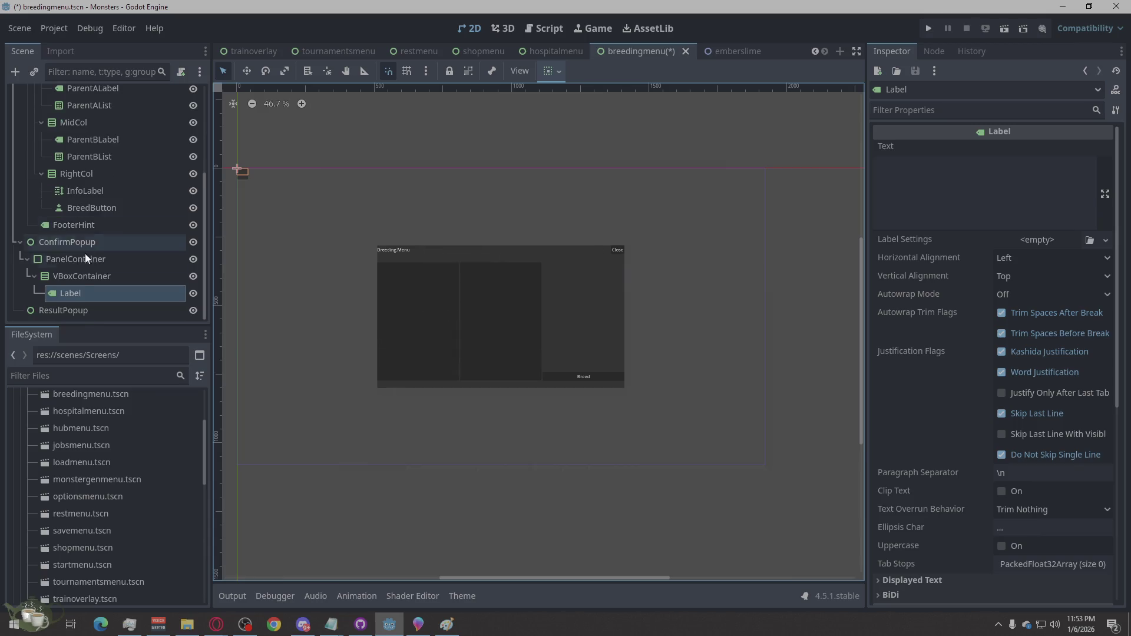
- Add an HBoxContainer under the VBoxContainer as the button row
{"action": "left_click", "coordinate": [79, 280]}
{"action": "right_click", "coordinate": [79, 281]}
{"action": "left_click", "coordinate": [166, 226]}
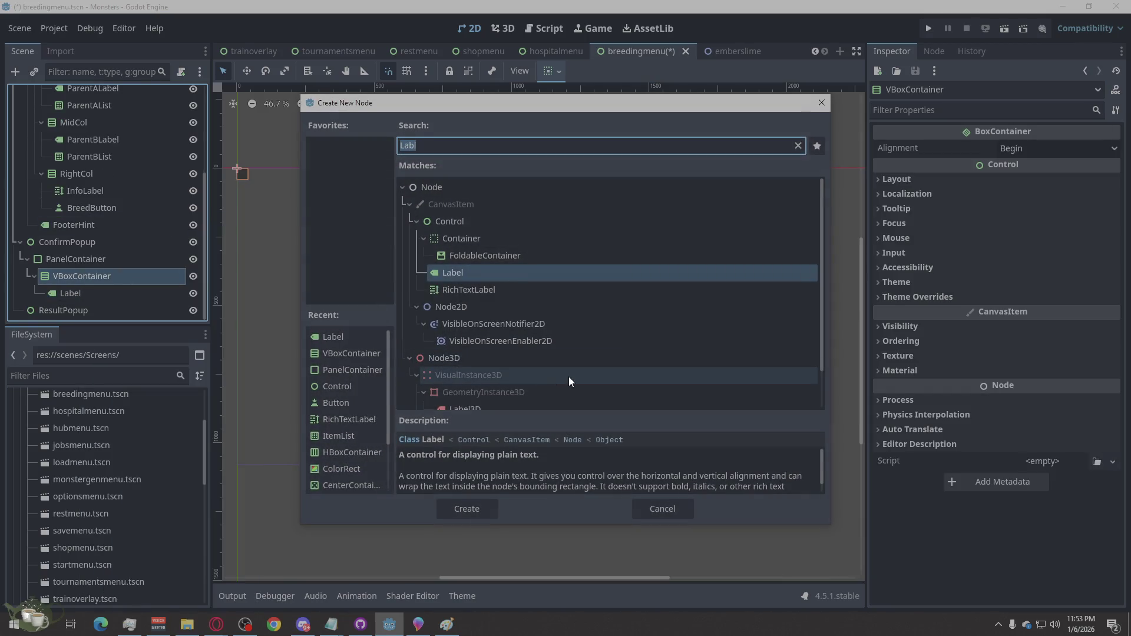
{"action": "type", "text": "Buttons"}
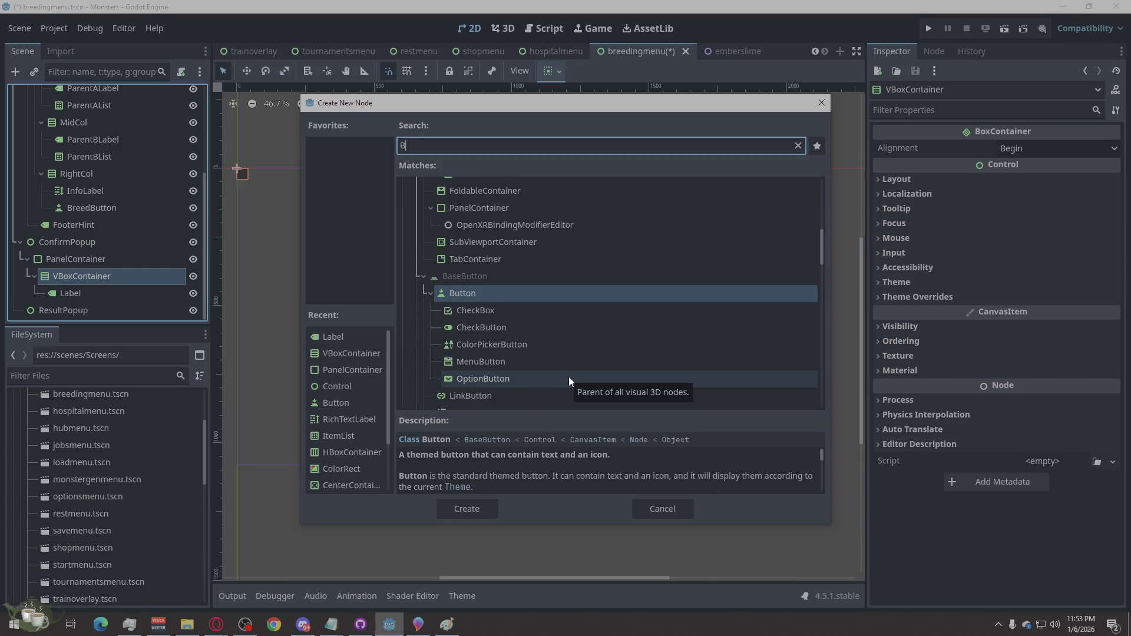
{"action": "key", "text": "BackSpace"}
{"action": "key", "text": "BackSpace"}
{"action": "key", "text": "BackSpace"}
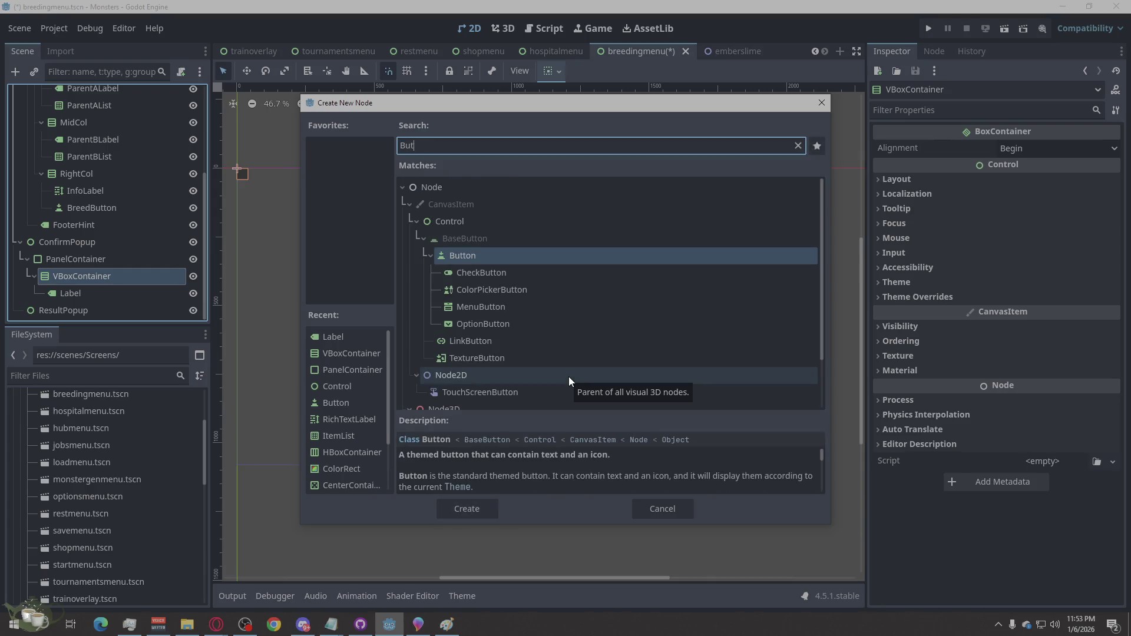
{"action": "type", "text": "Hbox"}
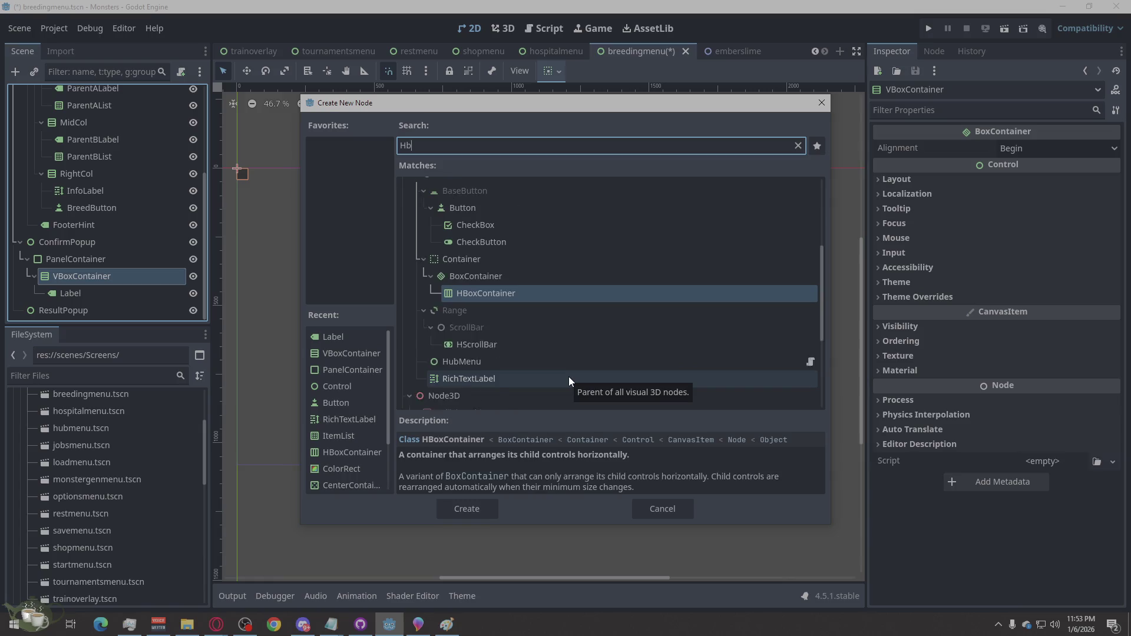
{"action": "left_click", "coordinate": [468, 506]}
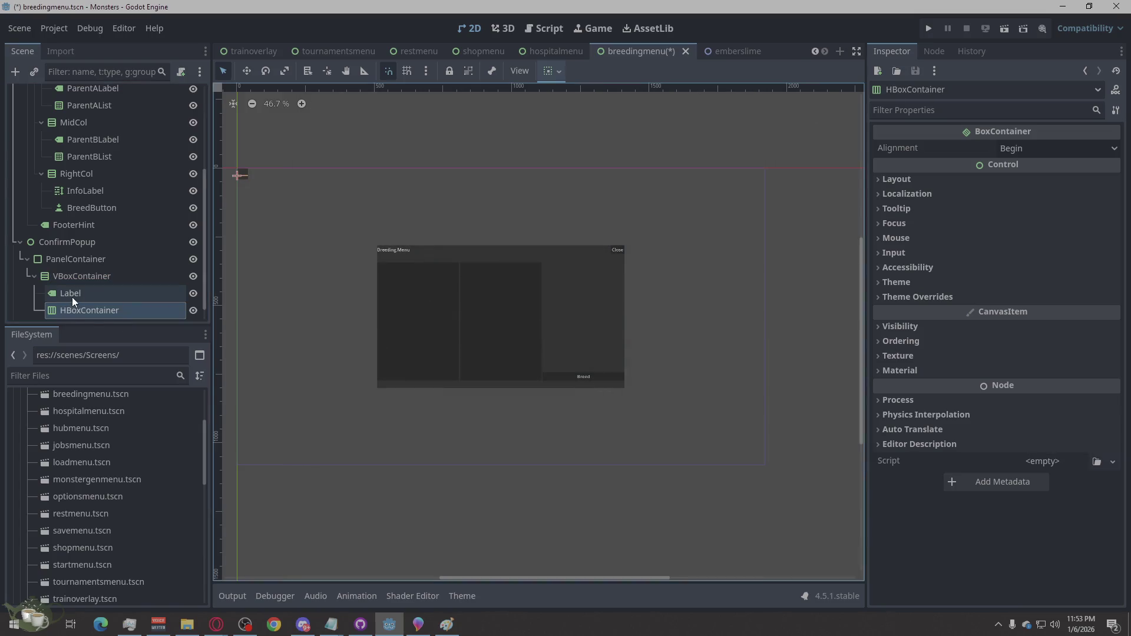
- Put a Button in the HBoxContainer and duplicate it as Button2
{"action": "right_click", "coordinate": [90, 293]}
{"action": "left_click", "coordinate": [166, 220]}
{"action": "type", "text": "butt"}
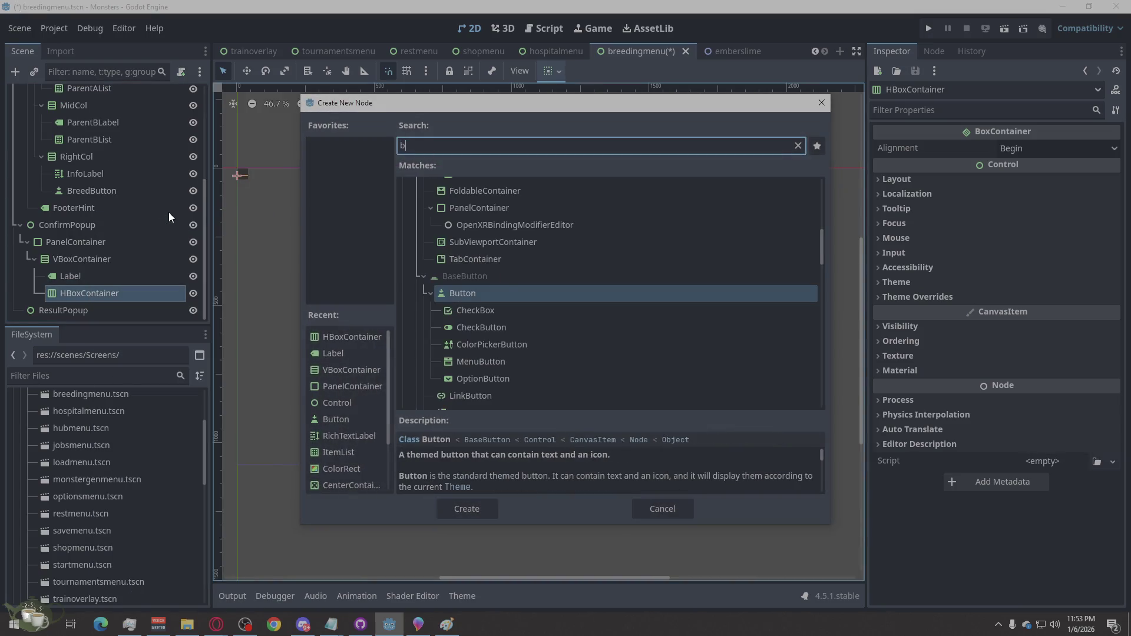
{"action": "left_click", "coordinate": [469, 507]}
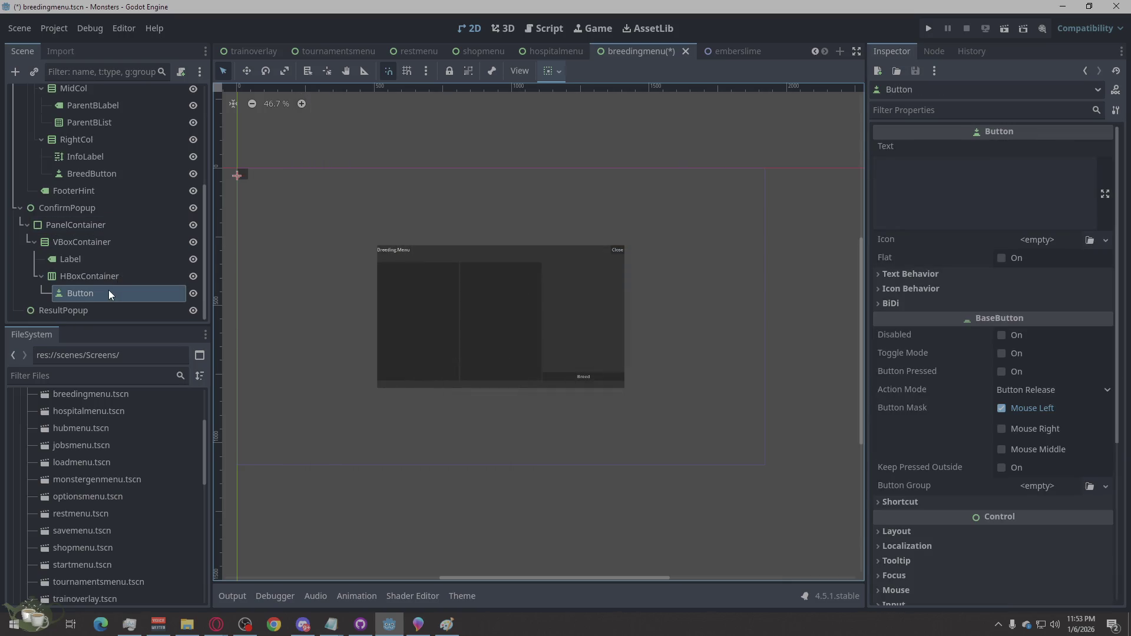
{"action": "right_click", "coordinate": [109, 292]}
{"action": "left_click", "coordinate": [165, 447]}
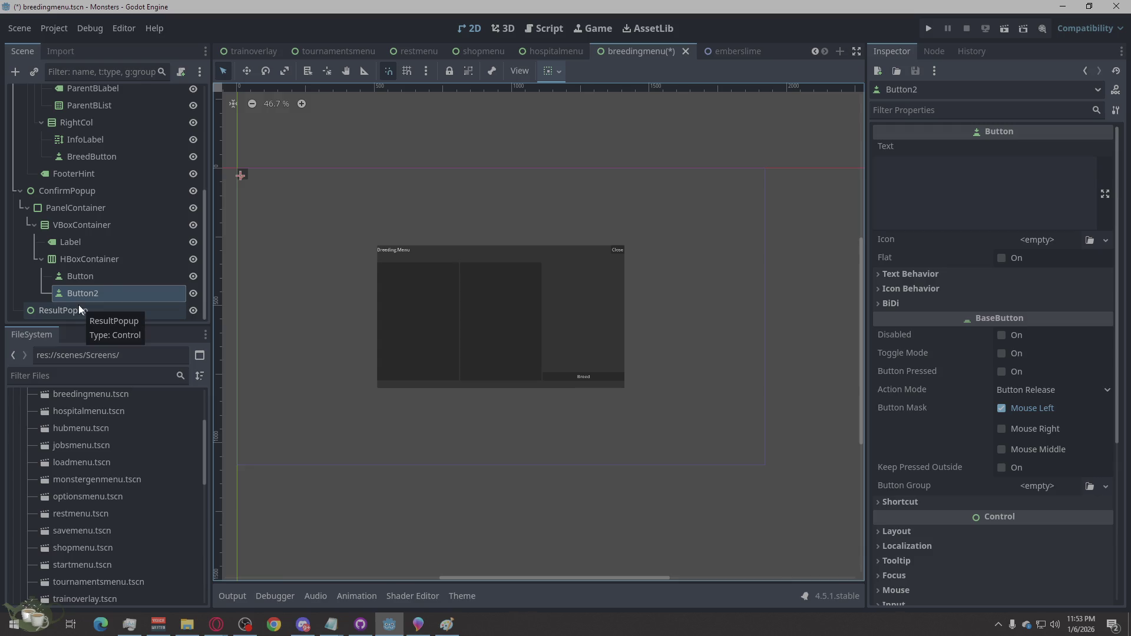
{"action": "left_click", "coordinate": [80, 310]}
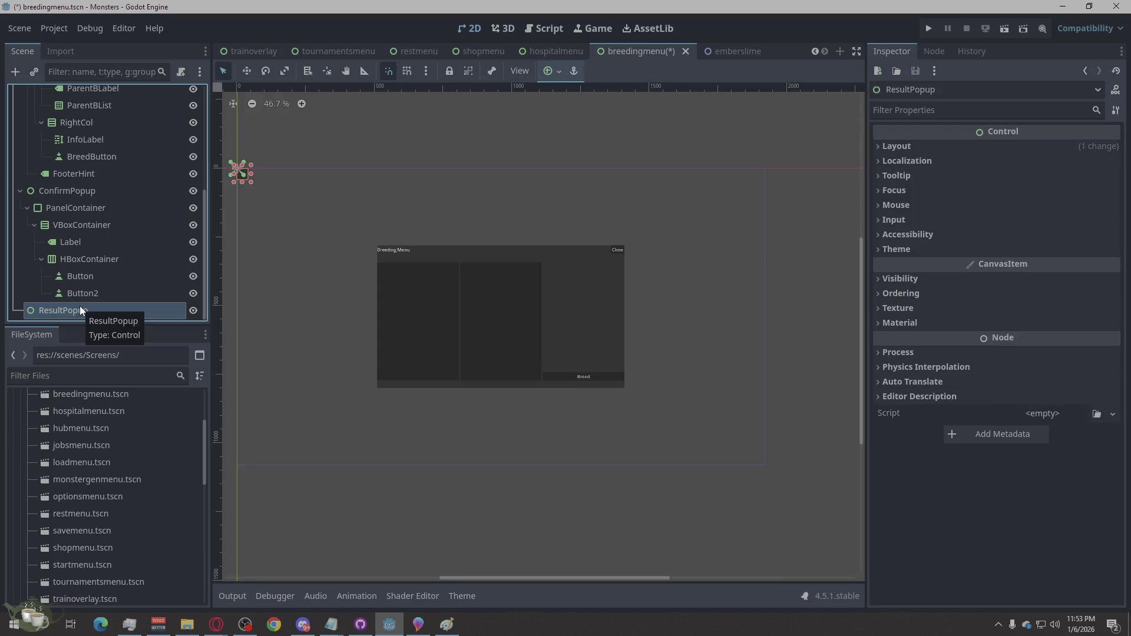
- Add a PanelContainer under ResultPopup with a VBoxContainer inside it
{"action": "right_click", "coordinate": [80, 309]}
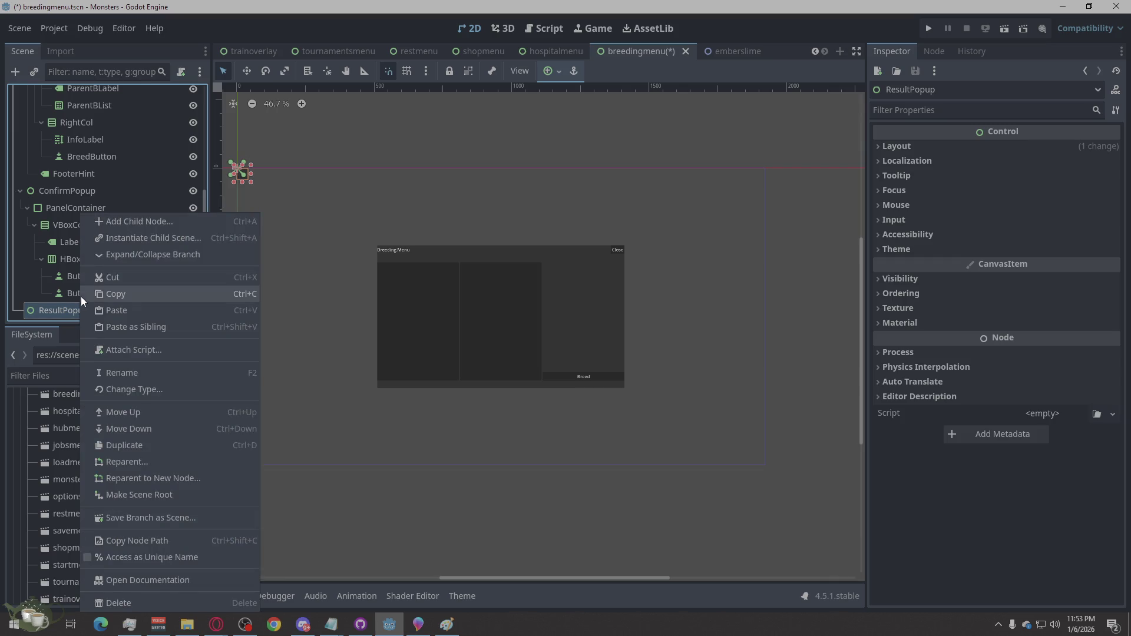
{"action": "left_click", "coordinate": [150, 221]}
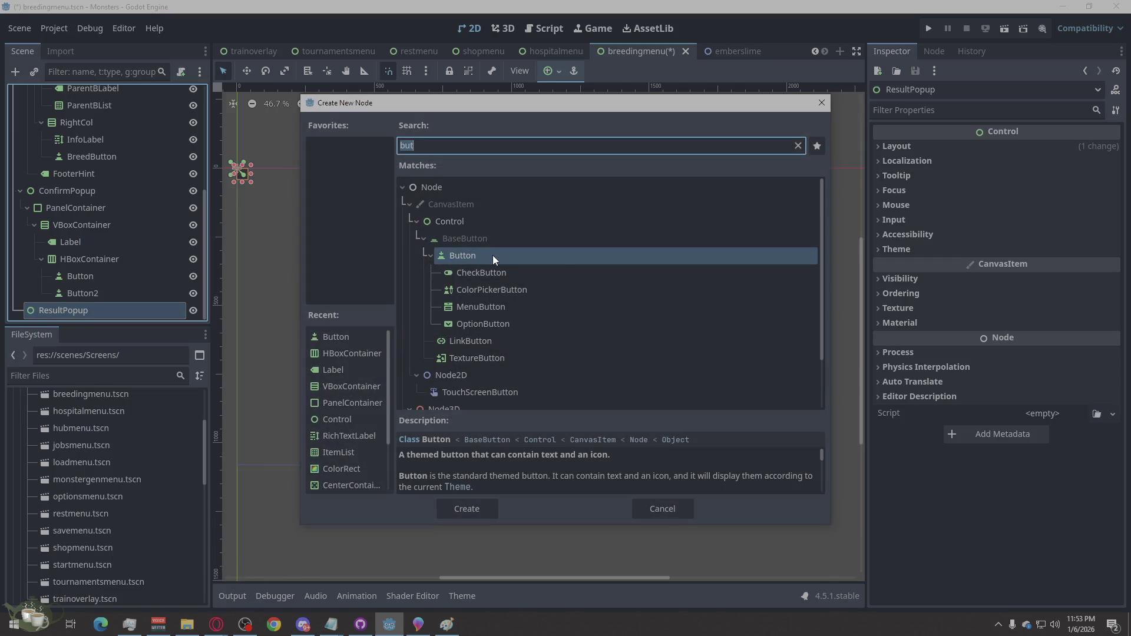
{"action": "type", "text": "Panel"}
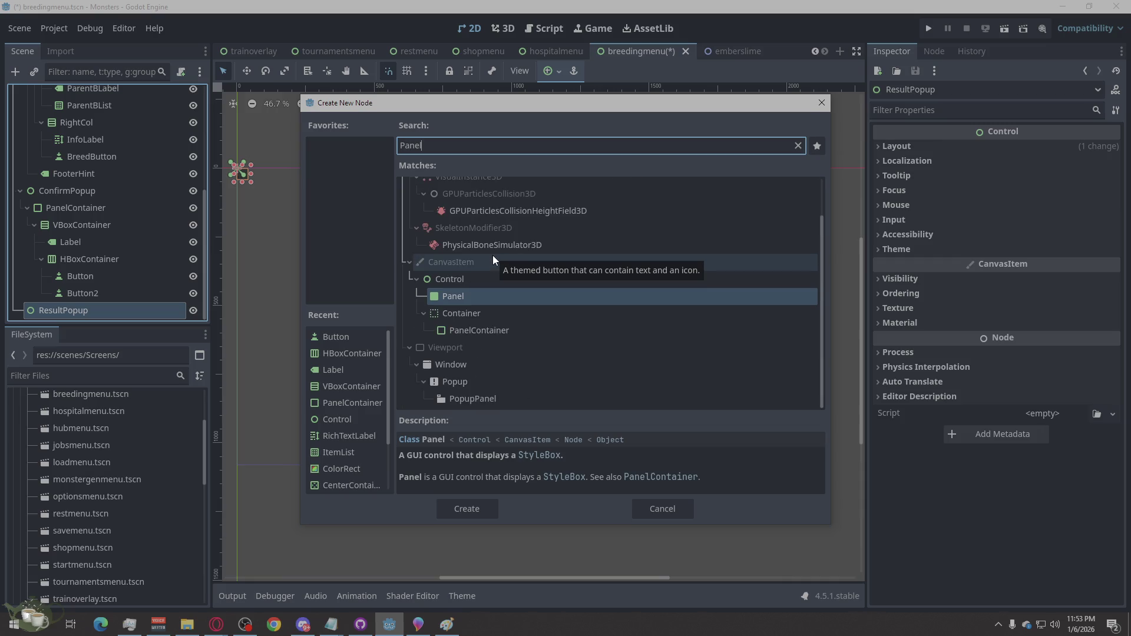
{"action": "left_click", "coordinate": [499, 329]}
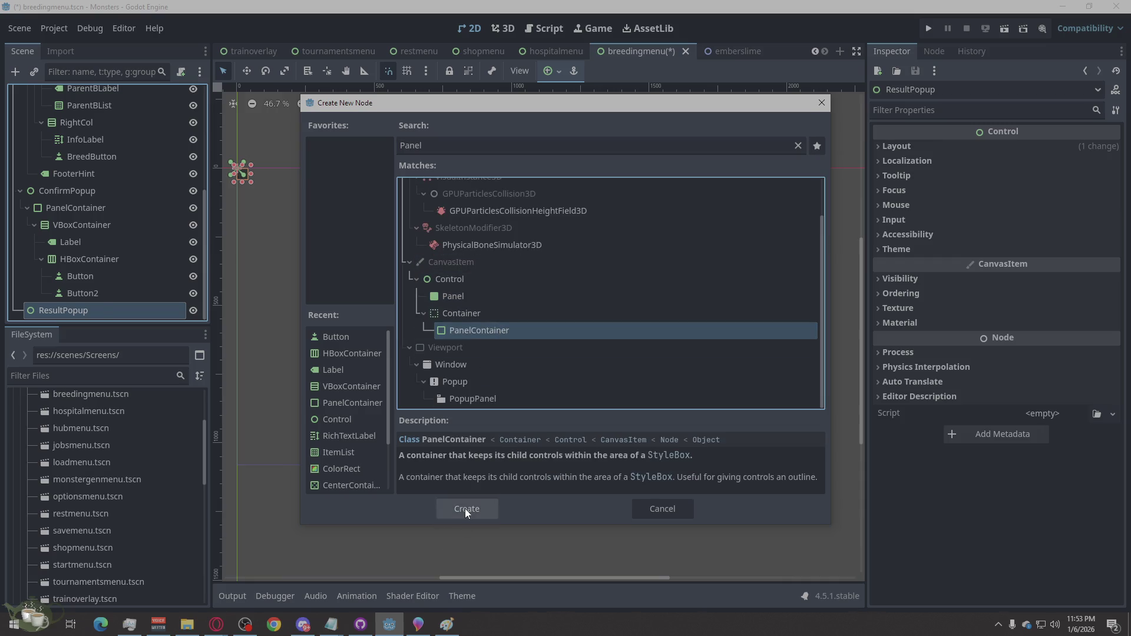
{"action": "left_click", "coordinate": [466, 509]}
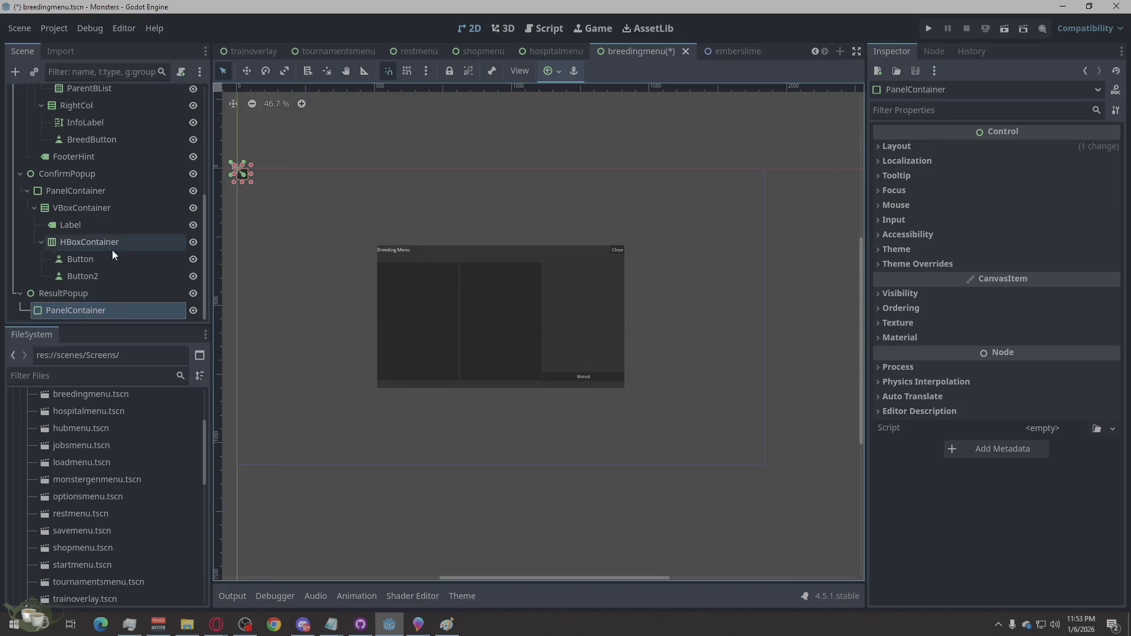
{"action": "right_click", "coordinate": [90, 312]}
{"action": "left_click", "coordinate": [164, 223]}
{"action": "type", "text": "vbox"}
{"action": "left_click", "coordinate": [479, 507]}
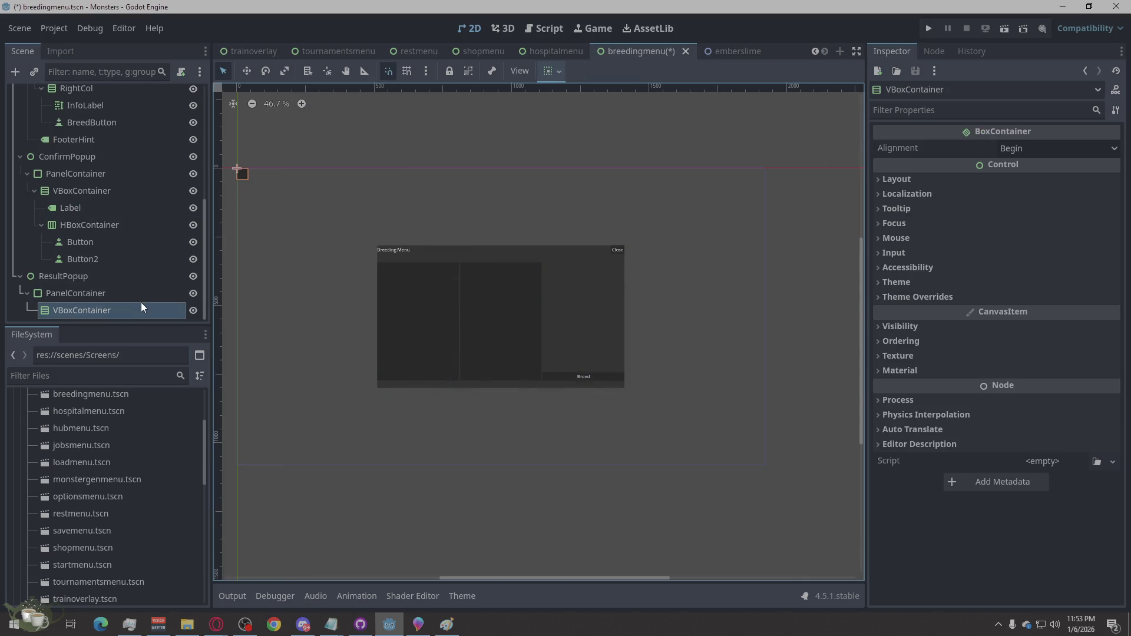
- Add a RichTextLabel and a Button inside ResultPopup's VBoxContainer
{"action": "right_click", "coordinate": [140, 312]}
{"action": "left_click", "coordinate": [224, 219]}
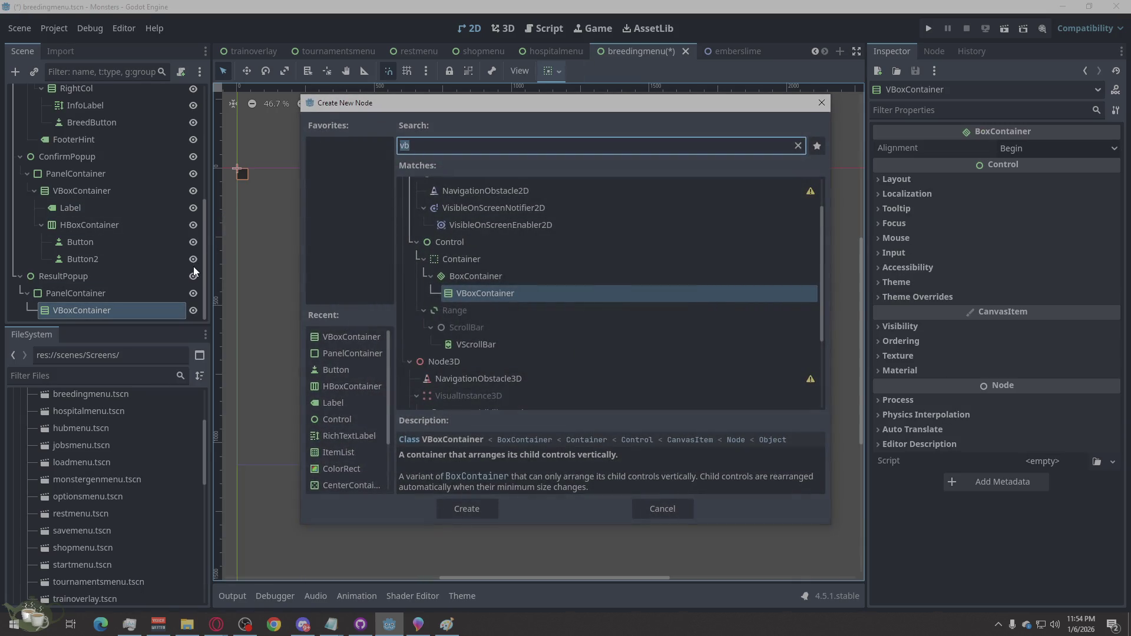
{"action": "type", "text": "Rich"}
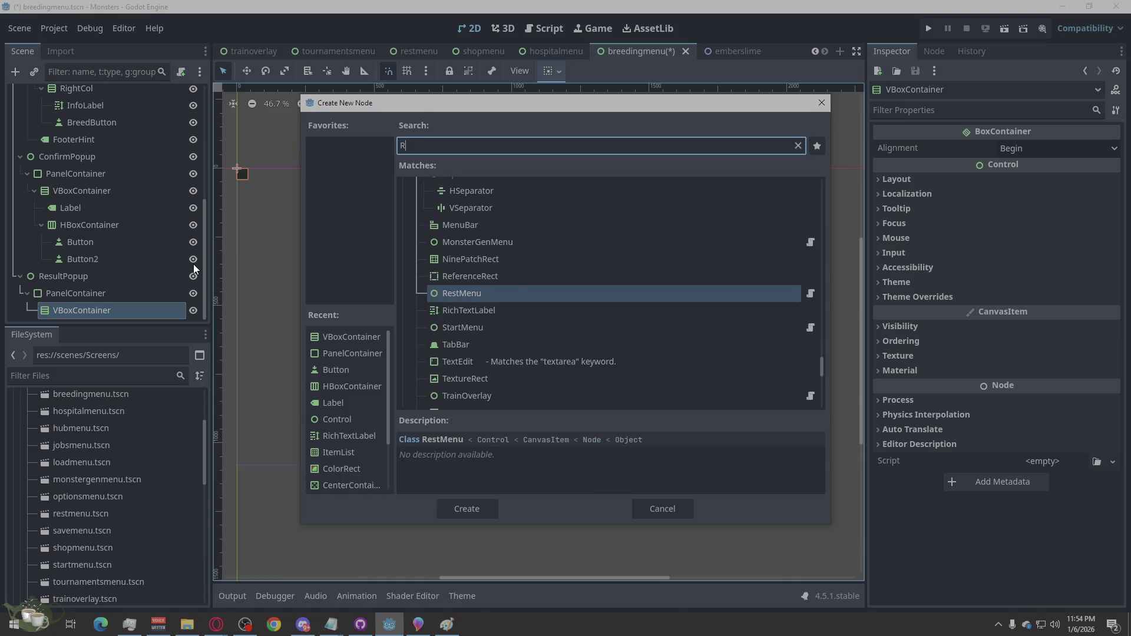
{"action": "left_click", "coordinate": [482, 511]}
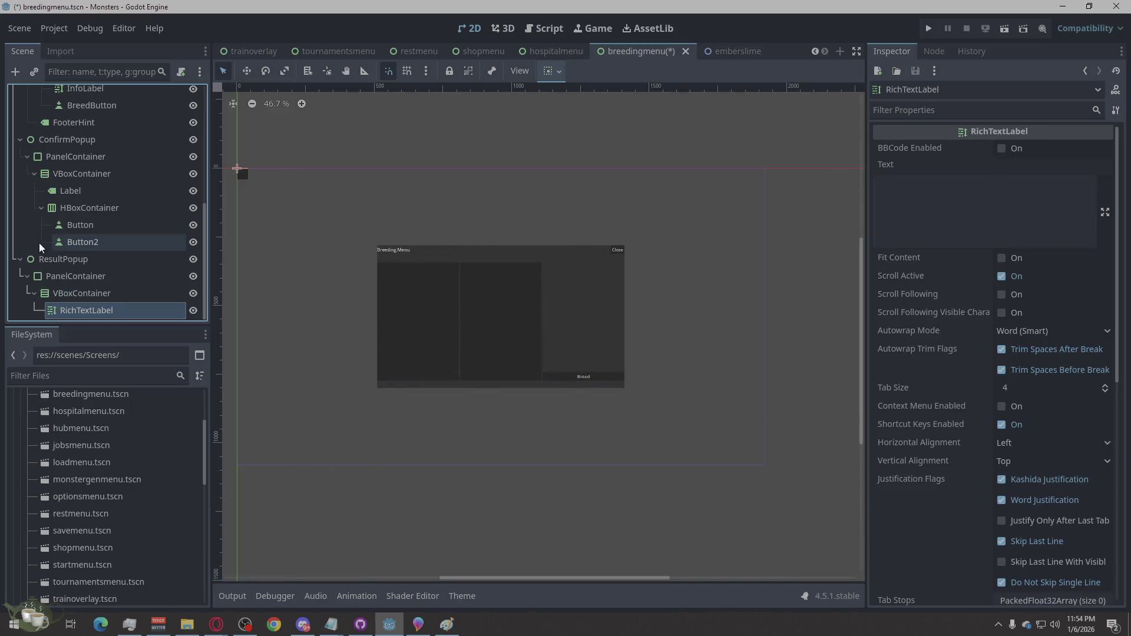
{"action": "right_click", "coordinate": [63, 299]}
{"action": "left_click", "coordinate": [142, 222]}
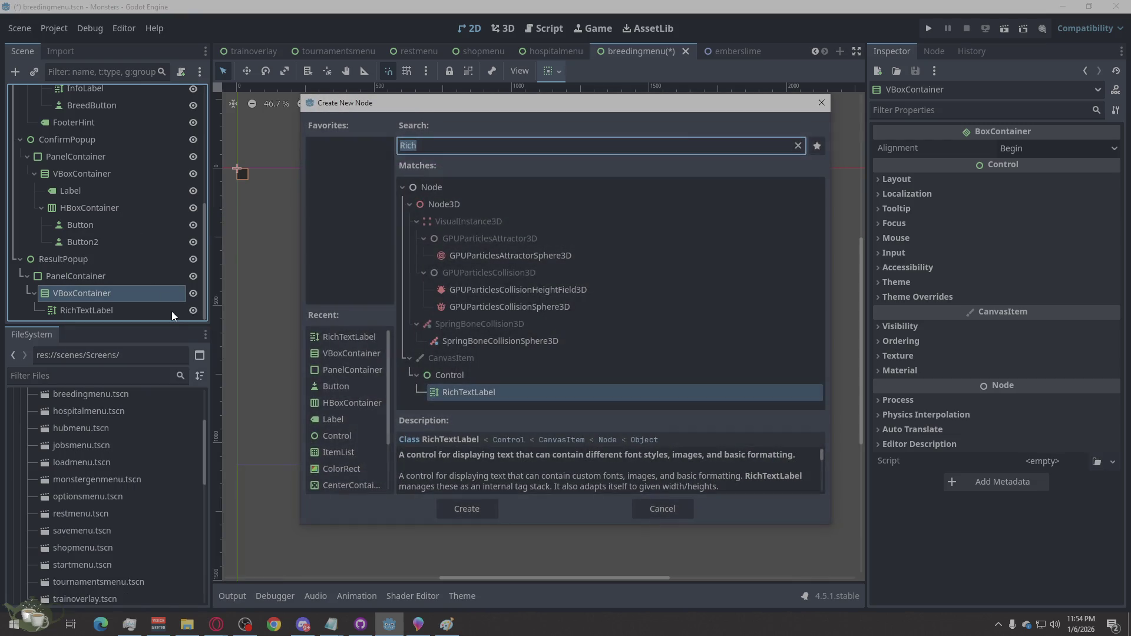
{"action": "type", "text": "Okbu"}
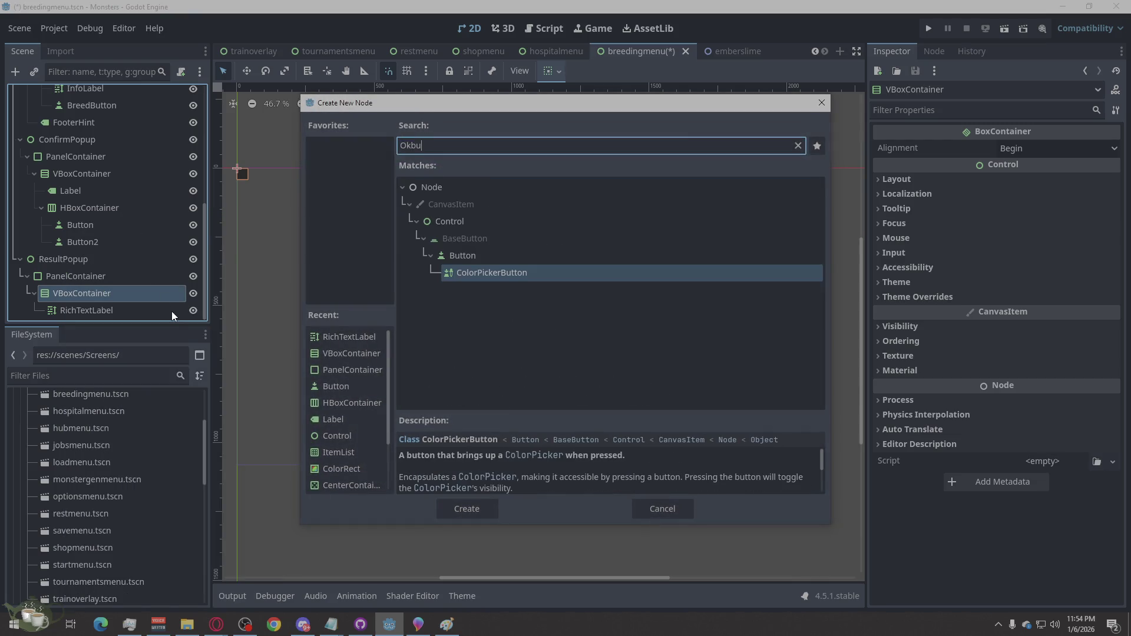
{"action": "key", "text": "ctrl+a"}
{"action": "type", "text": "but"}
{"action": "left_click", "coordinate": [472, 509]}
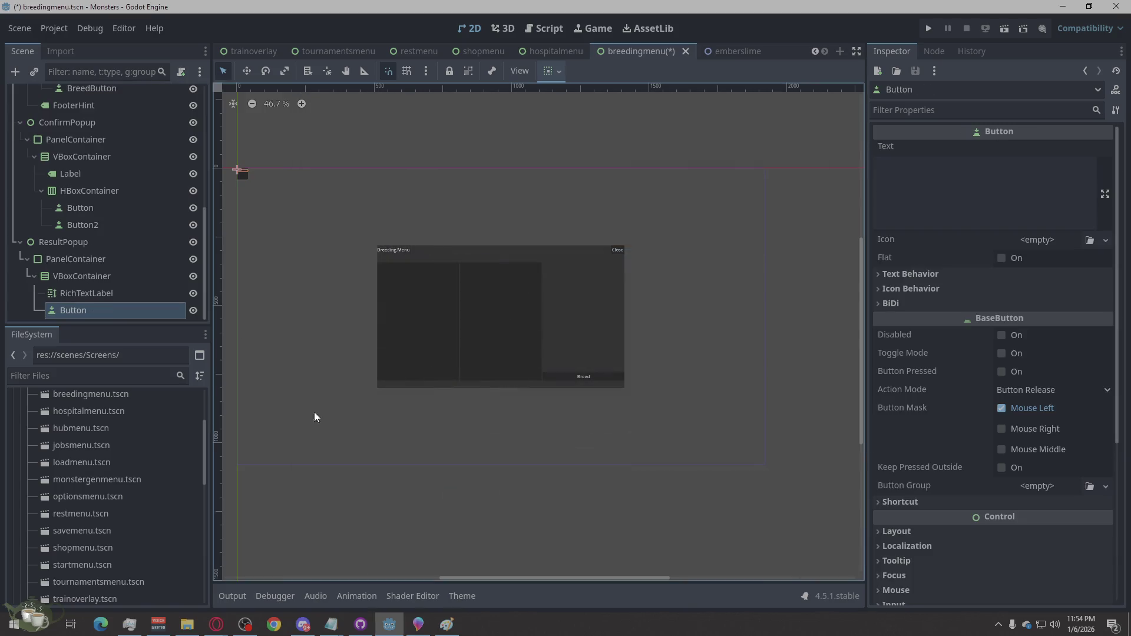
{"action": "left_click", "coordinate": [118, 273]}
{"action": "left_click", "coordinate": [110, 292]}
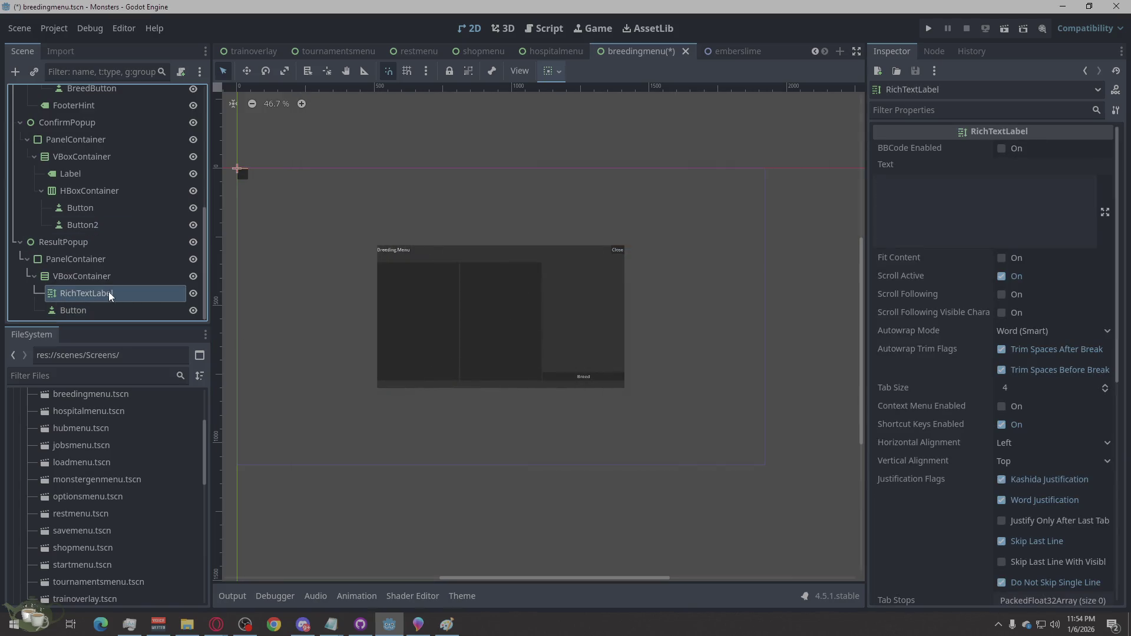
- Rename ResultPopup's children to Panel, VBox, ResultsText and OkButton
{"action": "double_click", "coordinate": [101, 237]}
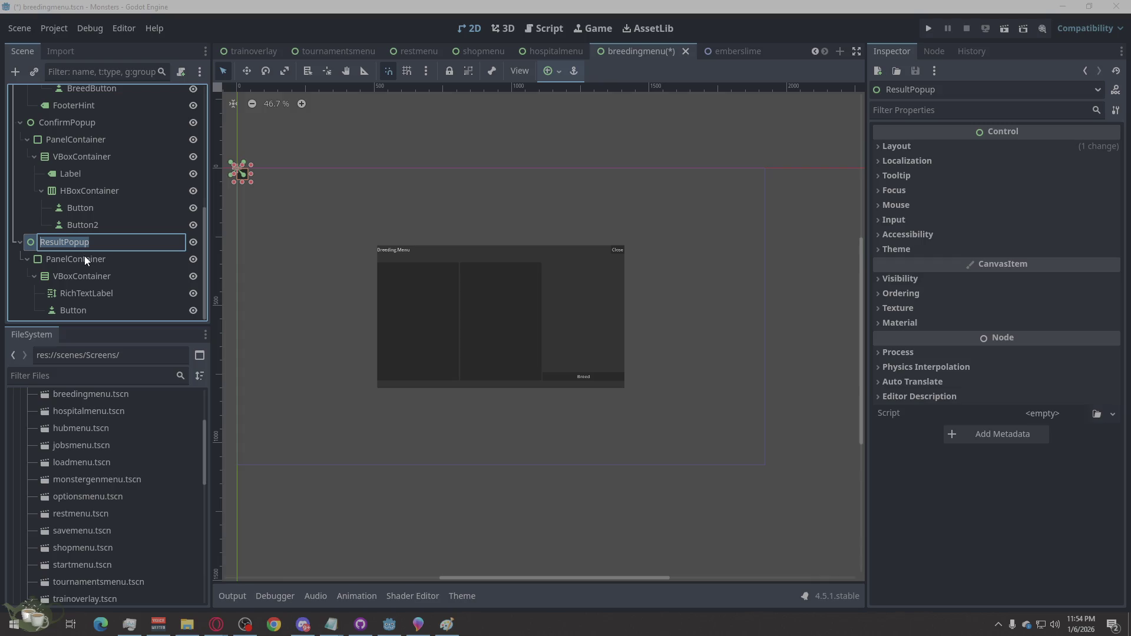
{"action": "left_click", "coordinate": [94, 257]}
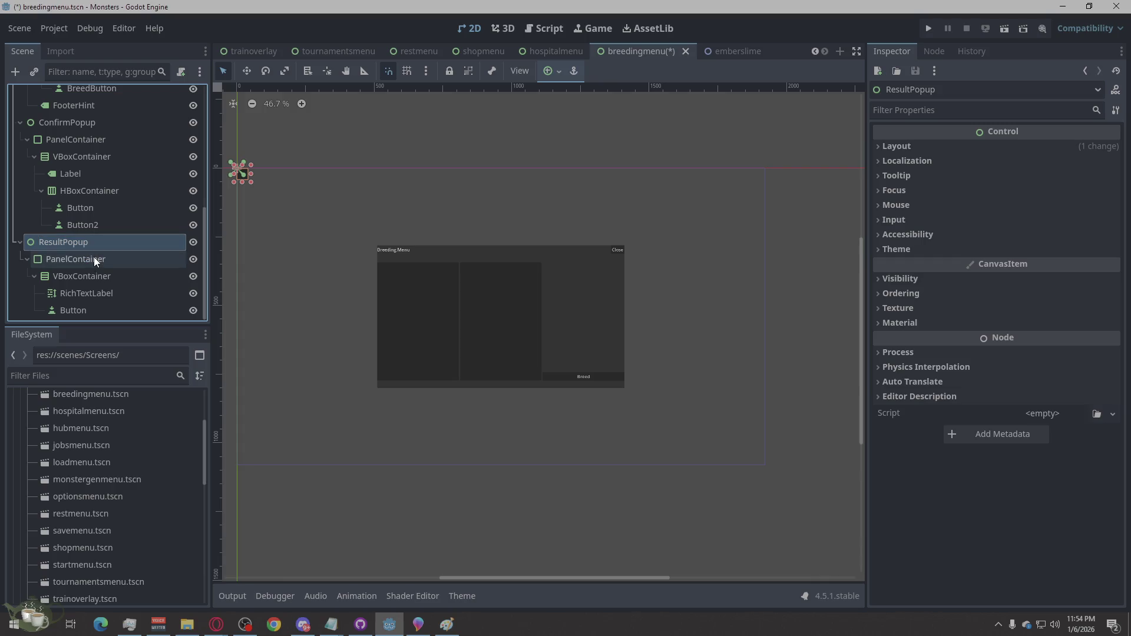
{"action": "double_click", "coordinate": [94, 257]}
{"action": "mouse_move", "coordinate": [124, 259]}
{"action": "left_mouse_down"}
{"action": "mouse_move", "coordinate": [69, 268]}
{"action": "mouse_move", "coordinate": [112, 277]}
{"action": "mouse_move", "coordinate": [77, 288]}
{"action": "left_mouse_up"}
{"action": "key", "text": "BackSpace"}
{"action": "left_click", "coordinate": [84, 278]}
{"action": "double_click", "coordinate": [83, 278]}
{"action": "type", "text": "VBox"}
{"action": "left_click", "coordinate": [89, 297]}
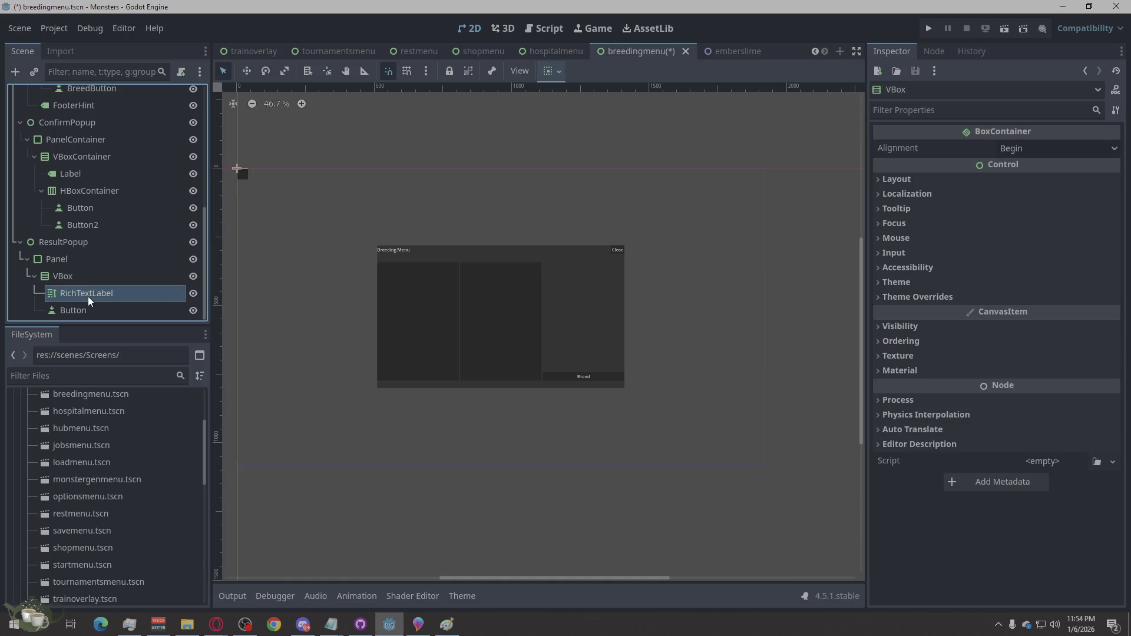
{"action": "double_click", "coordinate": [88, 297]}
{"action": "type", "text": "Results"}
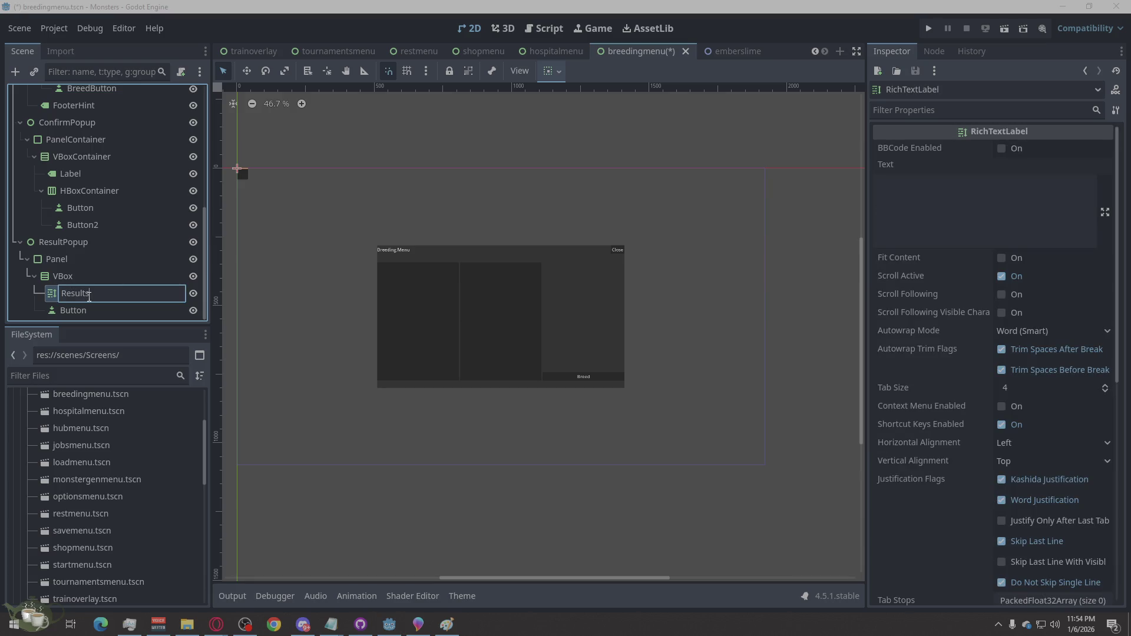
{"action": "key", "text": "BackSpace"}
{"action": "type", "text": "Text"}
{"action": "left_click", "coordinate": [88, 313]}
{"action": "double_click", "coordinate": [87, 313]}
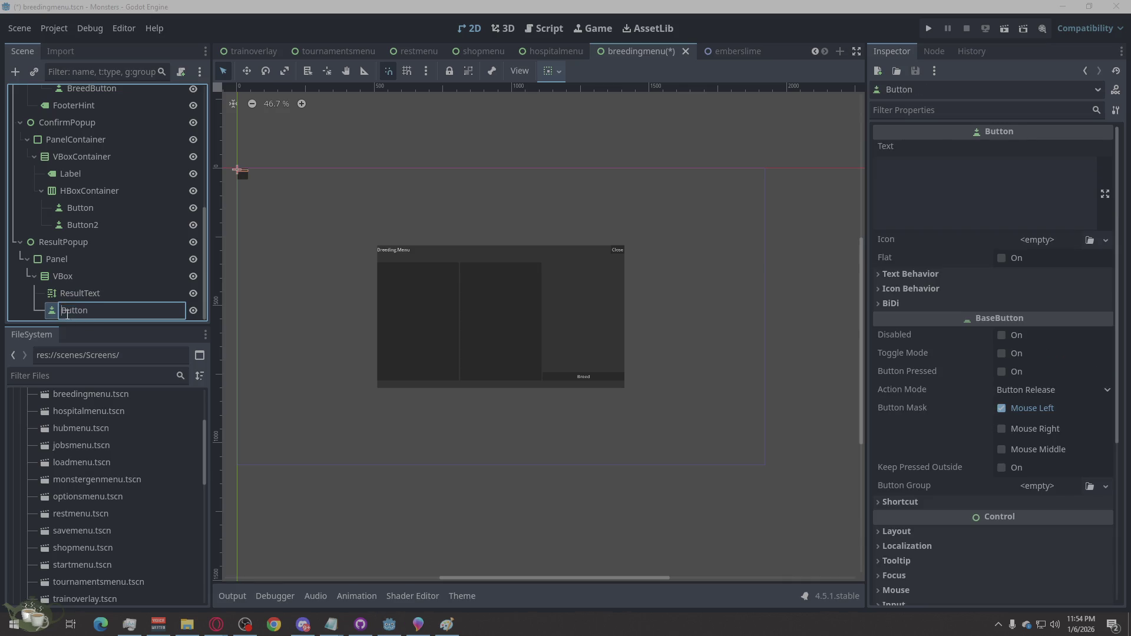
{"action": "type", "text": "Ok"}
{"action": "key", "text": "Return"}
{"action": "scroll", "coordinate": [106, 239], "scroll_direction": "up", "scroll_amount": 2}
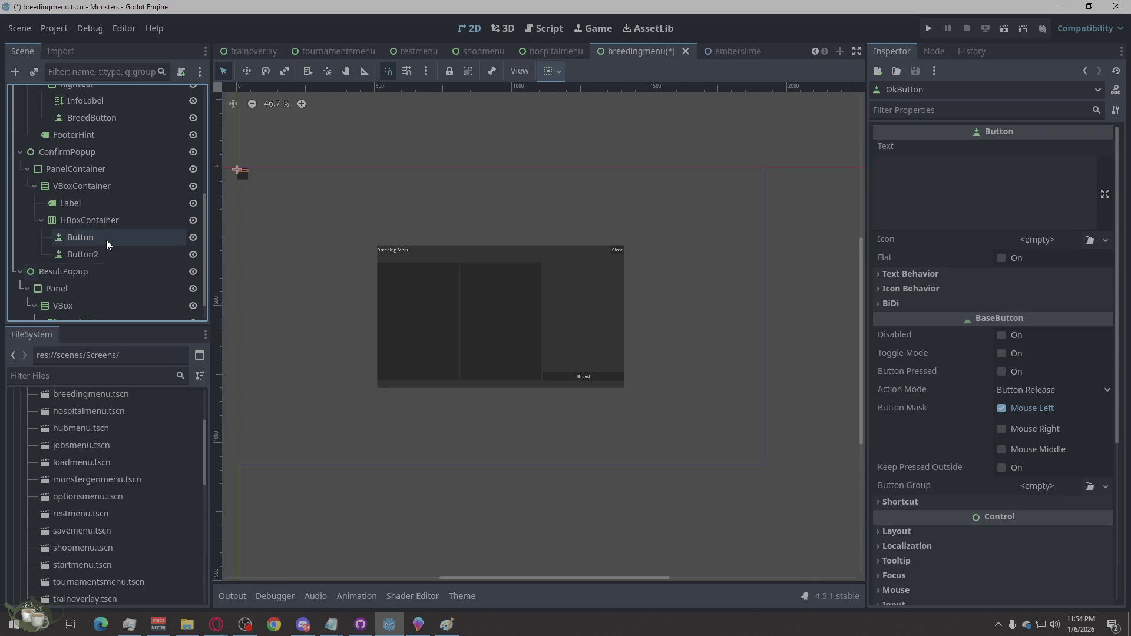
- Rename ConfirmPopup's children to Panel, VBox, ConfirmText and ButtonsRow
{"action": "double_click", "coordinate": [118, 169]}
{"action": "mouse_move", "coordinate": [124, 170]}
{"action": "left_mouse_down"}
{"action": "mouse_move", "coordinate": [72, 190]}
{"action": "mouse_move", "coordinate": [106, 191]}
{"action": "mouse_move", "coordinate": [75, 192]}
{"action": "left_mouse_up"}
{"action": "key", "text": "BackSpace"}
{"action": "key", "text": "Return"}
{"action": "double_click", "coordinate": [80, 191]}
{"action": "key", "text": "BackSpace"}
{"action": "key", "text": "Return"}
{"action": "double_click", "coordinate": [88, 202]}
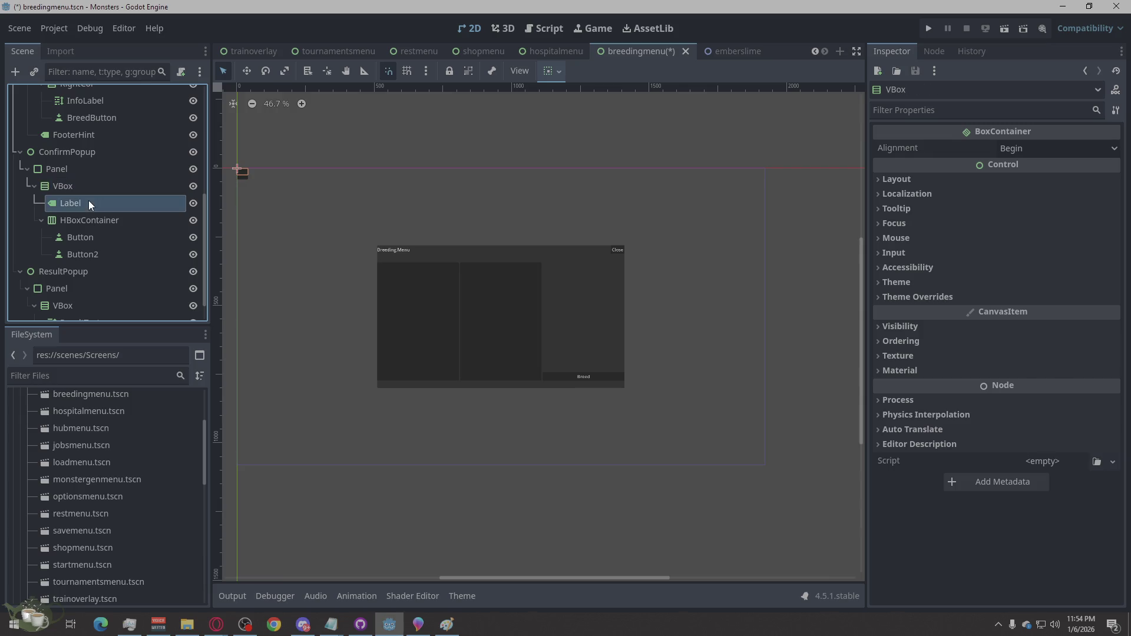
{"action": "type", "text": "C"}
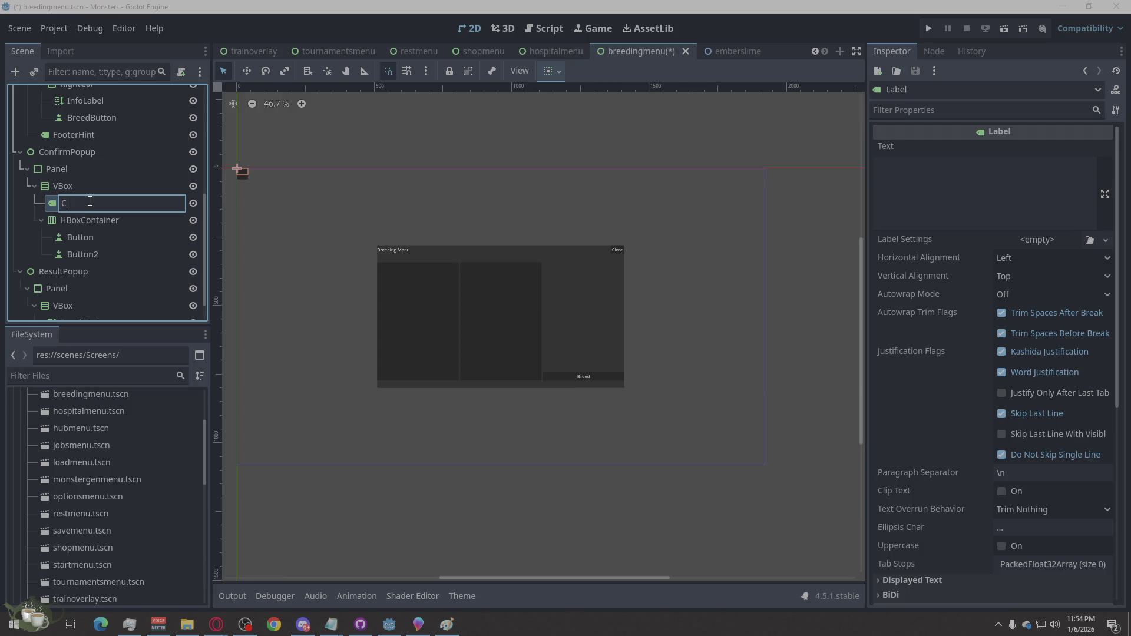
{"action": "type", "text": "onfirmaText"}
{"action": "double_click", "coordinate": [128, 218]}
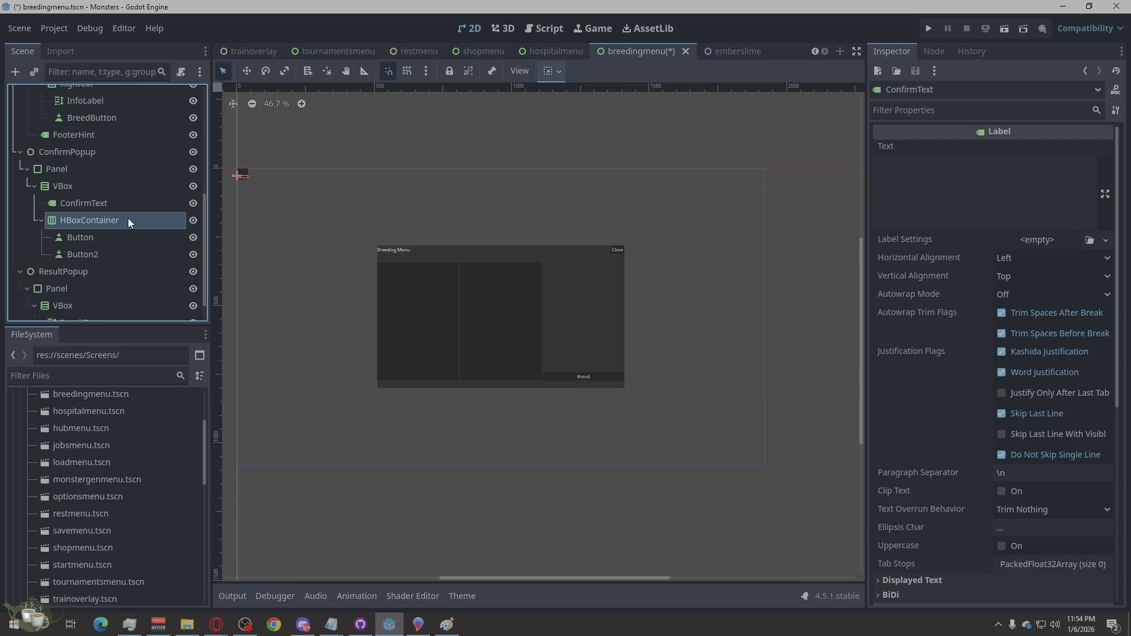
{"action": "type", "text": "ButtonsRow"}
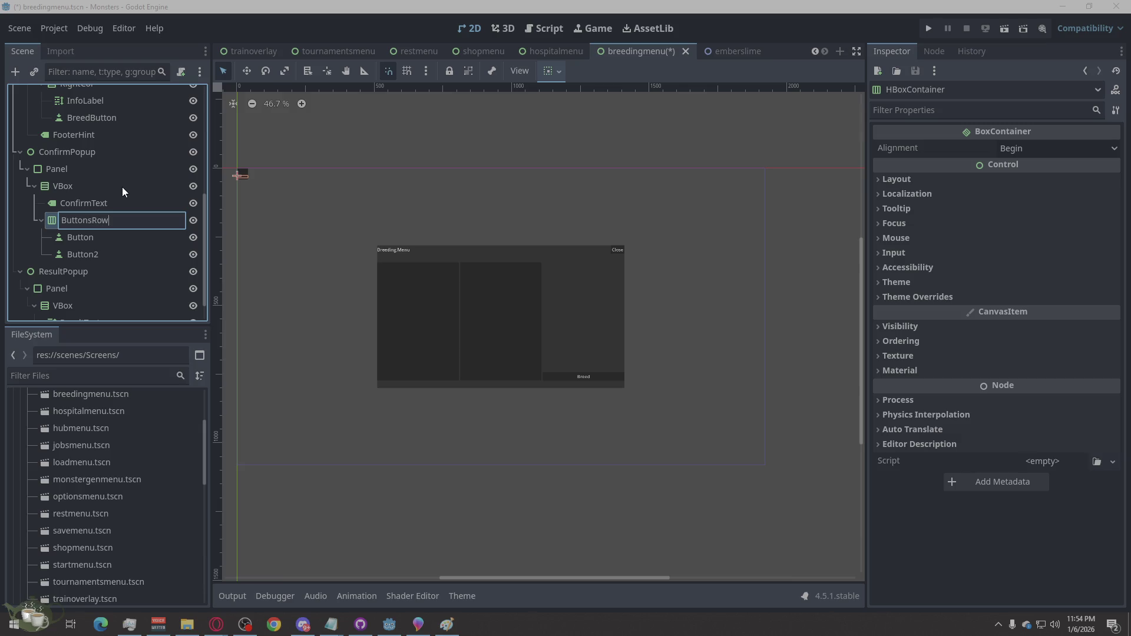
{"action": "key", "text": "Return"}
- Save the breedingmenu.tscn scene
{"action": "scroll", "coordinate": [129, 187], "scroll_direction": "up", "scroll_amount": 3}
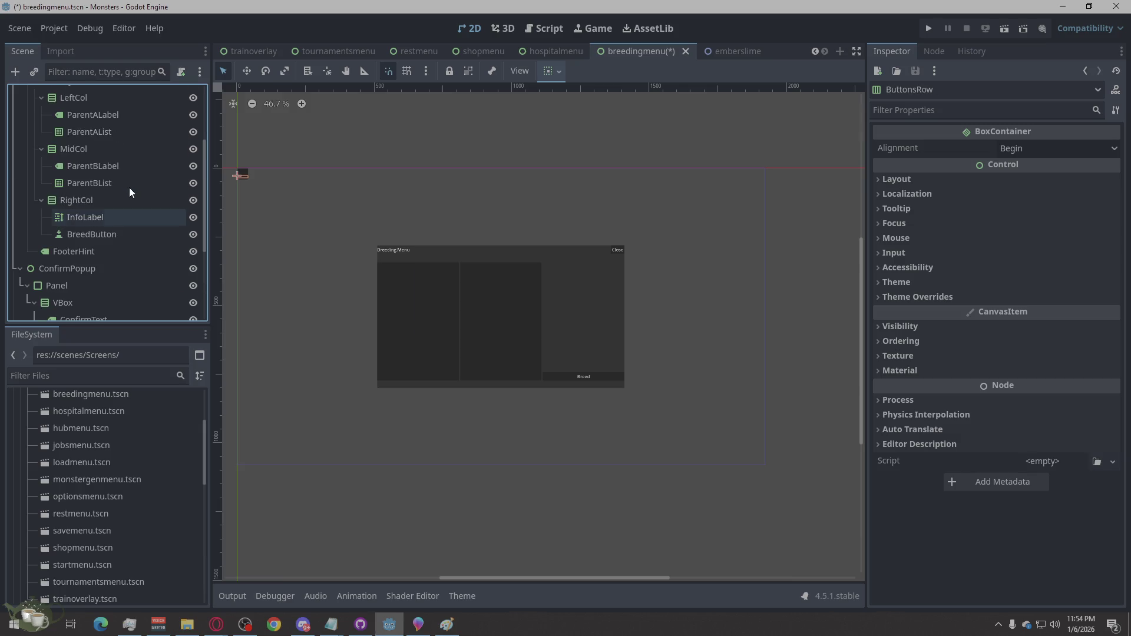
{"action": "key", "text": "ctrl+s"}
{"action": "scroll", "coordinate": [135, 197], "scroll_direction": "up", "scroll_amount": 3}
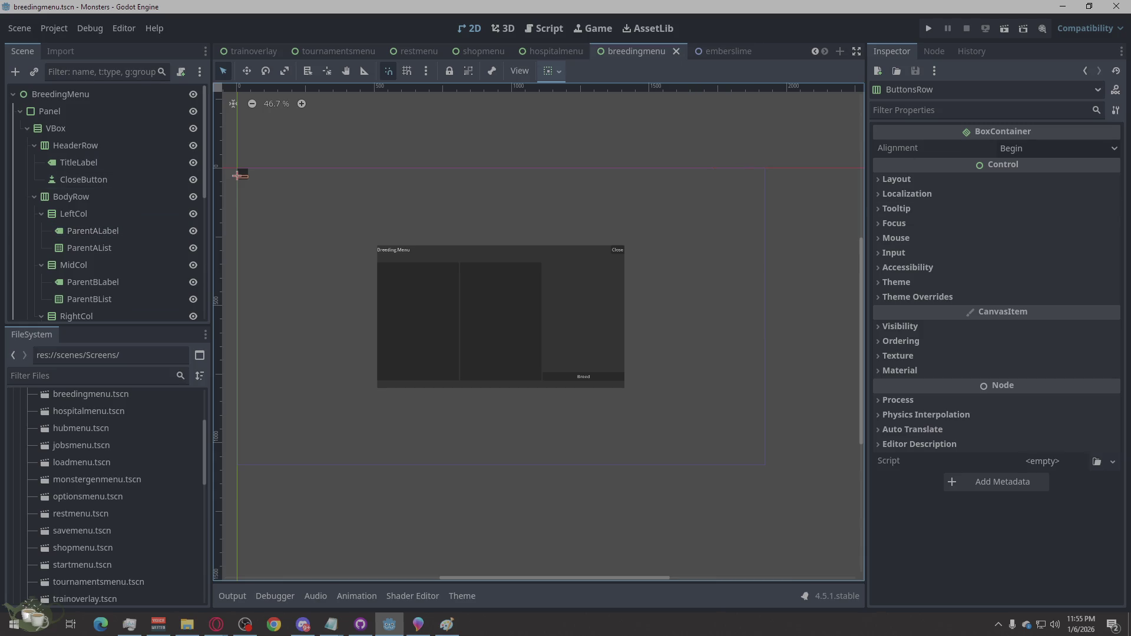
{"action": "key", "text": "alt+Tab"}
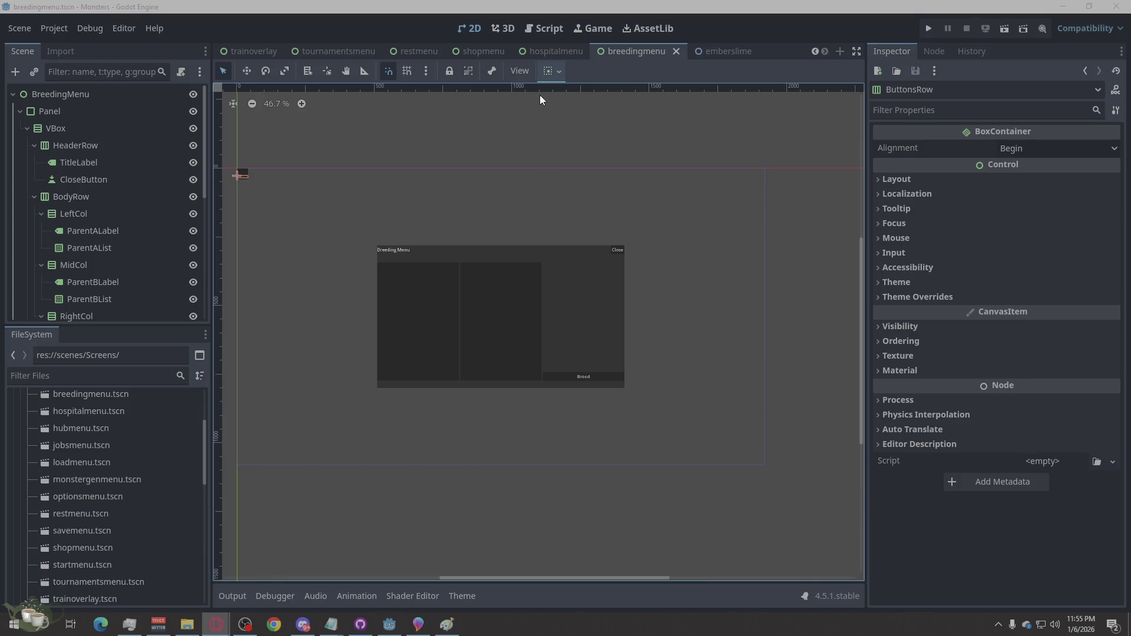
- Set ConfirmPopup to Anchors layout with the Full Rect preset so it covers the screen
{"action": "scroll", "coordinate": [83, 212], "scroll_direction": "down", "scroll_amount": 3}
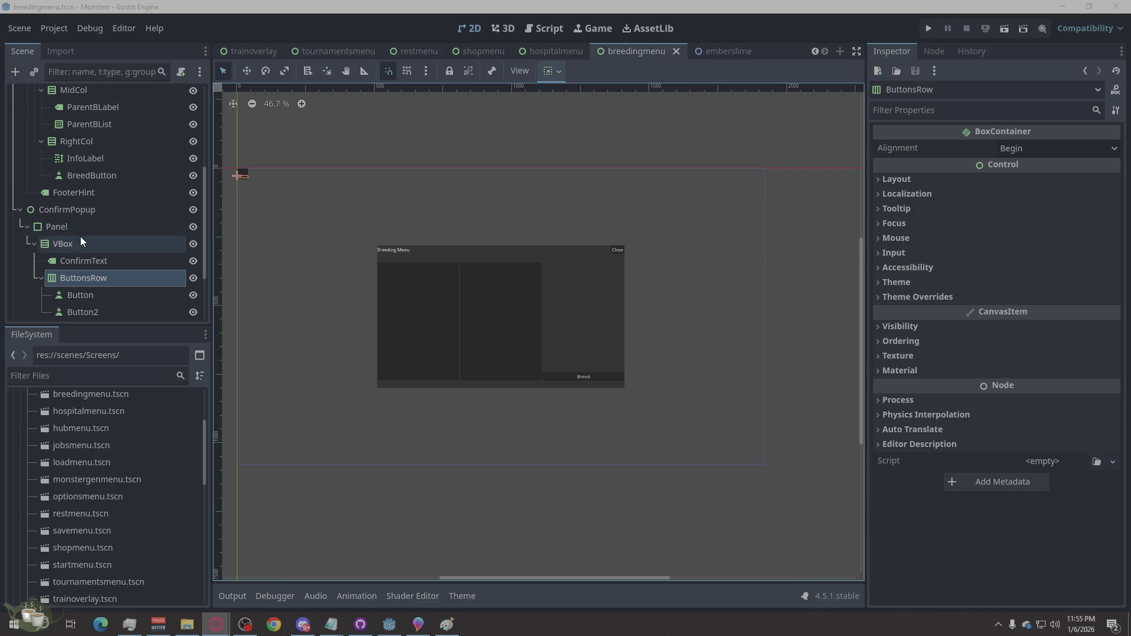
{"action": "scroll", "coordinate": [80, 236], "scroll_direction": "down", "scroll_amount": 1}
{"action": "left_click", "coordinate": [62, 151]}
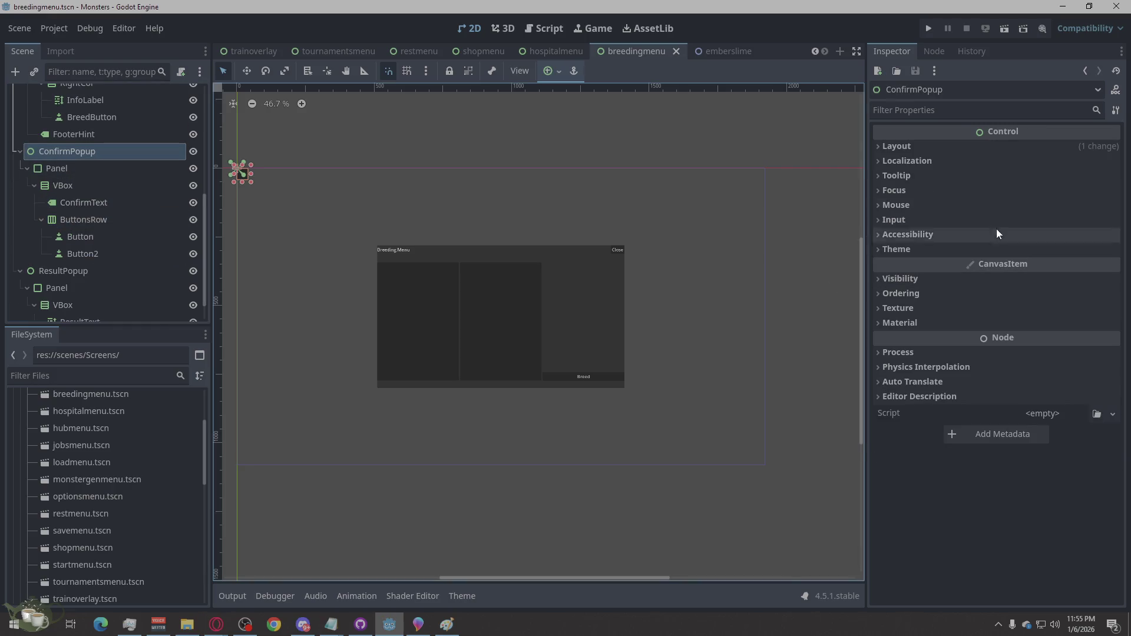
{"action": "left_click", "coordinate": [904, 145]}
{"action": "left_click", "coordinate": [903, 292]}
{"action": "left_click", "coordinate": [903, 291]}
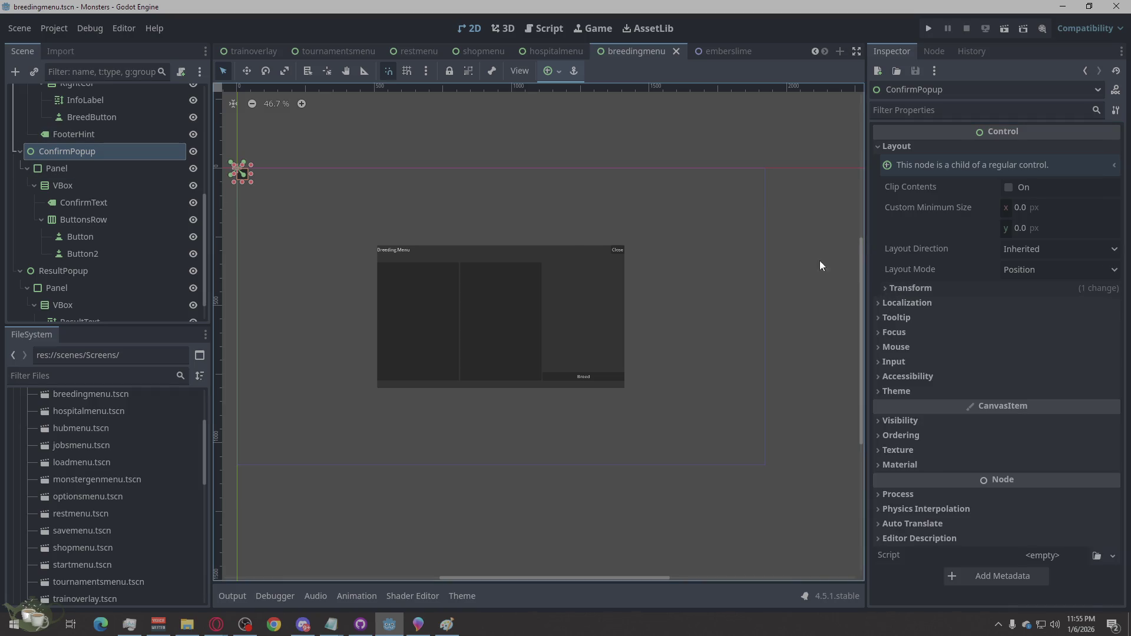
{"action": "left_click", "coordinate": [56, 166]}
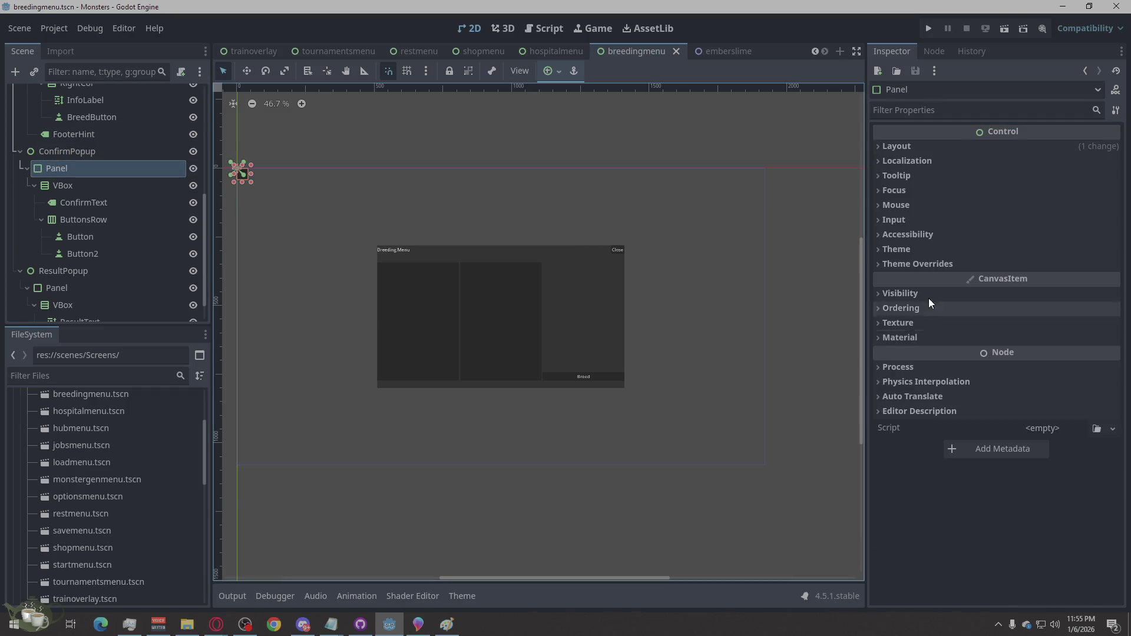
{"action": "left_click", "coordinate": [939, 149]}
{"action": "left_click", "coordinate": [1059, 269]}
{"action": "left_click", "coordinate": [1050, 304]}
{"action": "left_click", "coordinate": [1037, 290]}
{"action": "left_click", "coordinate": [1038, 332]}
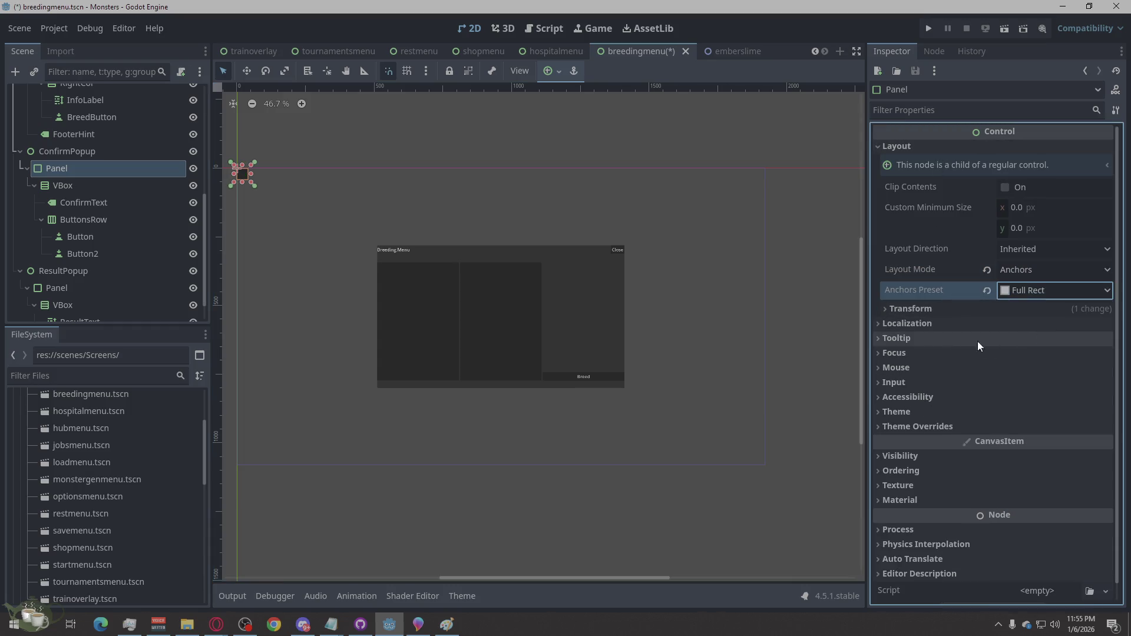
{"action": "left_click", "coordinate": [94, 152]}
{"action": "left_click", "coordinate": [1034, 272]}
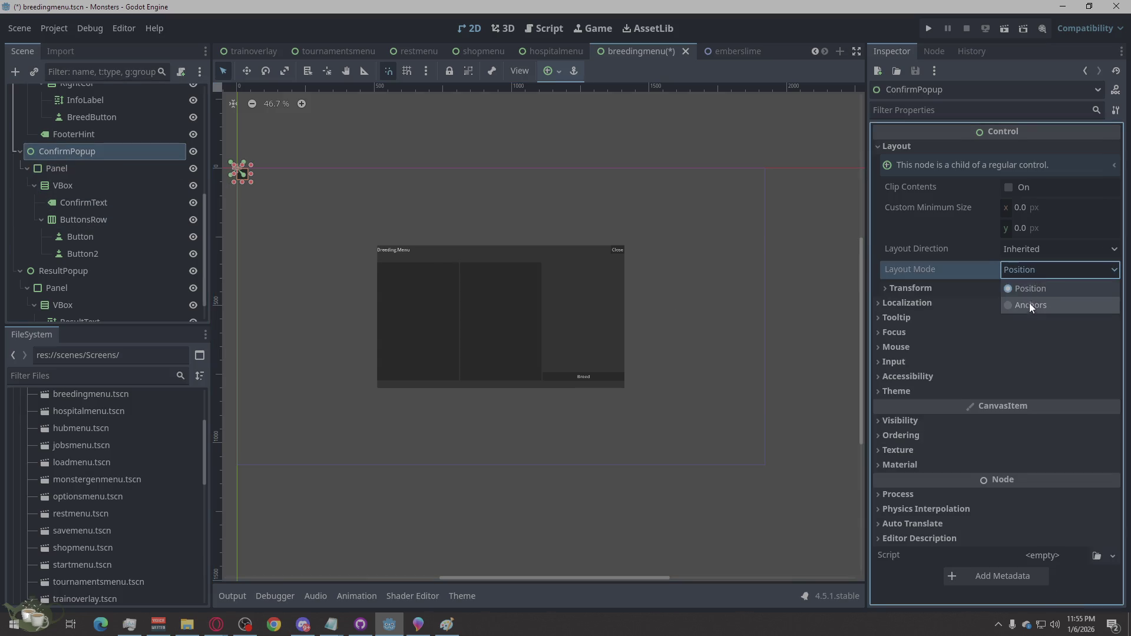
{"action": "left_click", "coordinate": [1030, 304]}
{"action": "left_click", "coordinate": [1037, 290]}
{"action": "left_click", "coordinate": [1038, 332]}
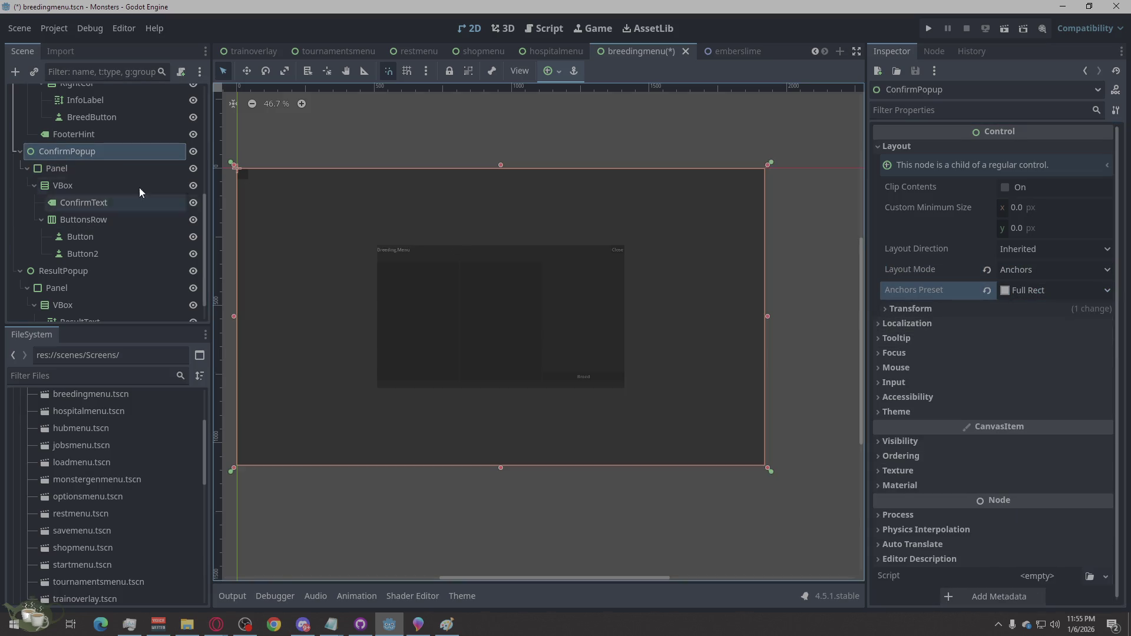
- Anchor the popup's Panel to Center with a 400 × 200 custom minimum size
{"action": "left_click", "coordinate": [99, 168]}
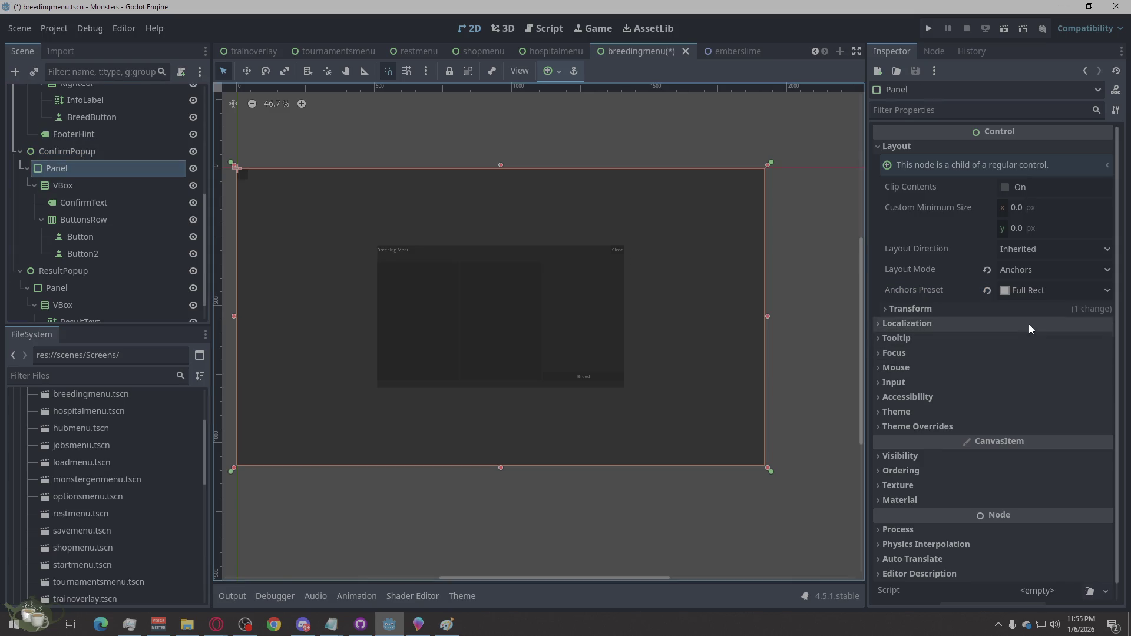
{"action": "left_click", "coordinate": [1030, 282]}
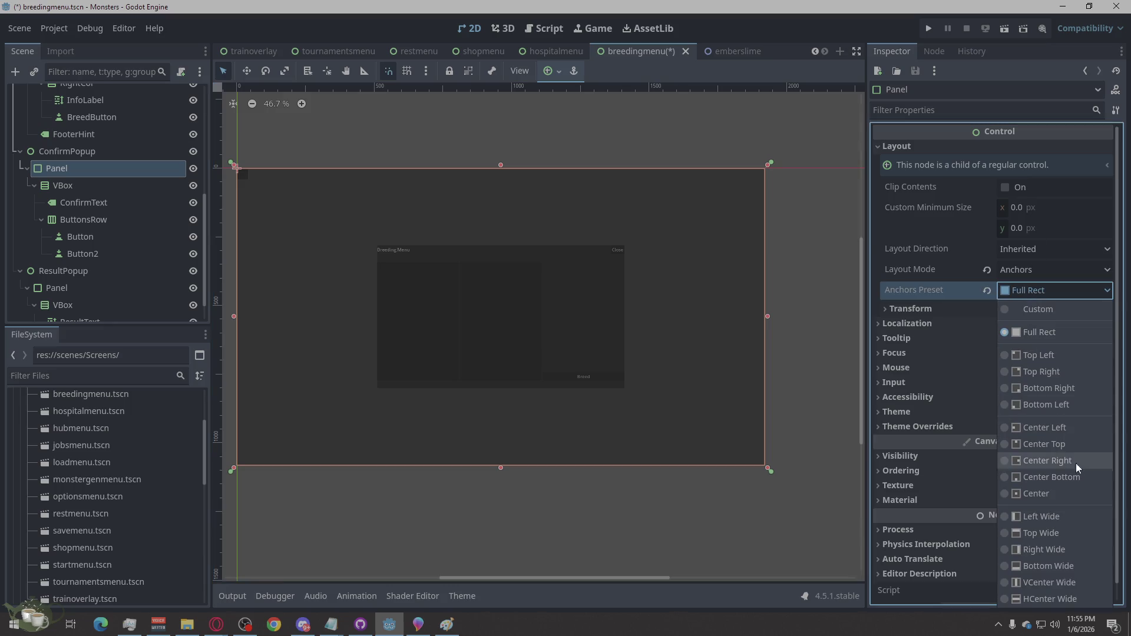
{"action": "left_click", "coordinate": [1061, 495]}
{"action": "left_click", "coordinate": [1017, 208]}
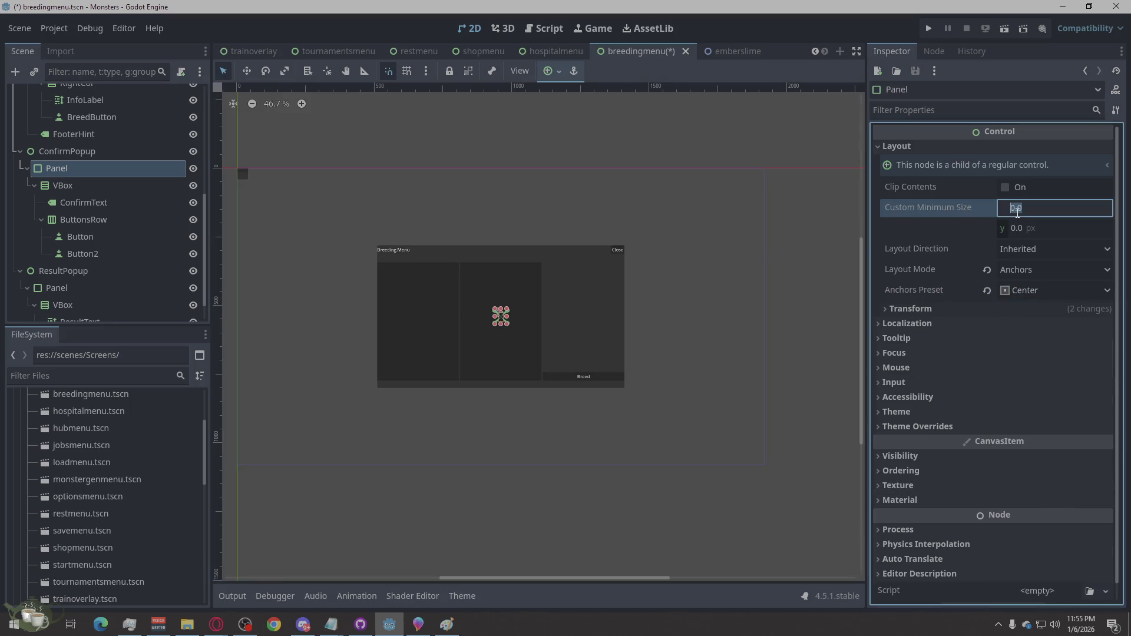
{"action": "type", "text": "40"}
{"action": "left_click", "coordinate": [1013, 230]}
{"action": "type", "text": "200"}
{"action": "key", "text": "Return"}
{"action": "left_click", "coordinate": [89, 182]}
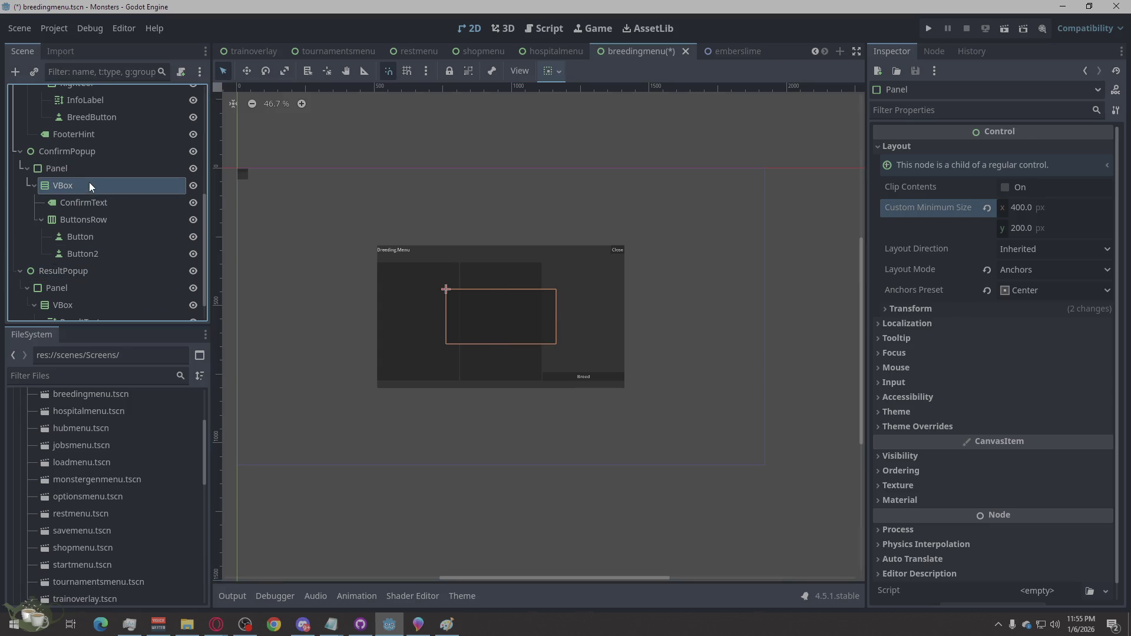
- Rename the first button in ButtonsRow to YesButton
{"action": "left_click", "coordinate": [86, 198]}
{"action": "left_click", "coordinate": [83, 221]}
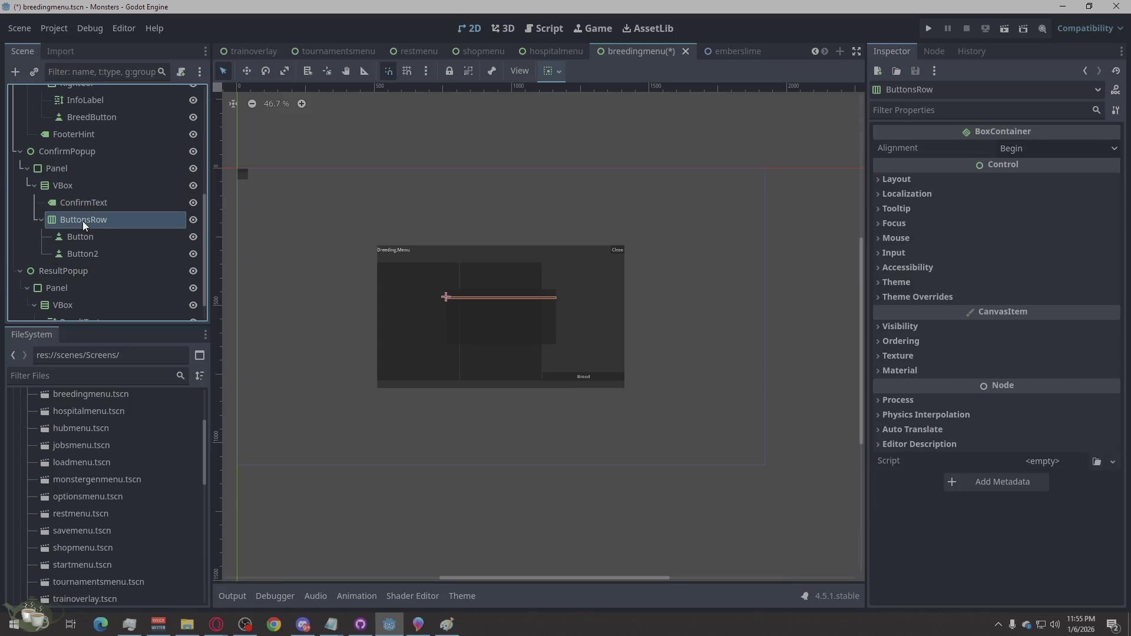
{"action": "left_click", "coordinate": [92, 238]}
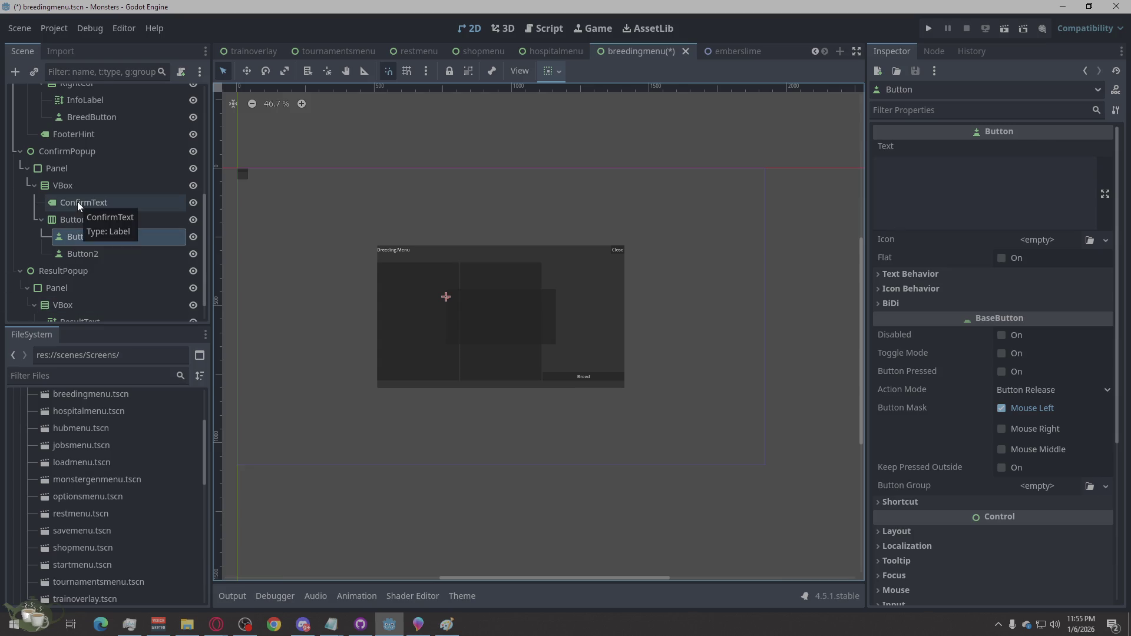
{"action": "left_click", "coordinate": [81, 243]}
{"action": "double_click", "coordinate": [79, 239]}
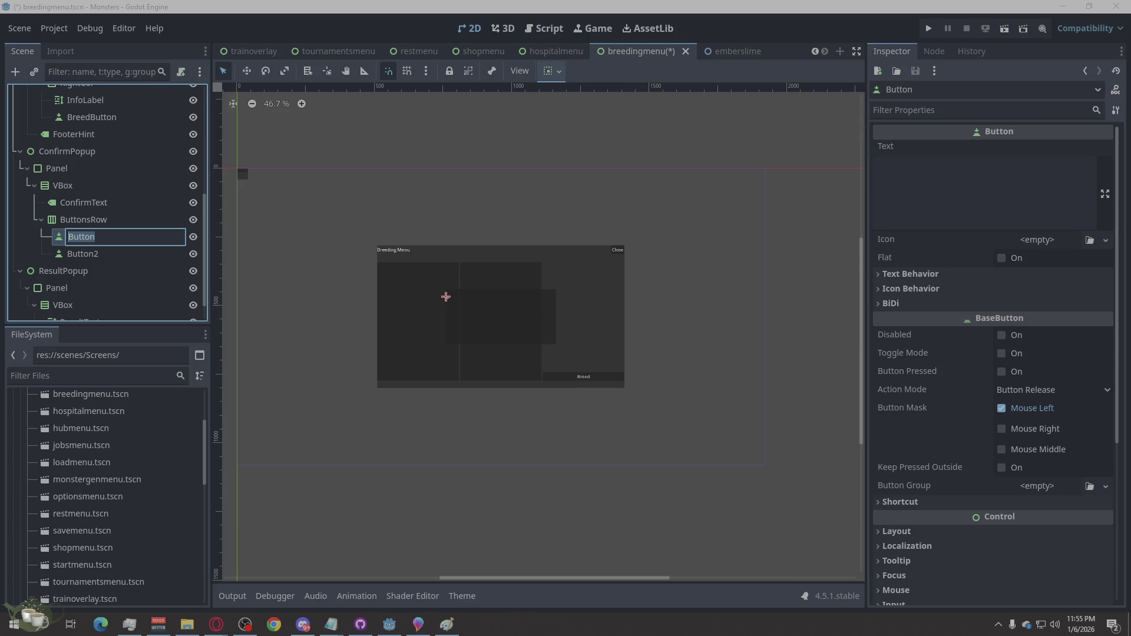
{"action": "left_click", "coordinate": [70, 237]}
{"action": "type", "text": "Yes"}
- Rename Button2 to NoButton
{"action": "left_click", "coordinate": [78, 257]}
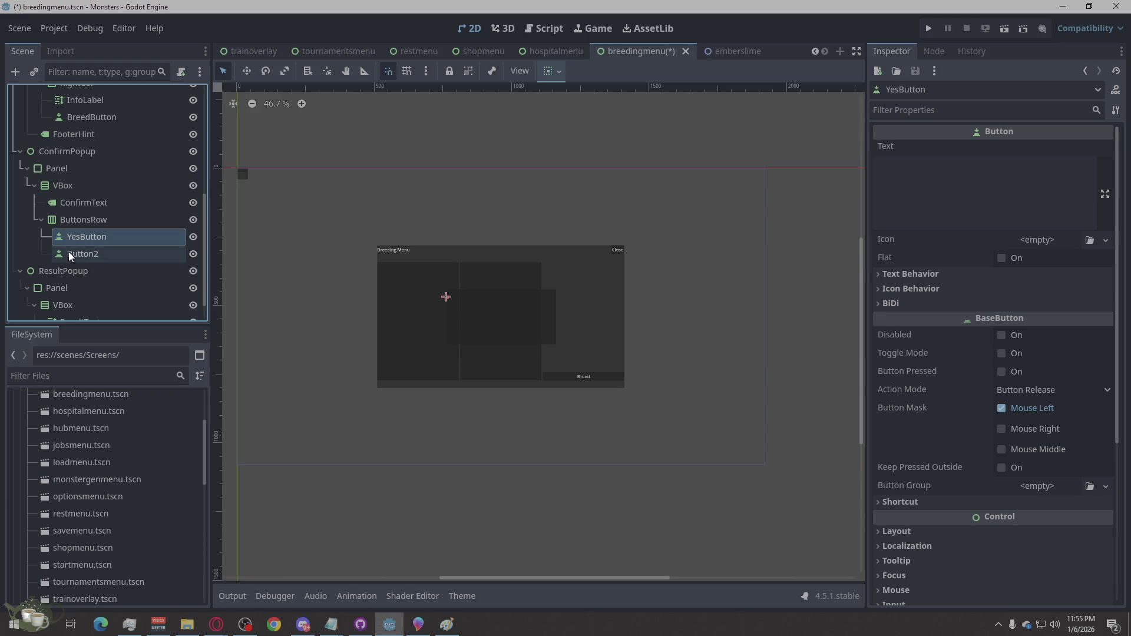
{"action": "left_click", "coordinate": [68, 259]}
{"action": "key", "text": "Home"}
{"action": "type", "text": "o"}
{"action": "left_click", "coordinate": [125, 253]}
{"action": "key", "text": "BackSpace"}
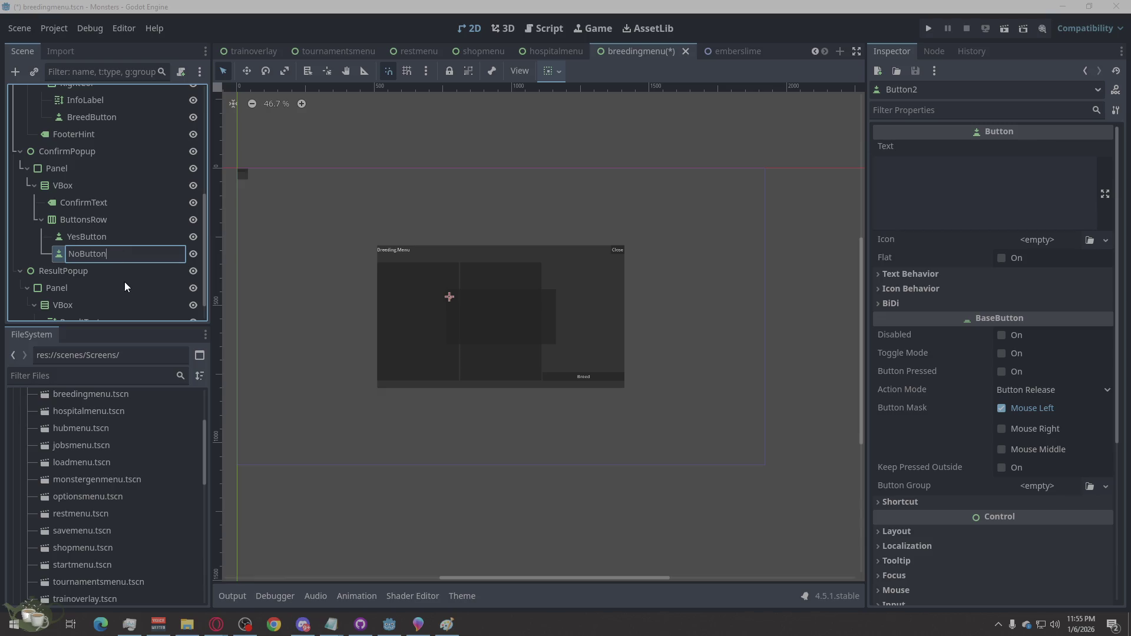
{"action": "key", "text": "Return"}
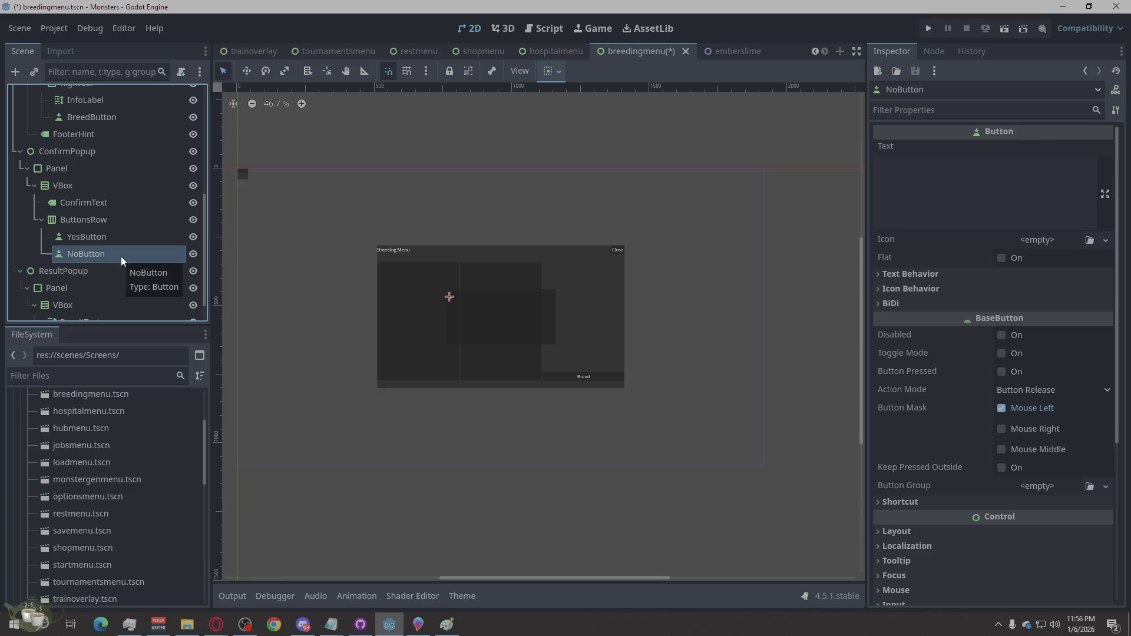
{"action": "key", "text": "Up"}
{"action": "key", "text": "Up"}
- Caption YesButton 'Confirm' and NoButton 'Cancel'
{"action": "left_click", "coordinate": [107, 238]}
{"action": "left_click", "coordinate": [959, 173]}
{"action": "type", "text": "Confirm"}
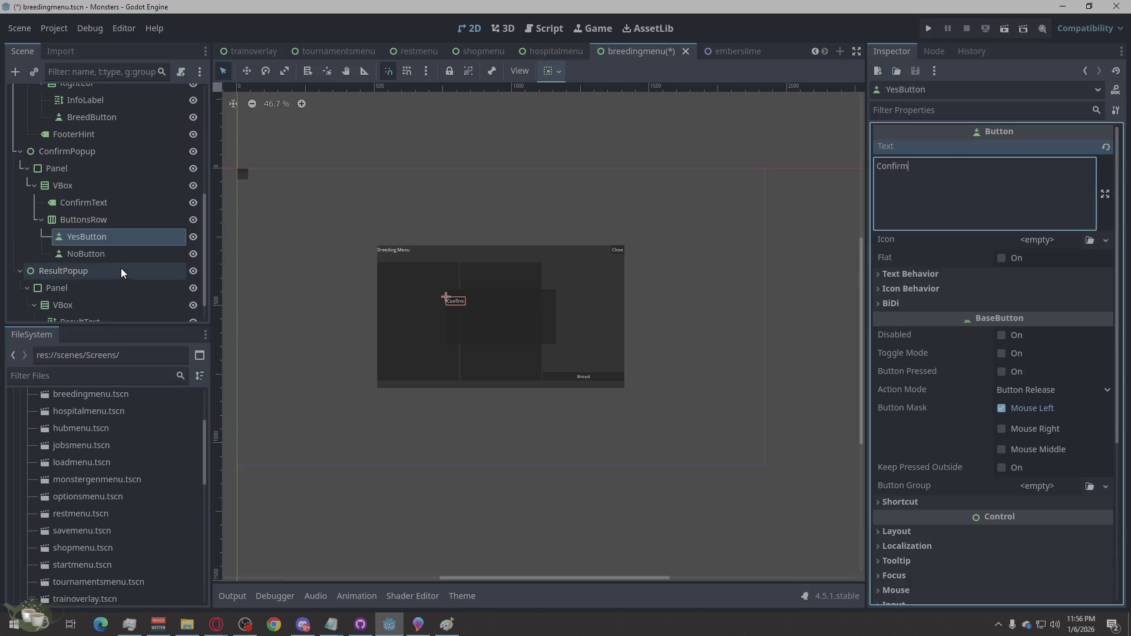
{"action": "left_click", "coordinate": [103, 254]}
{"action": "left_click", "coordinate": [939, 195]}
{"action": "type", "text": "Cancel"}
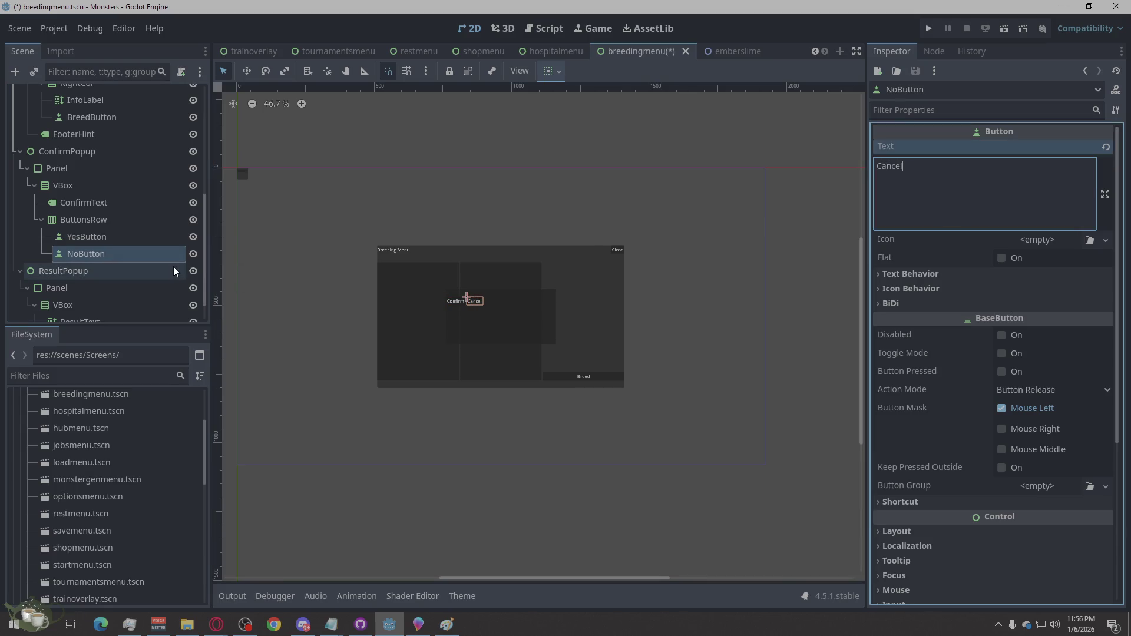
- Set ButtonsRow's horizontal container sizing to Shrink Center
{"action": "left_click", "coordinate": [94, 220]}
{"action": "left_click", "coordinate": [966, 179]}
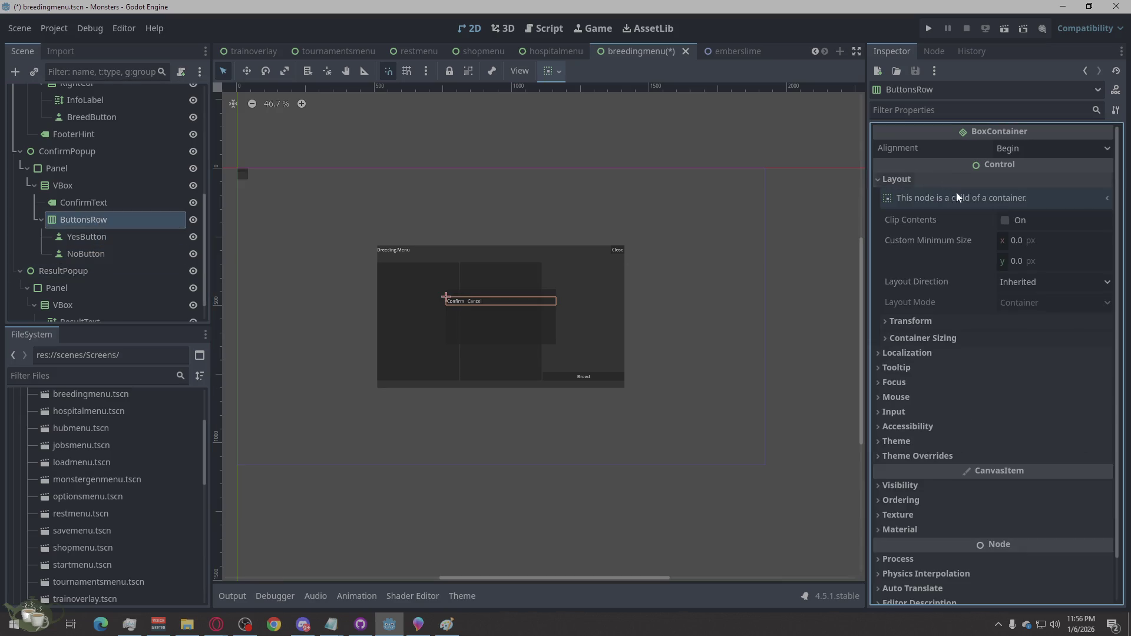
{"action": "left_click", "coordinate": [1016, 285]}
{"action": "left_click", "coordinate": [1017, 281]}
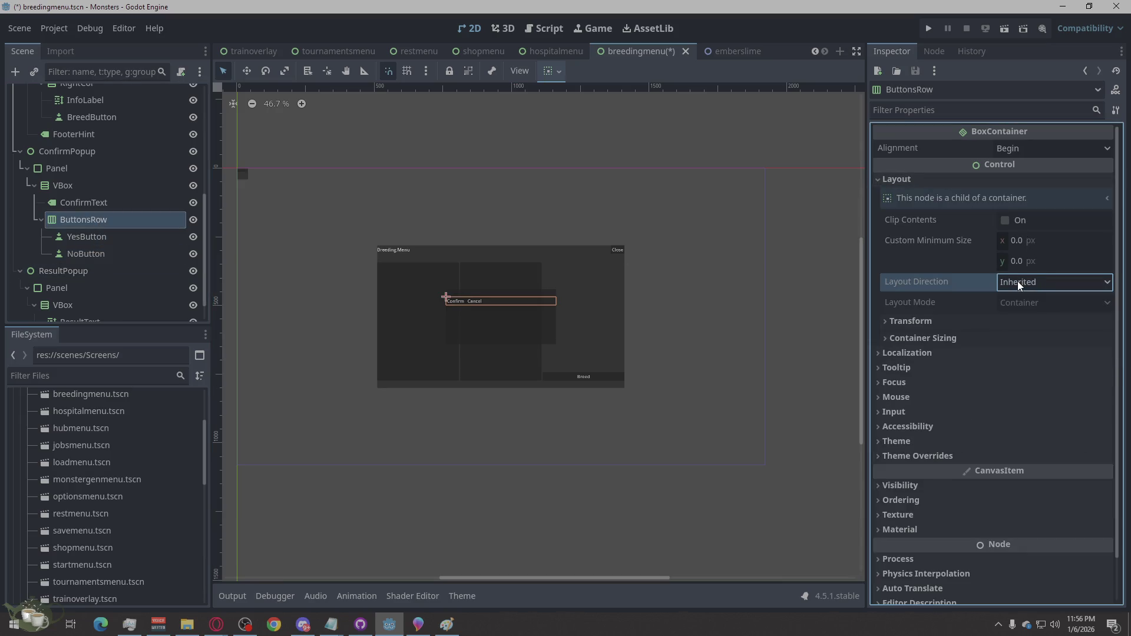
{"action": "left_click", "coordinate": [920, 335]}
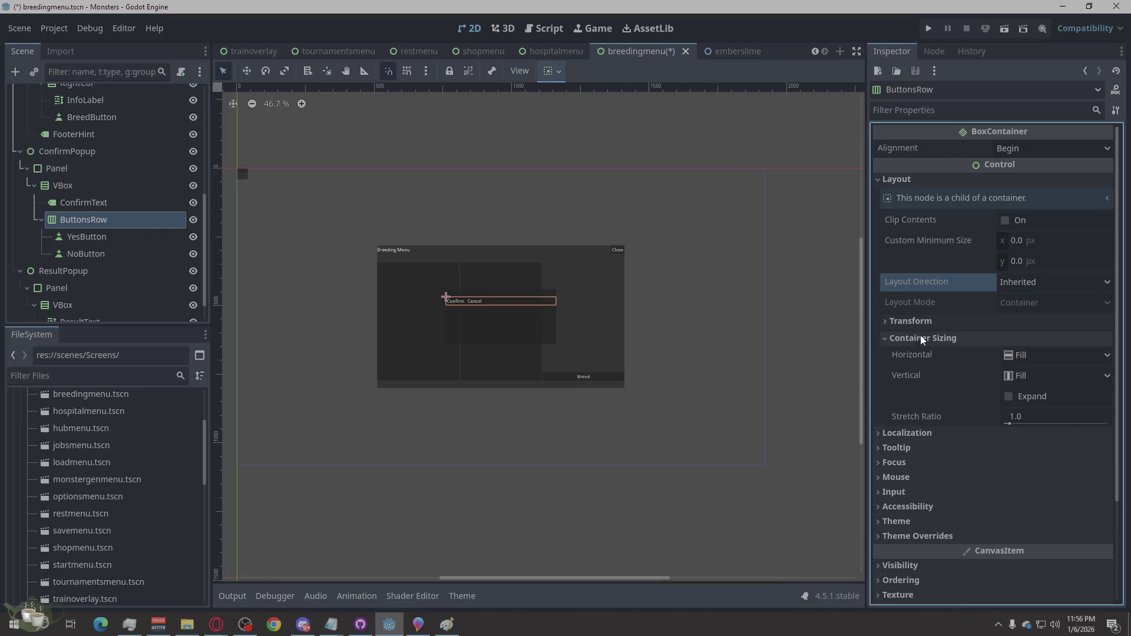
{"action": "left_click", "coordinate": [925, 319]}
{"action": "left_click", "coordinate": [925, 321]}
{"action": "left_click", "coordinate": [1033, 357]}
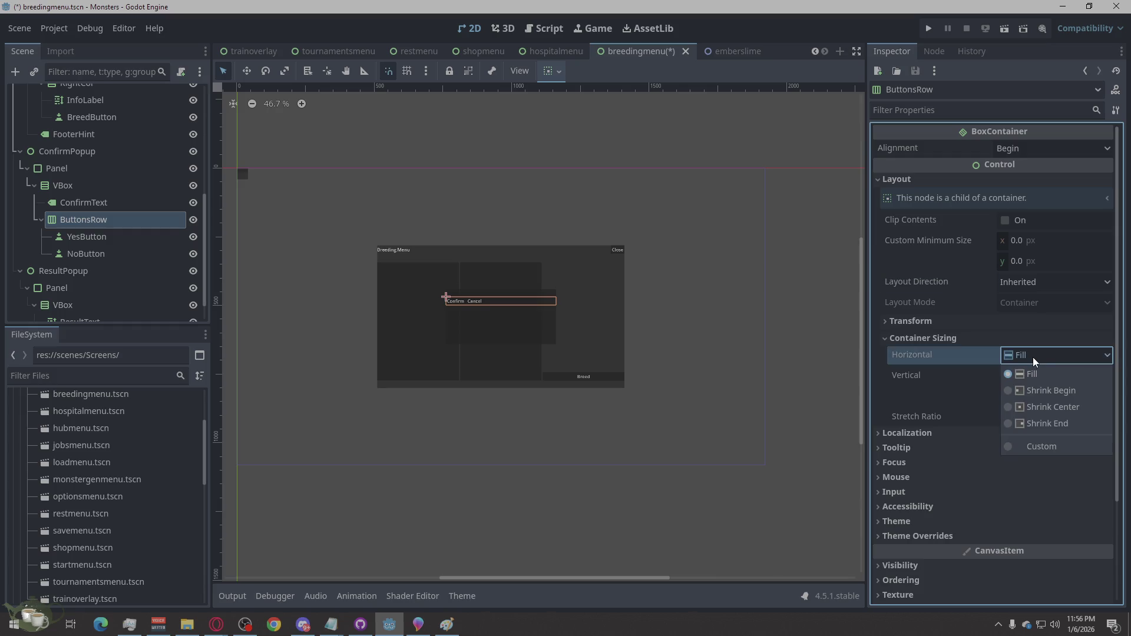
{"action": "left_click", "coordinate": [1044, 411]}
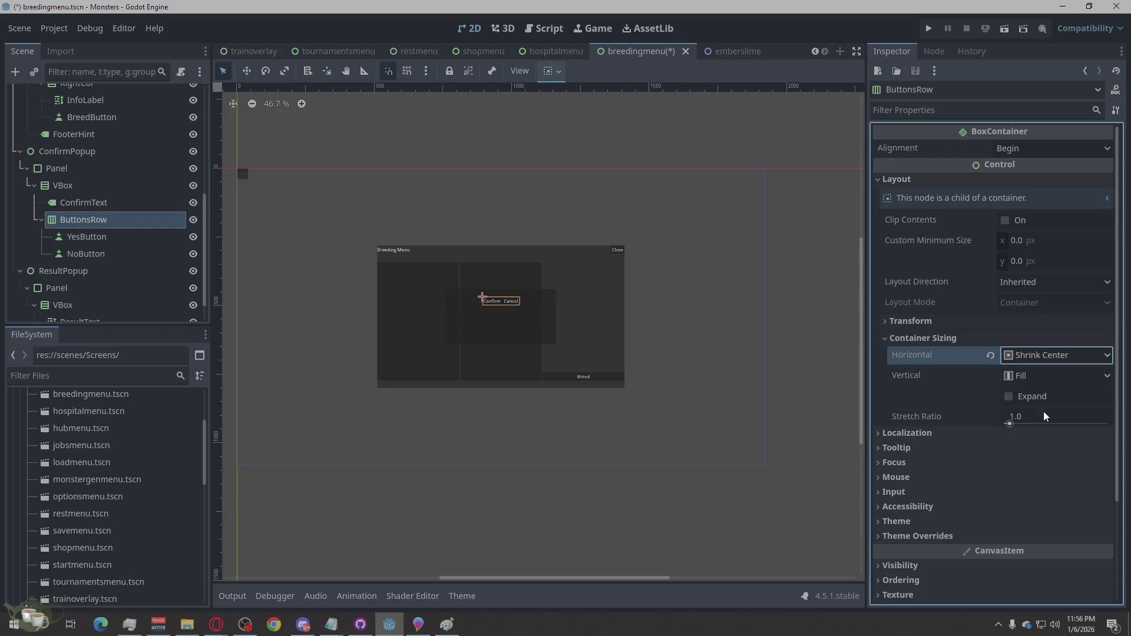
{"action": "left_click", "coordinate": [44, 219]}
{"action": "left_click", "coordinate": [97, 202]}
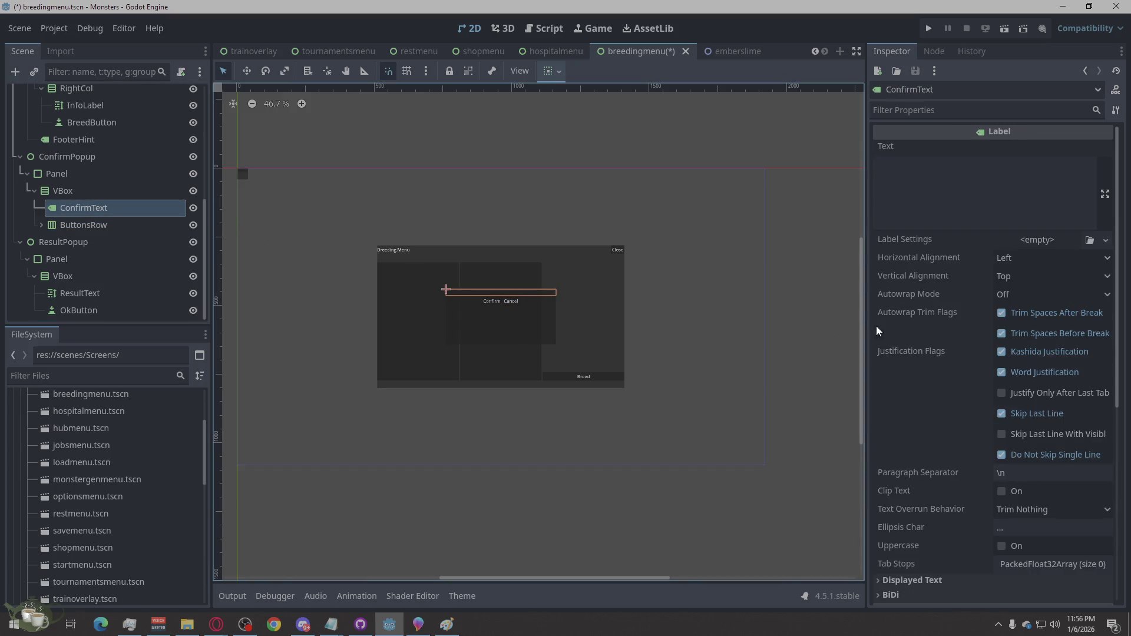
- Set ConfirmText's text to 'Are you sure about that'
{"action": "left_click", "coordinate": [999, 180]}
{"action": "type", "text": "Are you sure about that"}
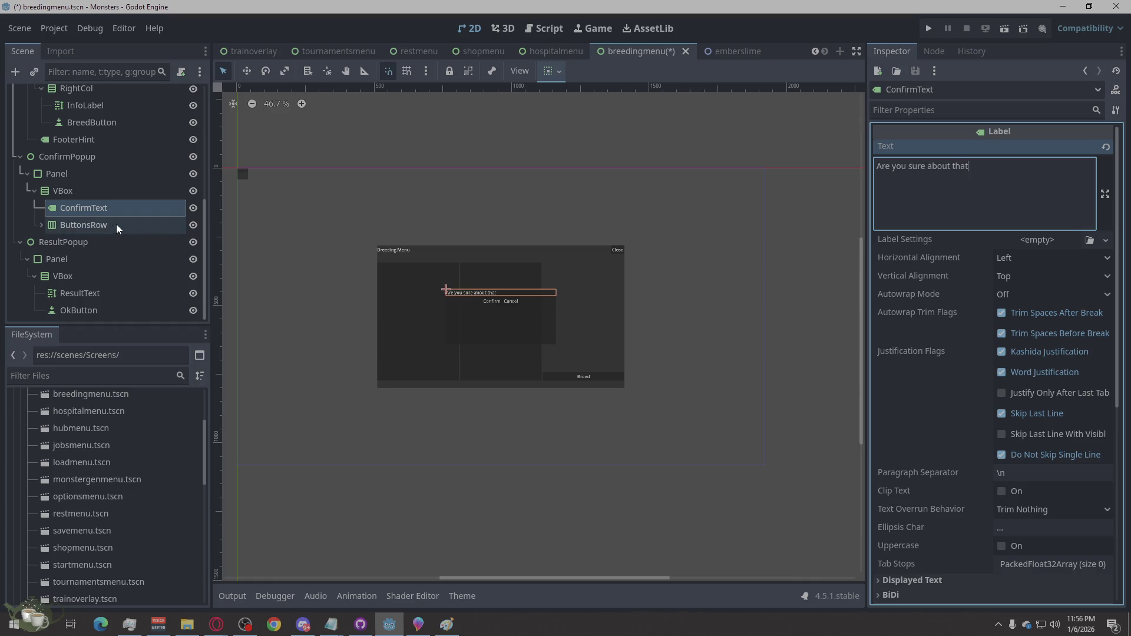
{"action": "left_click", "coordinate": [548, 155]}
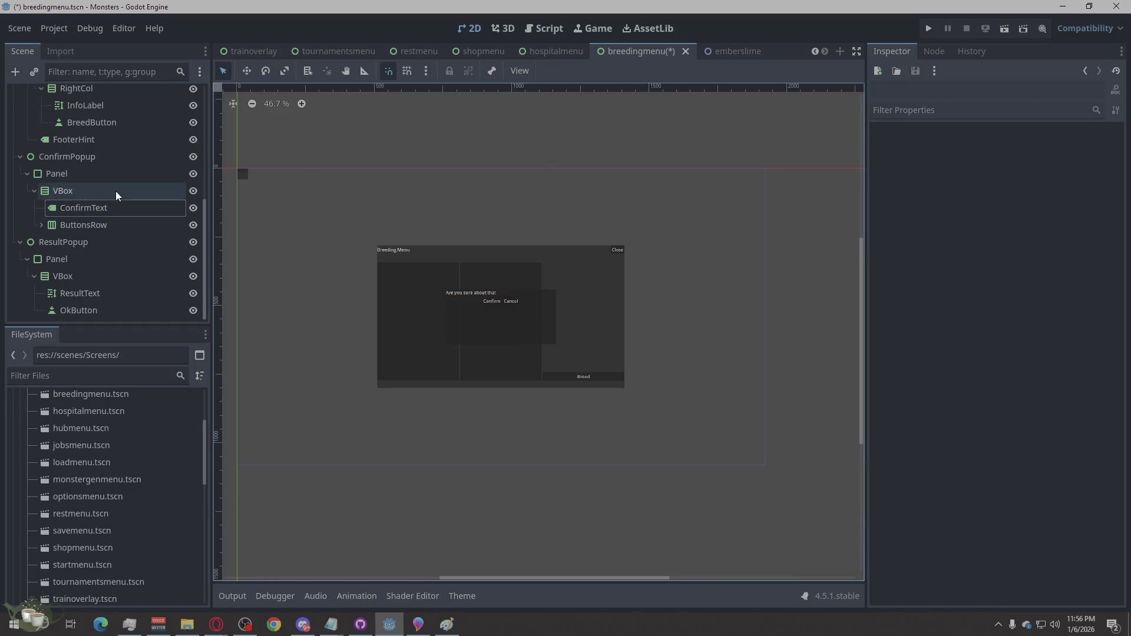
- Hide ConfirmPopup and ResultPopup in the editor and save breedingmenu.tscn
{"action": "scroll", "coordinate": [115, 191], "scroll_direction": "up", "scroll_amount": 2}
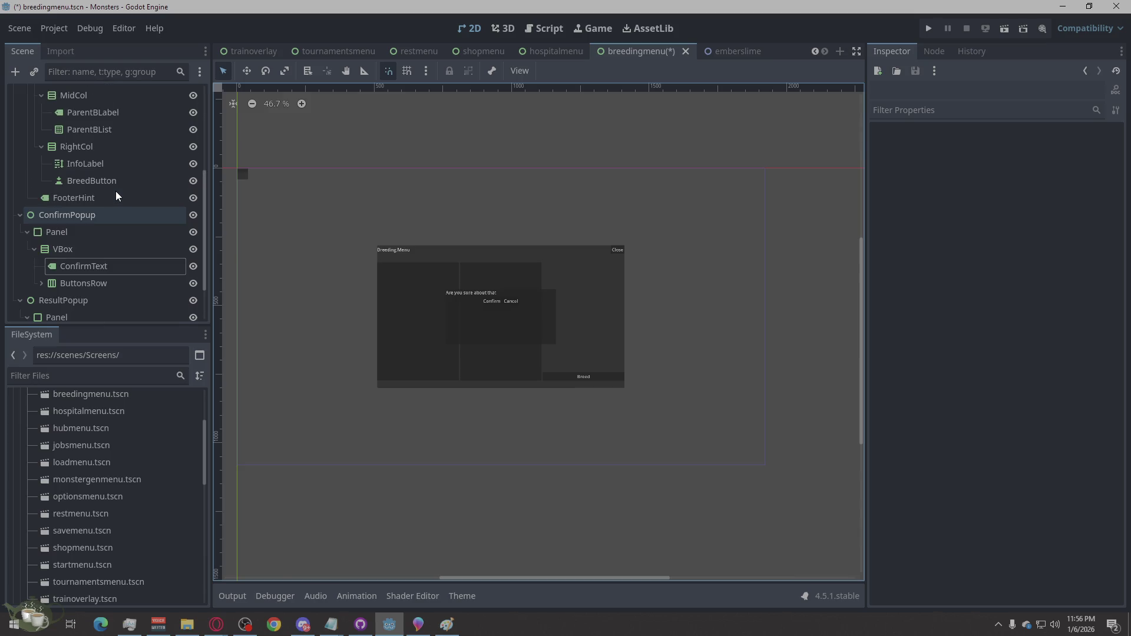
{"action": "left_click", "coordinate": [192, 214]}
{"action": "left_click", "coordinate": [192, 301]}
{"action": "scroll", "coordinate": [155, 241], "scroll_direction": "down", "scroll_amount": 1}
{"action": "scroll", "coordinate": [154, 239], "scroll_direction": "down", "scroll_amount": 1}
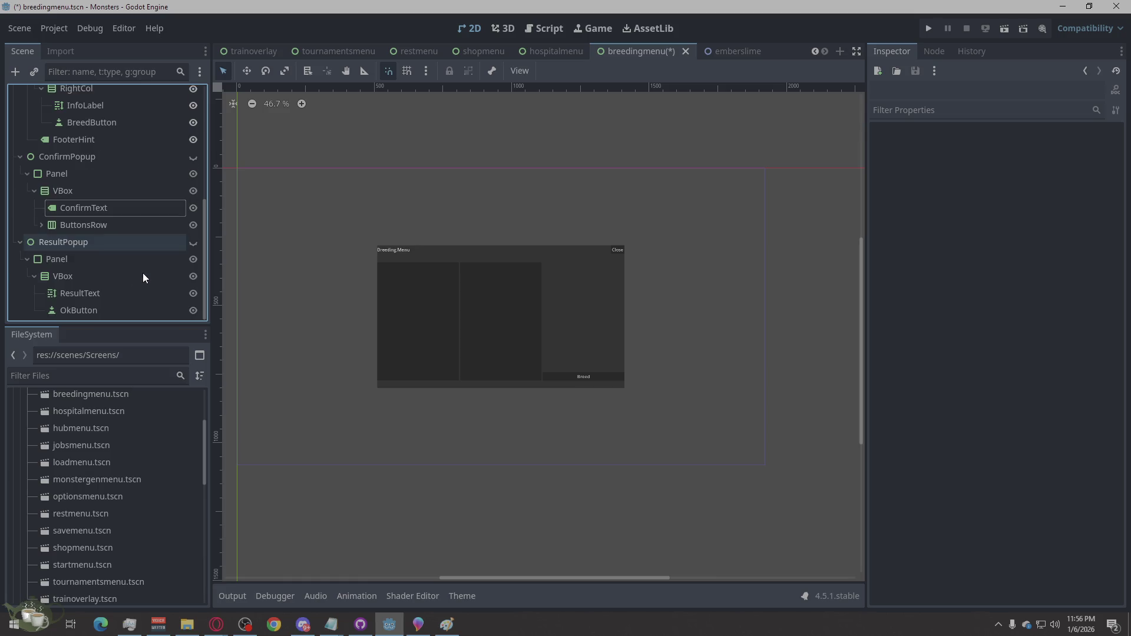
{"action": "left_click", "coordinate": [94, 274]}
{"action": "scroll", "coordinate": [111, 248], "scroll_direction": "up", "scroll_amount": 6}
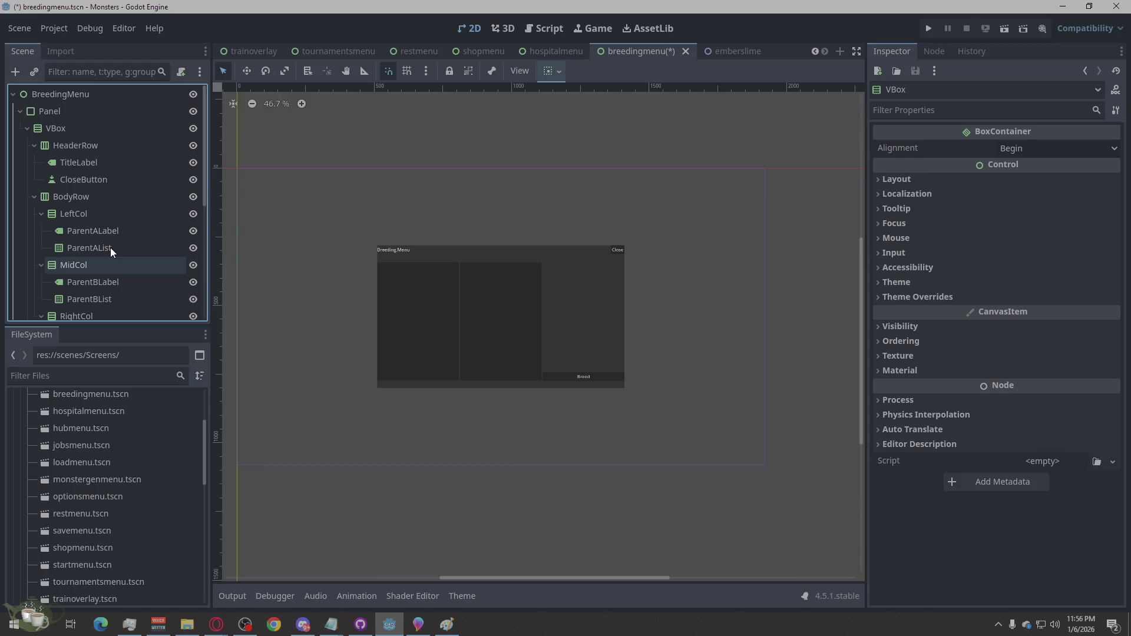
{"action": "left_click", "coordinate": [358, 146]}
{"action": "key", "text": "ctrl+s"}
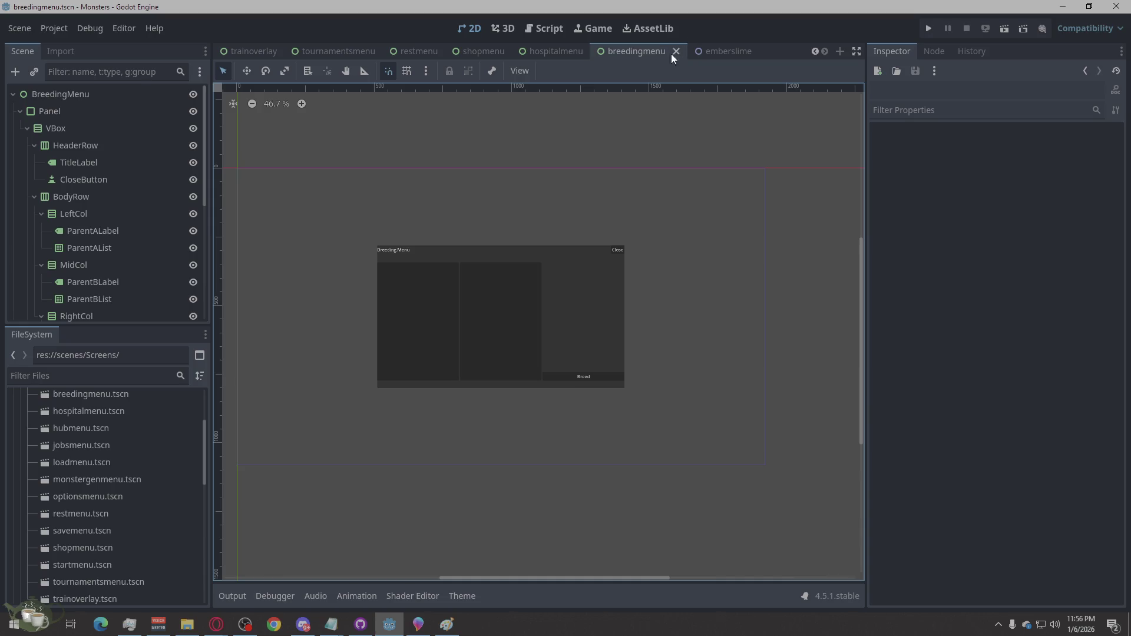
{"action": "left_click", "coordinate": [526, 28]}
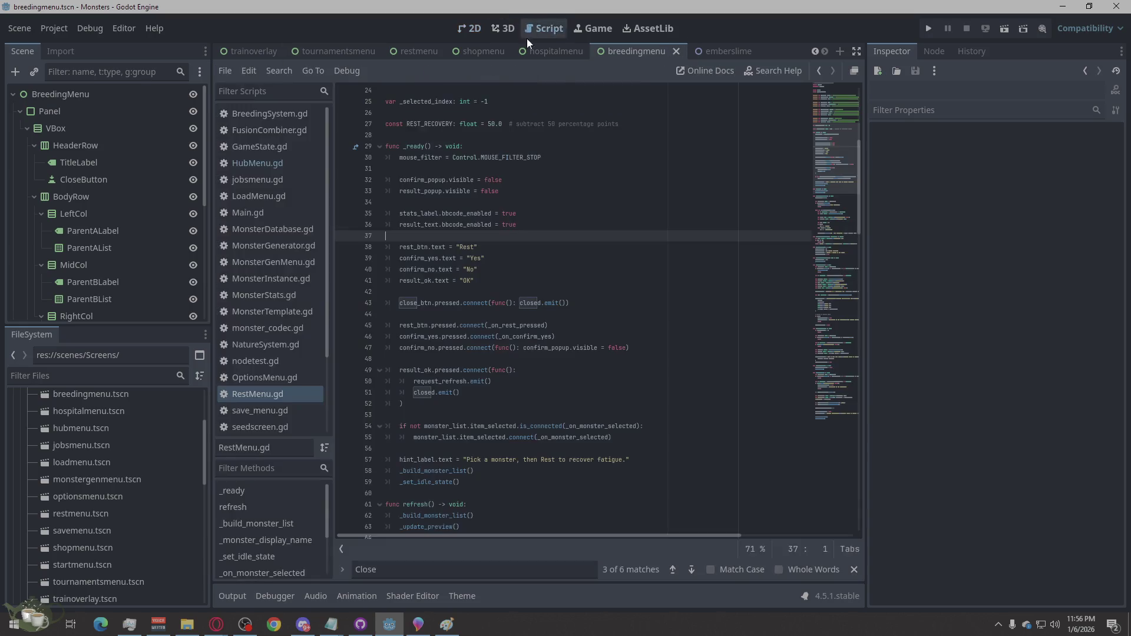
- In the FileSystem dock, collapse scenes and expand Scripts > Screens
{"action": "left_click", "coordinate": [225, 69]}
{"action": "left_click", "coordinate": [225, 70]}
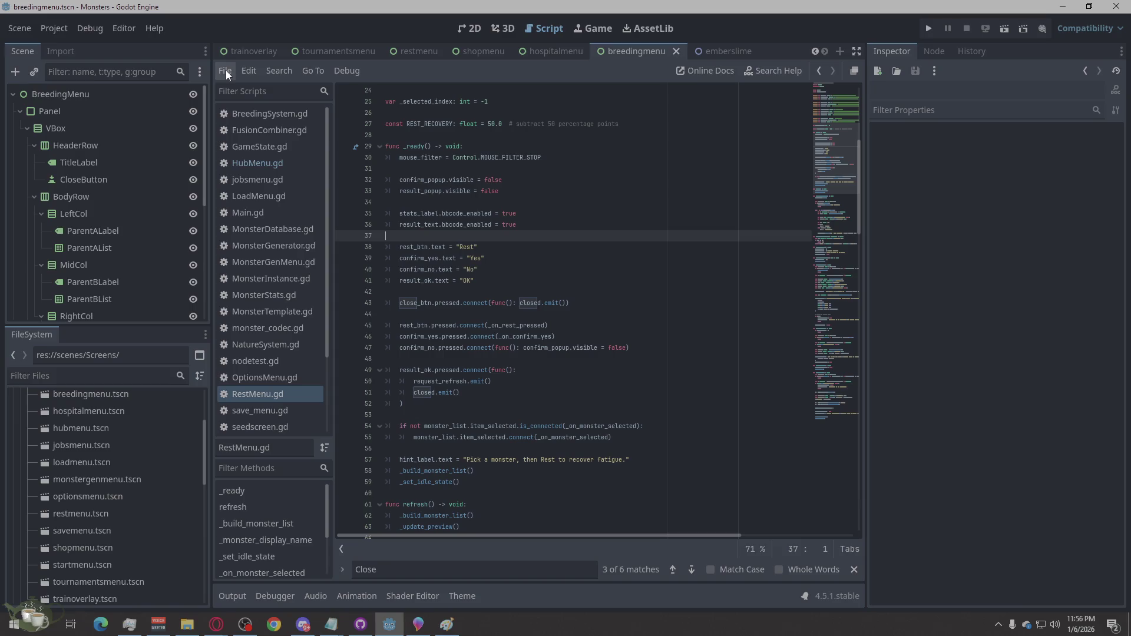
{"action": "left_click", "coordinate": [225, 70]}
{"action": "left_click", "coordinate": [225, 70]}
{"action": "scroll", "coordinate": [277, 223], "scroll_direction": "down", "scroll_amount": 3}
{"action": "scroll", "coordinate": [80, 528], "scroll_direction": "up", "scroll_amount": 5}
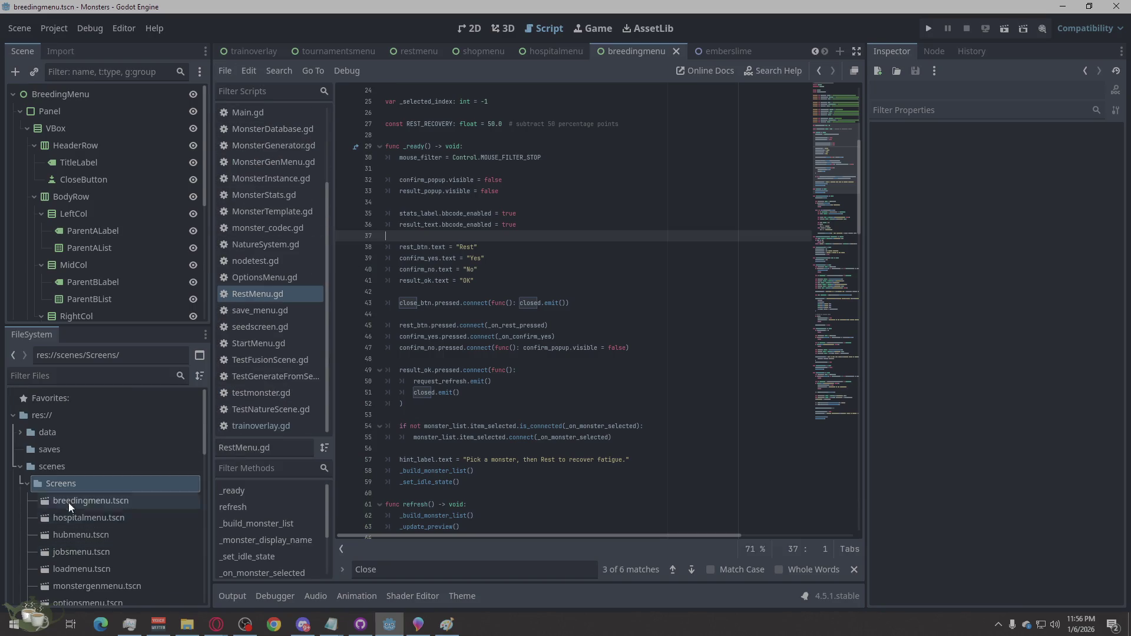
{"action": "left_click", "coordinate": [28, 470]}
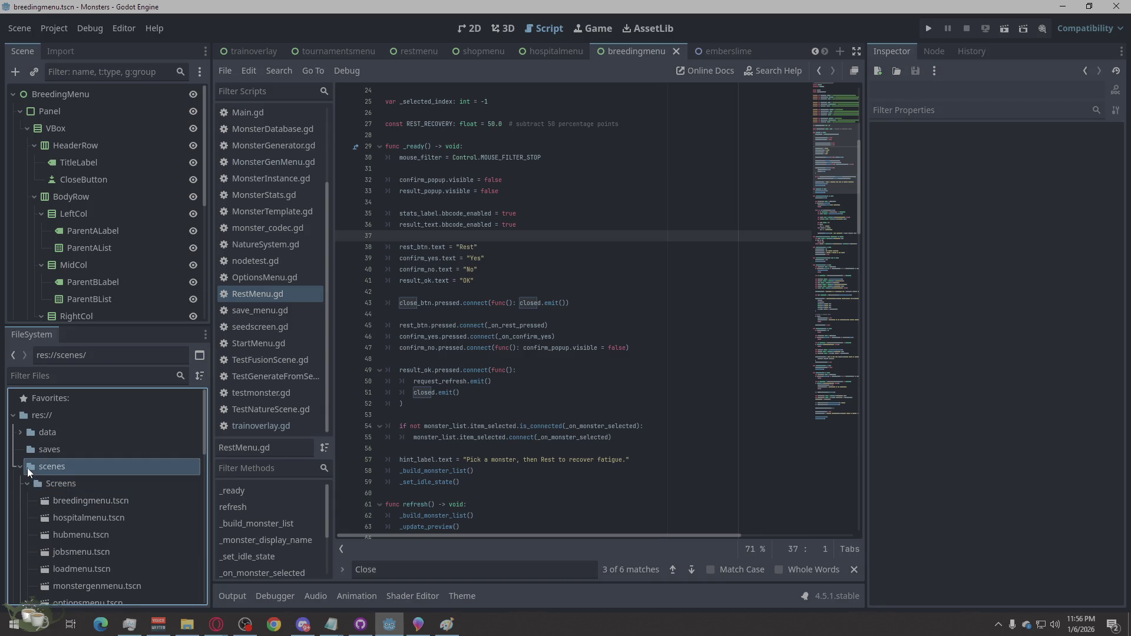
{"action": "left_click", "coordinate": [27, 468]}
{"action": "left_click", "coordinate": [27, 516]}
{"action": "left_click", "coordinate": [41, 487]}
{"action": "left_click", "coordinate": [40, 500]}
{"action": "scroll", "coordinate": [72, 483], "scroll_direction": "down", "scroll_amount": 5}
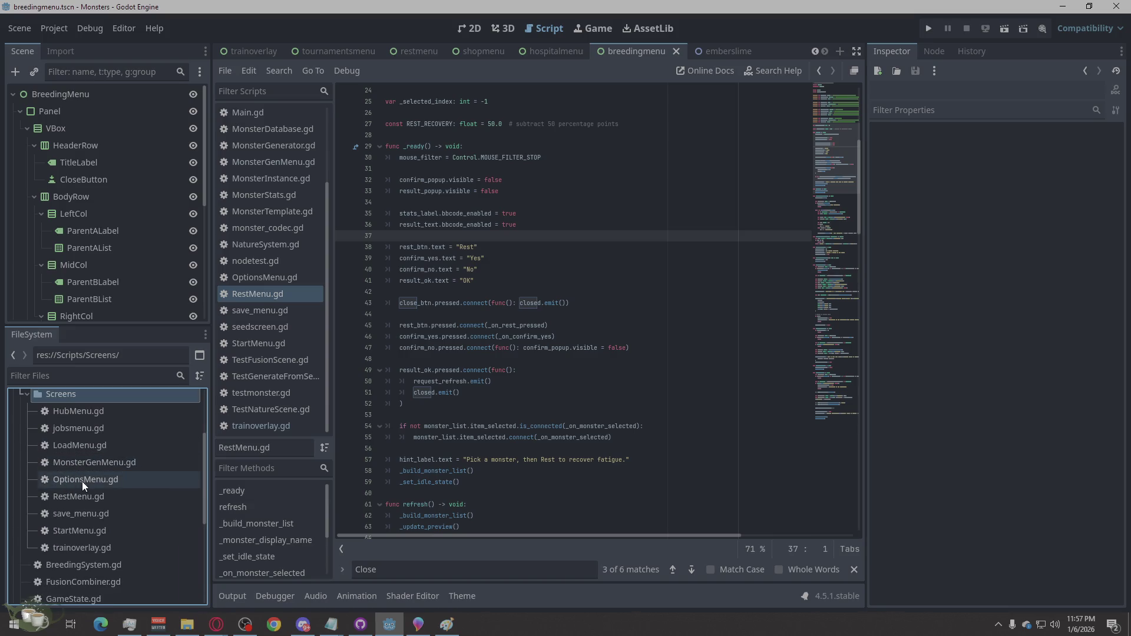
{"action": "scroll", "coordinate": [129, 482], "scroll_direction": "down", "scroll_amount": 3}
{"action": "scroll", "coordinate": [124, 491], "scroll_direction": "down", "scroll_amount": 3}
{"action": "scroll", "coordinate": [125, 491], "scroll_direction": "up", "scroll_amount": 3}
{"action": "scroll", "coordinate": [125, 492], "scroll_direction": "up", "scroll_amount": 3}
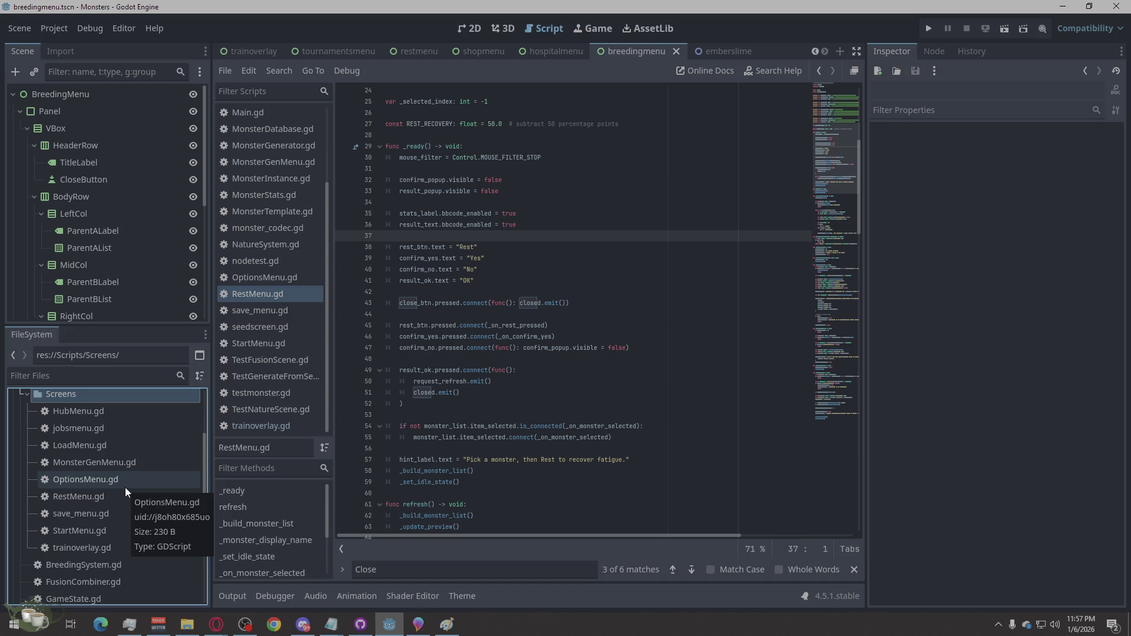
{"action": "left_click", "coordinate": [121, 71]}
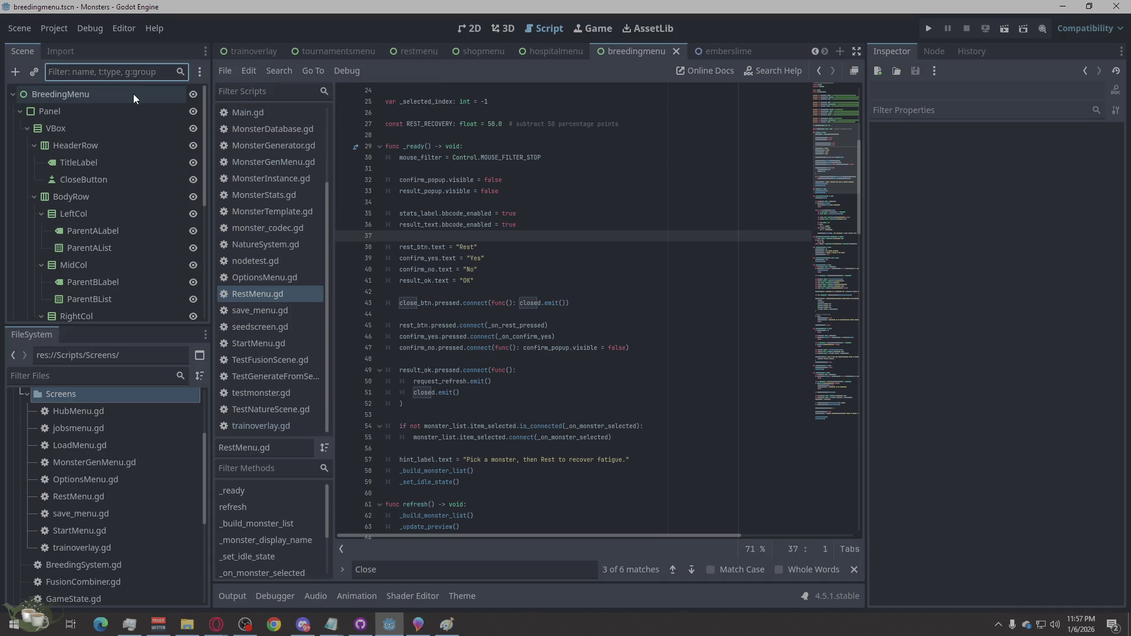
{"action": "left_click", "coordinate": [231, 72]}
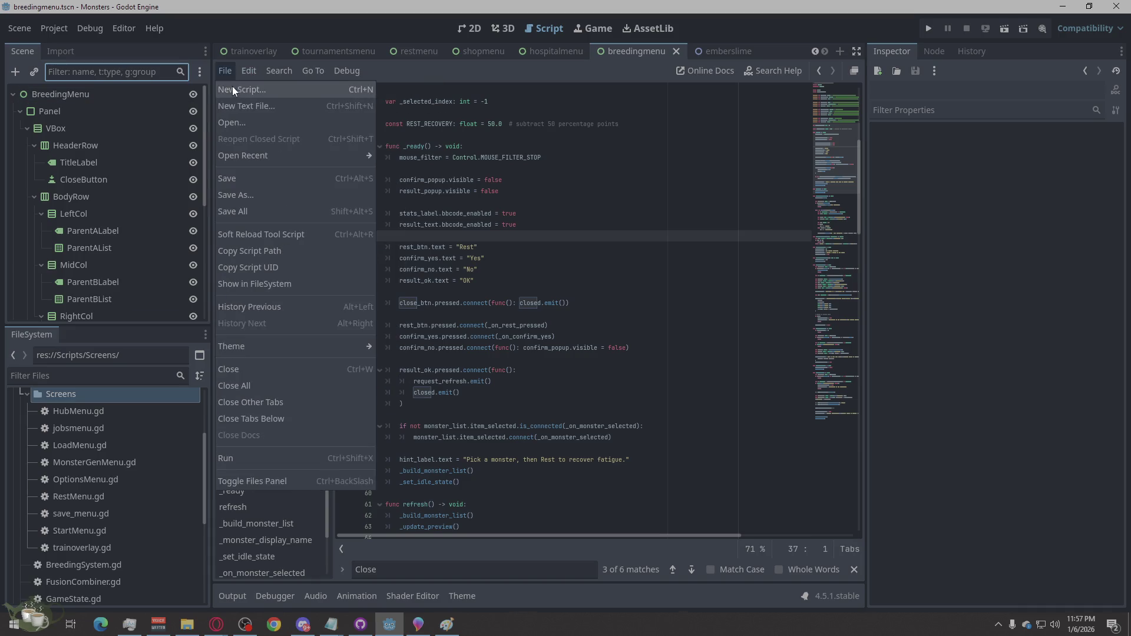
- Create a new script at res://Scripts/Screens/BreedingMenu.gd
{"action": "left_click", "coordinate": [232, 87]}
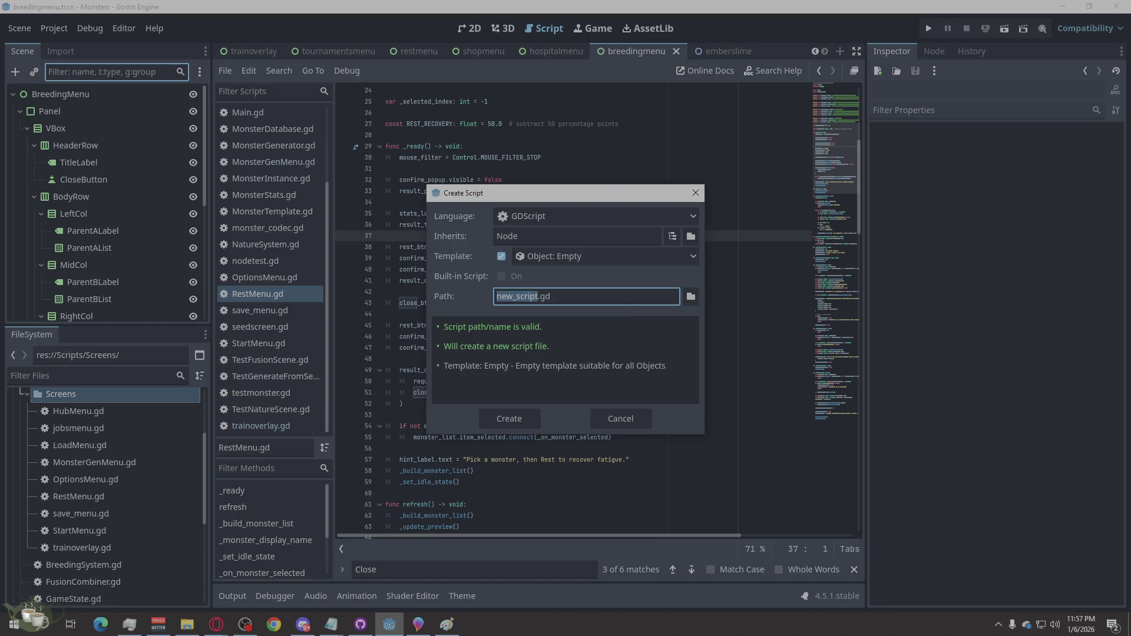
{"action": "key", "text": "alt+Tab"}
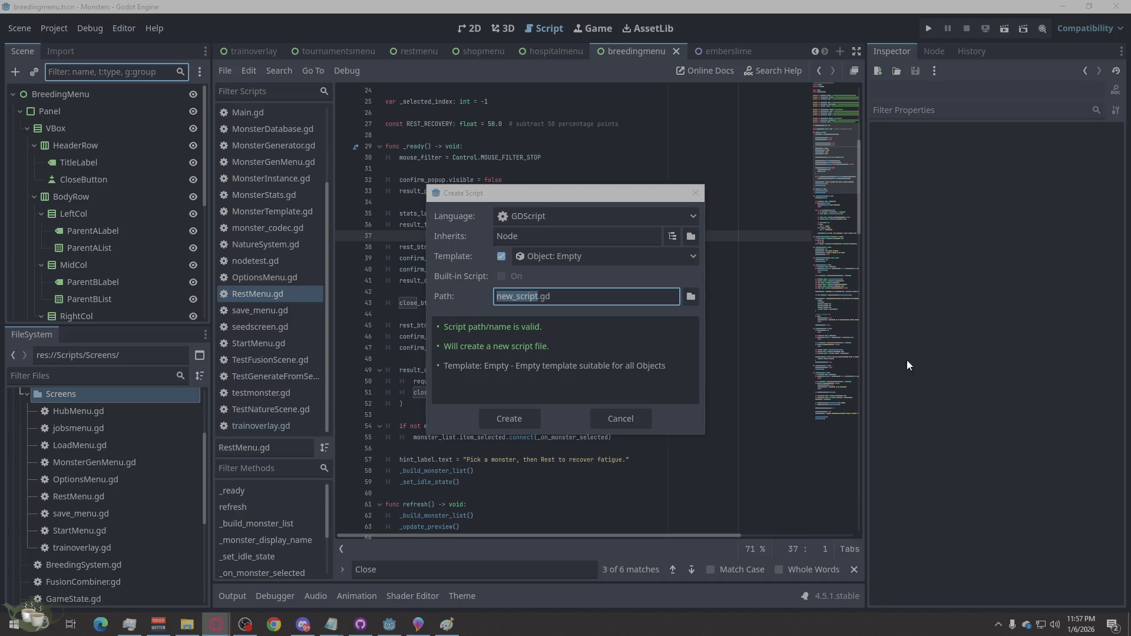
{"action": "left_click", "coordinate": [690, 297]}
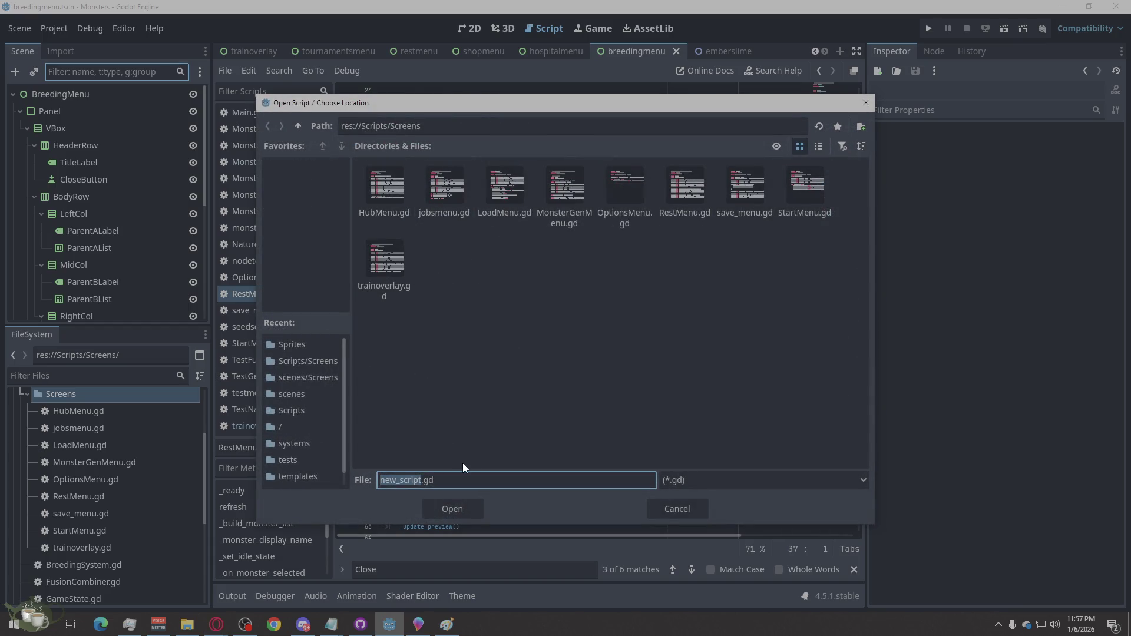
{"action": "type", "text": "BreedingMenu"}
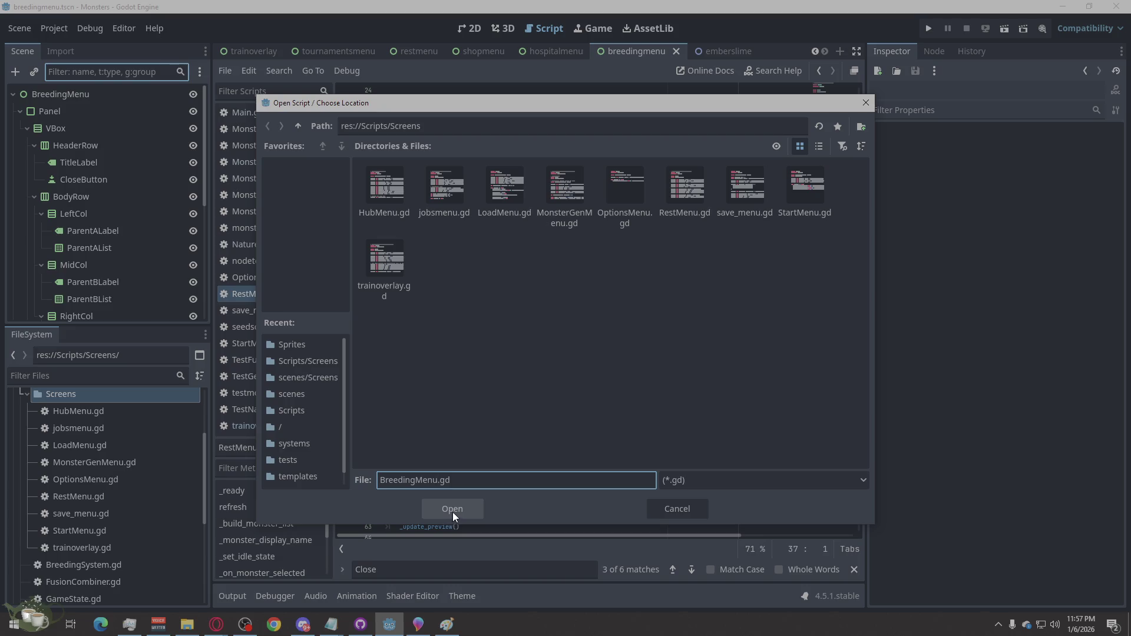
{"action": "left_click", "coordinate": [452, 510]}
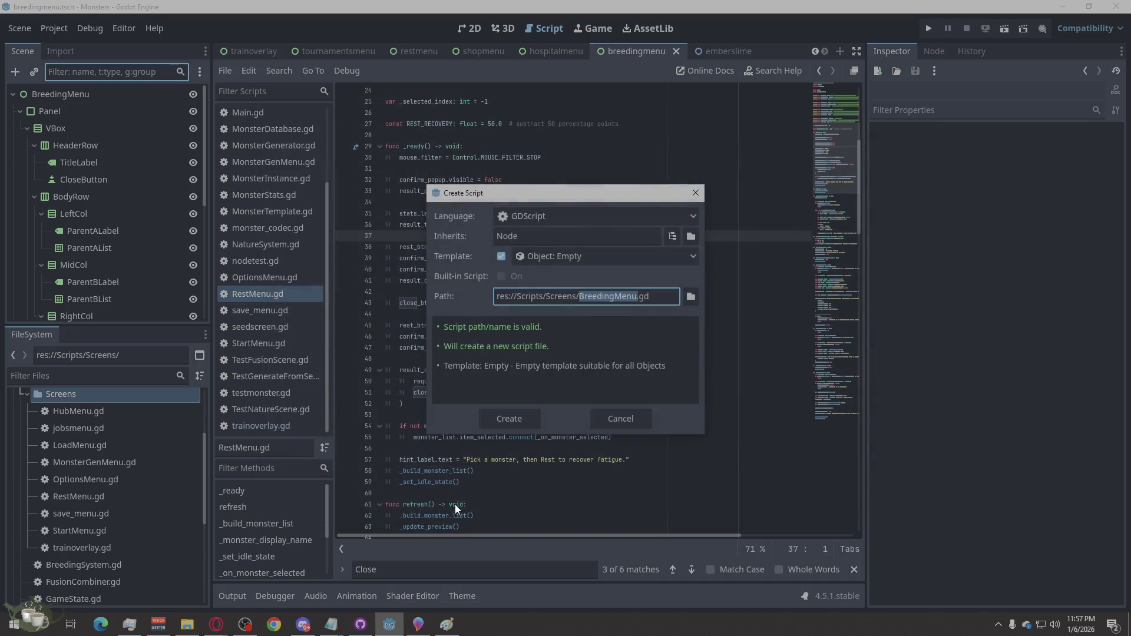
{"action": "left_click", "coordinate": [505, 424]}
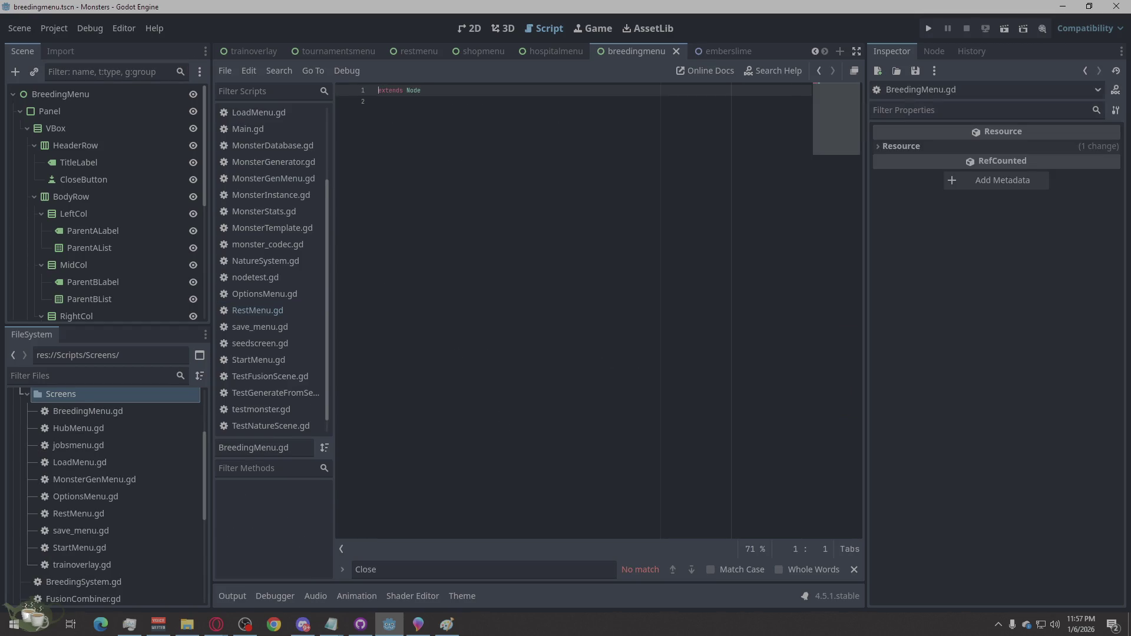
- Paste the breeding menu code, save it, and attach BreedingMenu.gd to the BreedingMenu root
{"action": "left_click", "coordinate": [527, 248]}
{"action": "key", "text": "ctrl+a"}
{"action": "key", "text": "ctrl+v"}
{"action": "key", "text": "ctrl+s"}
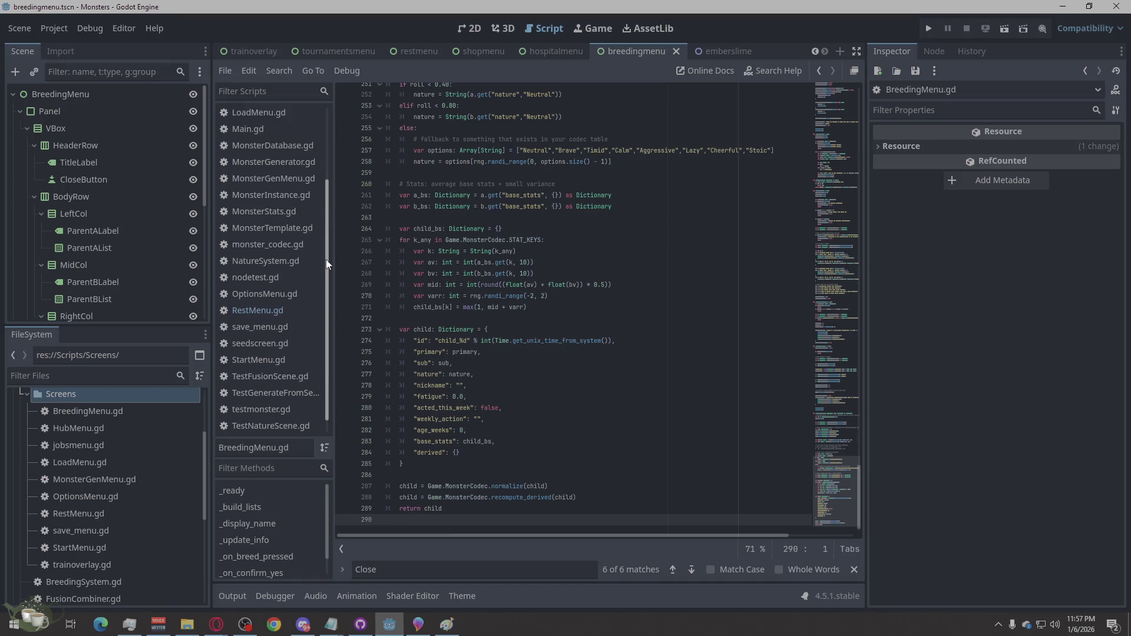
{"action": "scroll", "coordinate": [280, 284], "scroll_direction": "up", "scroll_amount": 3}
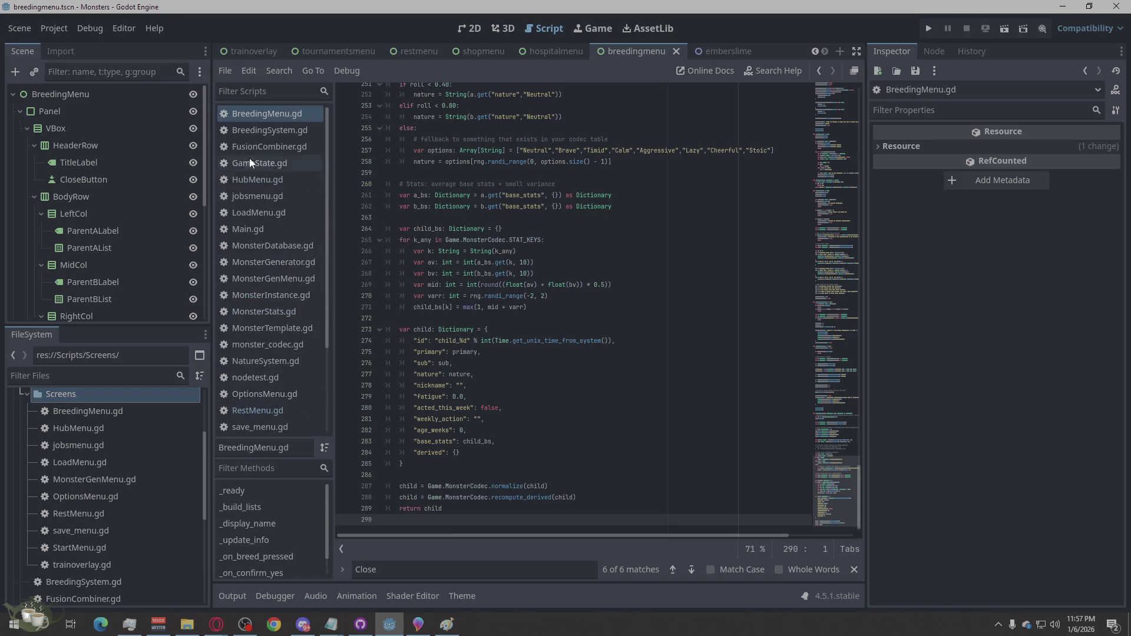
{"action": "left_click", "coordinate": [272, 112]}
{"action": "left_click_drag", "start_coordinate": [266, 112], "coordinate": [122, 97]}
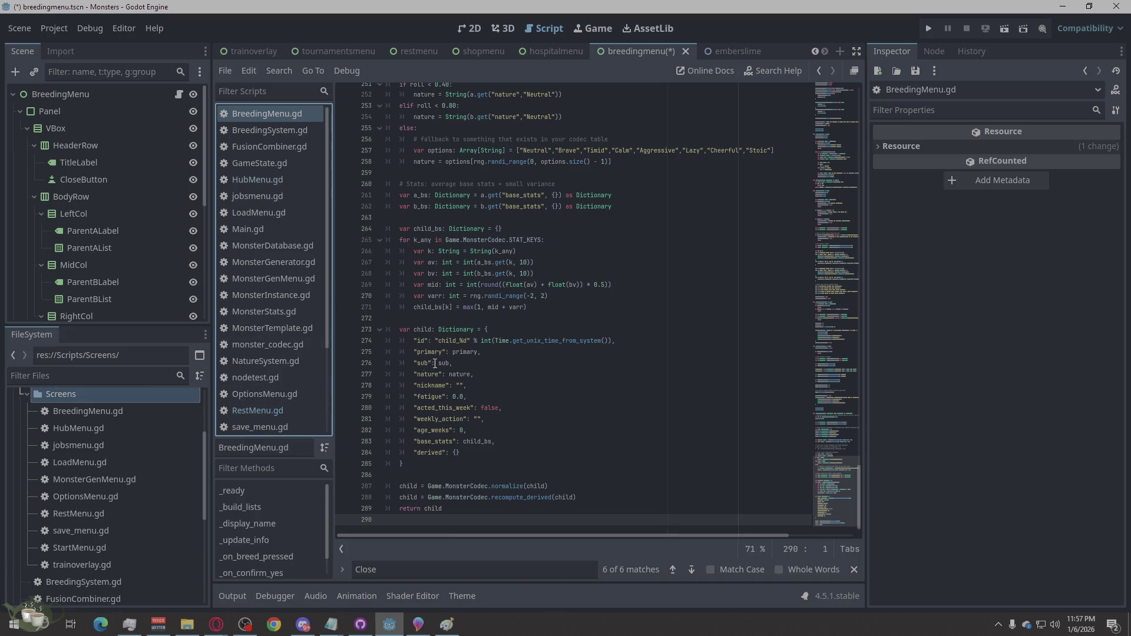
- Save breedingmenu.tscn, run the project, then open the hubmenu scene
{"action": "key", "text": "ctrl+s"}
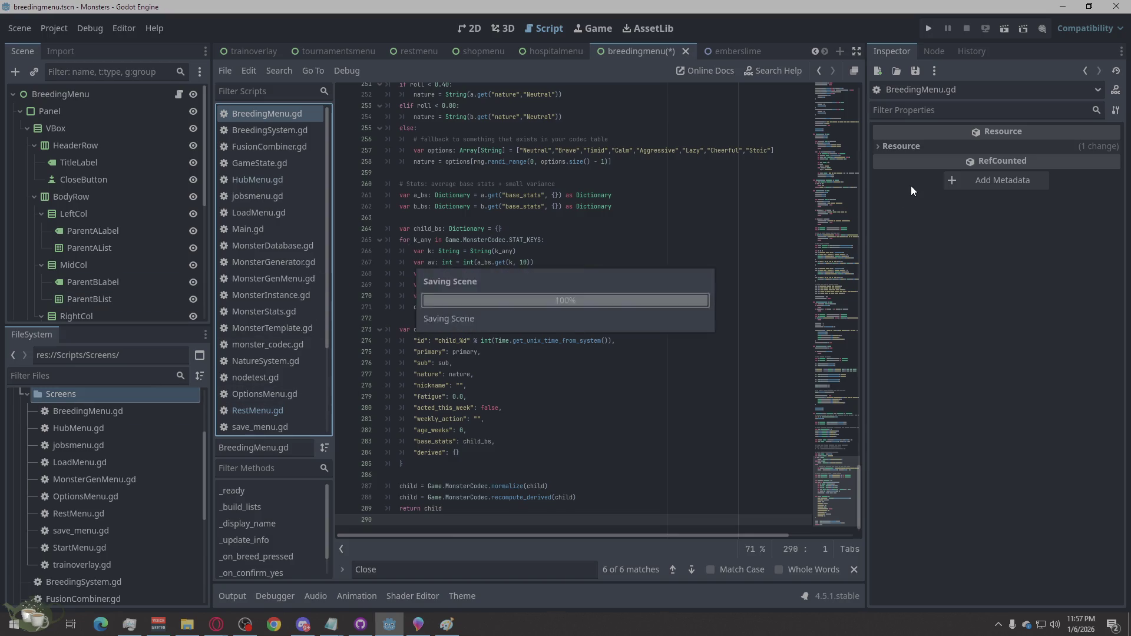
{"action": "left_click", "coordinate": [929, 29]}
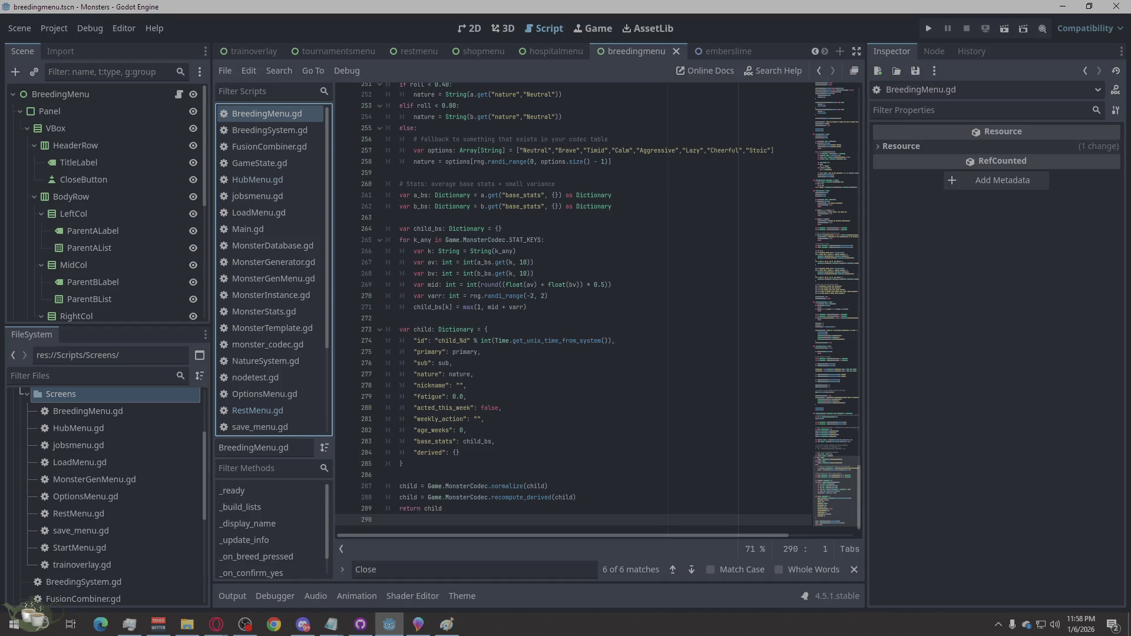
{"action": "scroll", "coordinate": [325, 47], "scroll_direction": "up", "scroll_amount": 5}
{"action": "left_click", "coordinate": [318, 46]}
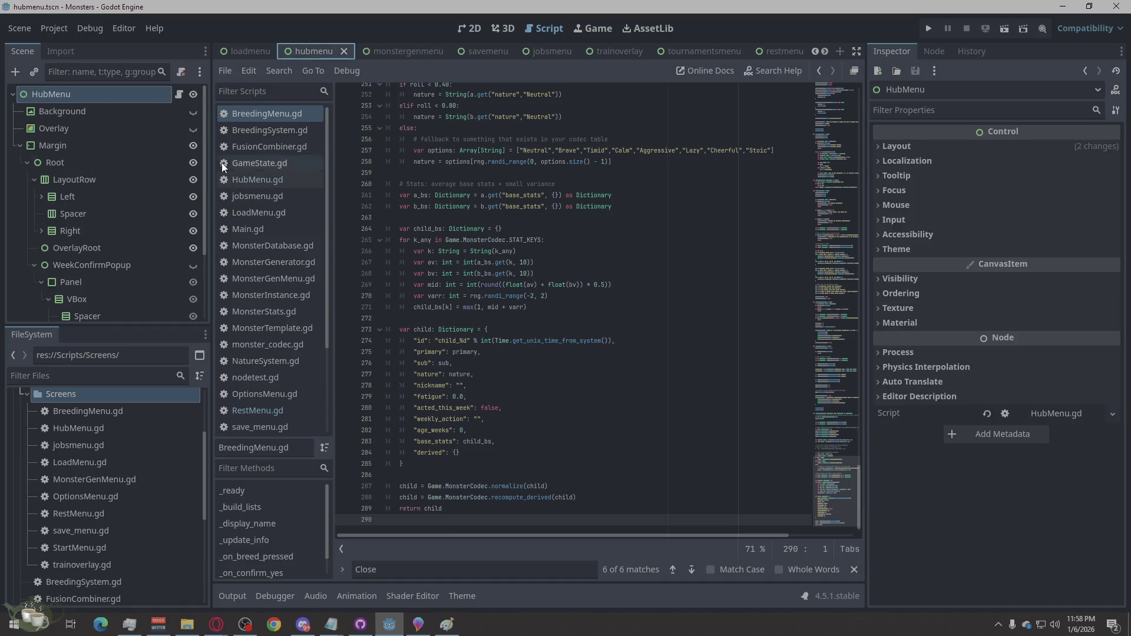
{"action": "left_click", "coordinate": [179, 94]}
{"action": "scroll", "coordinate": [633, 312], "scroll_direction": "up", "scroll_amount": 10}
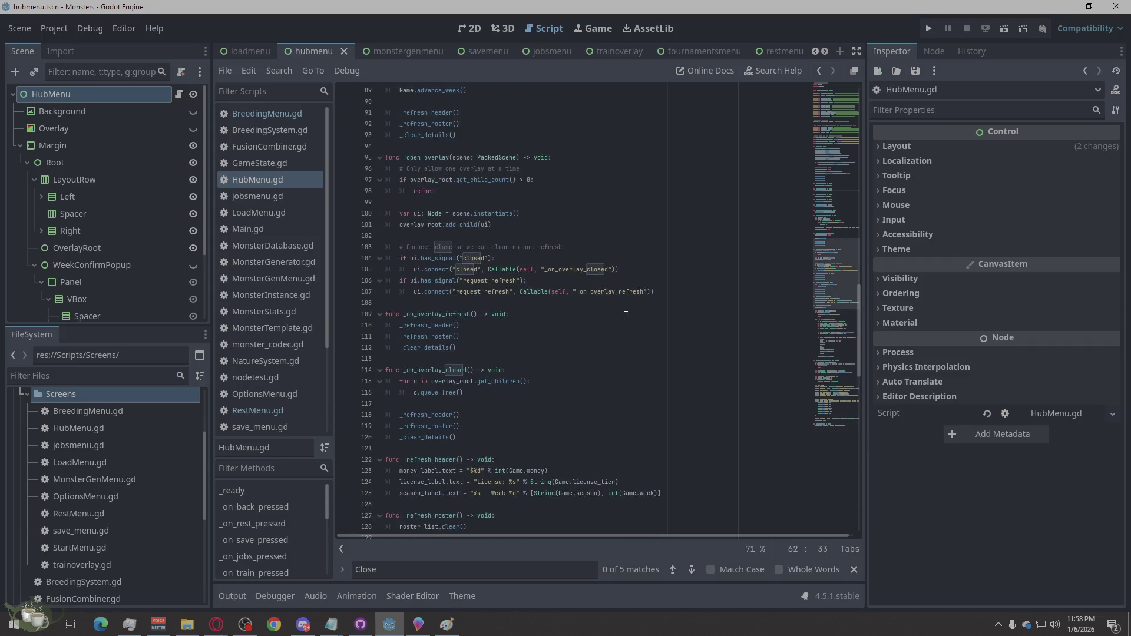
{"action": "scroll", "coordinate": [678, 358], "scroll_direction": "up", "scroll_amount": 15}
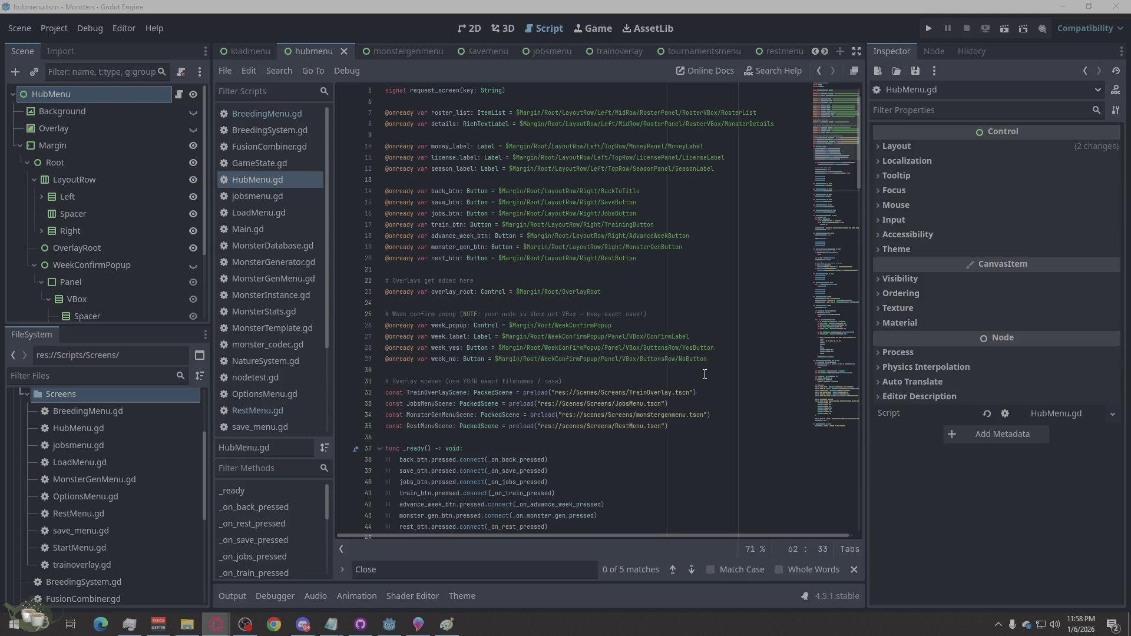
{"action": "left_click", "coordinate": [669, 263]}
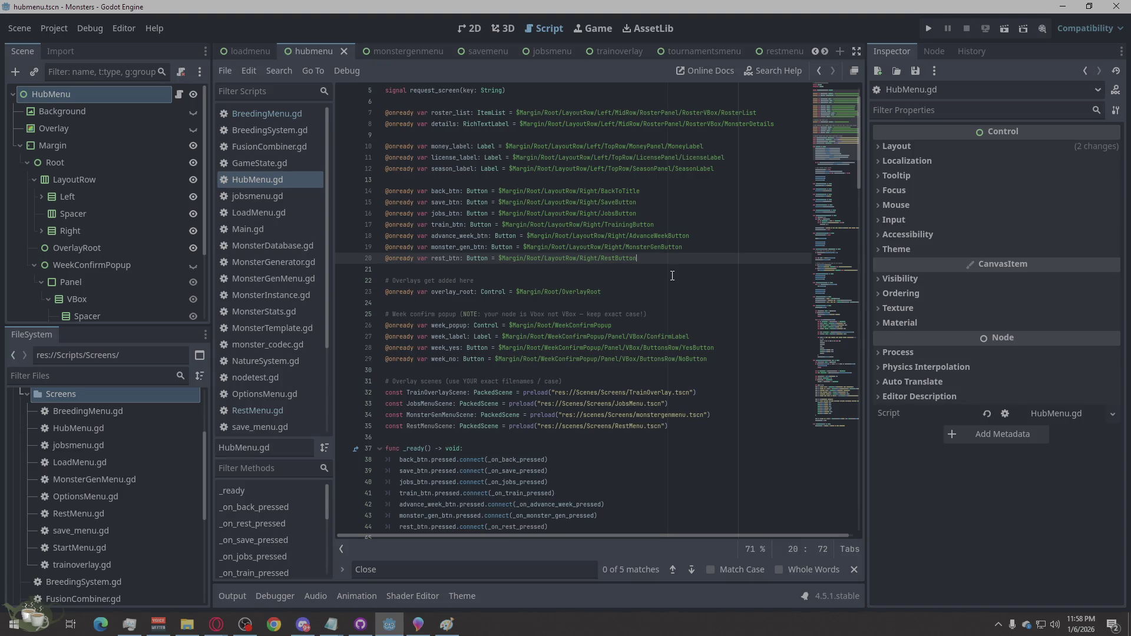
{"action": "key", "text": "Return"}
{"action": "key", "text": "Return"}
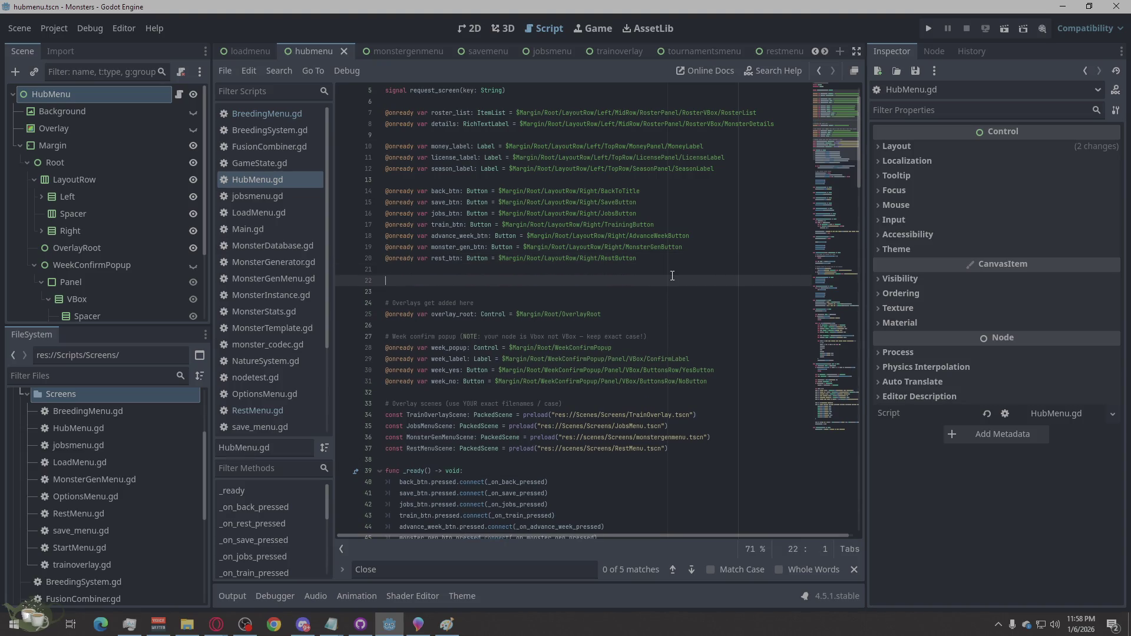
{"action": "type", "text": "@onready var breeding_btn: Button = $Margin/Root/LayoutRow/Right/BreedingButton const BreedingMenuScene: PackedScene = preload(\"res://scenes/Screens/BreedingMenu.tscn\")"}
- Cut the BreedingMenuScene preload line out and tidy the leftover blank lines
{"action": "left_click", "coordinate": [707, 280]}
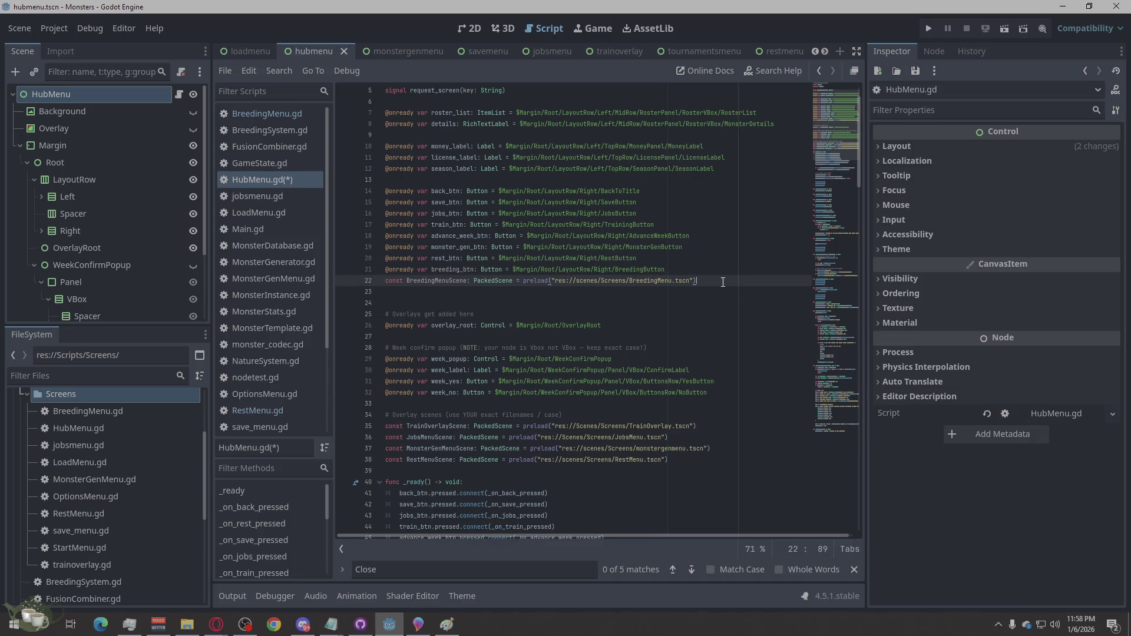
{"action": "left_click_drag", "start_coordinate": [713, 281], "coordinate": [382, 280]}
{"action": "key", "text": "ctrl+c"}
{"action": "right_click", "coordinate": [410, 281]}
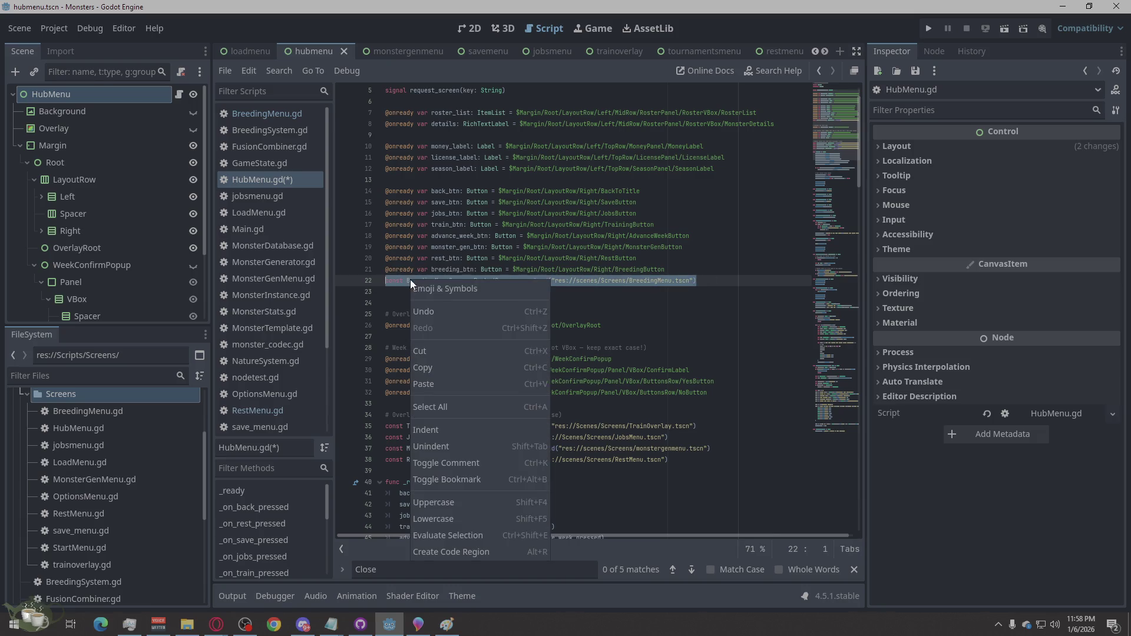
{"action": "left_click", "coordinate": [433, 351]}
{"action": "key", "text": "BackSpace"}
{"action": "mouse_move", "coordinate": [678, 417]}
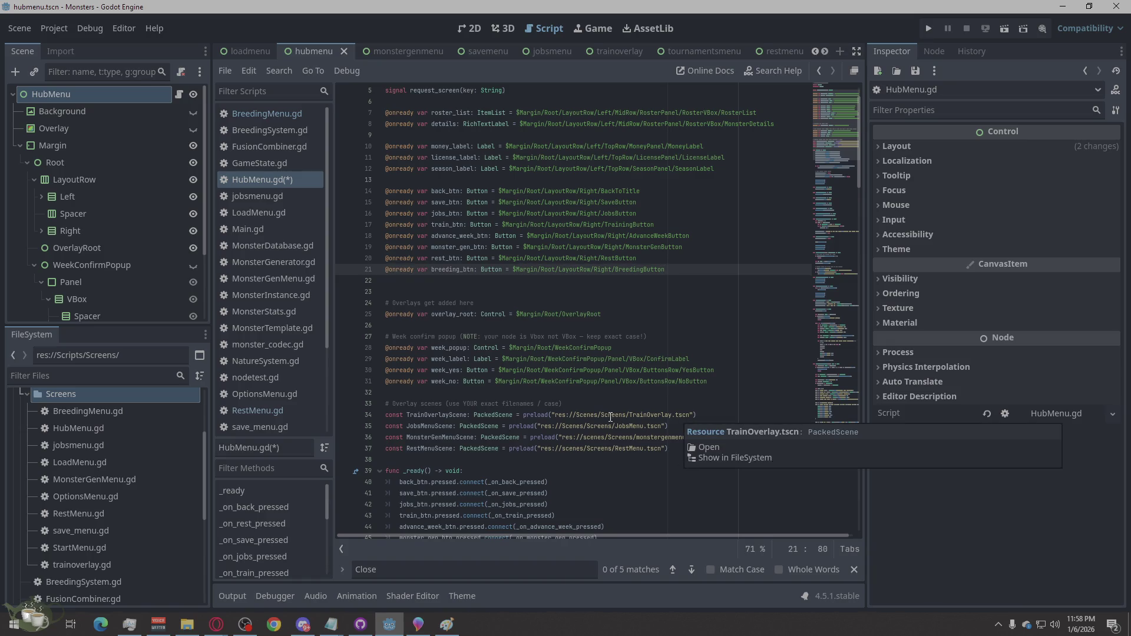
{"action": "key", "text": "Down"}
{"action": "key", "text": "BackSpace"}
- Paste the BreedingMenuScene preload below RestMenuScene in the overlay scenes block
{"action": "left_click", "coordinate": [712, 438]}
{"action": "key", "text": "Return"}
{"action": "key", "text": "ctrl+v"}
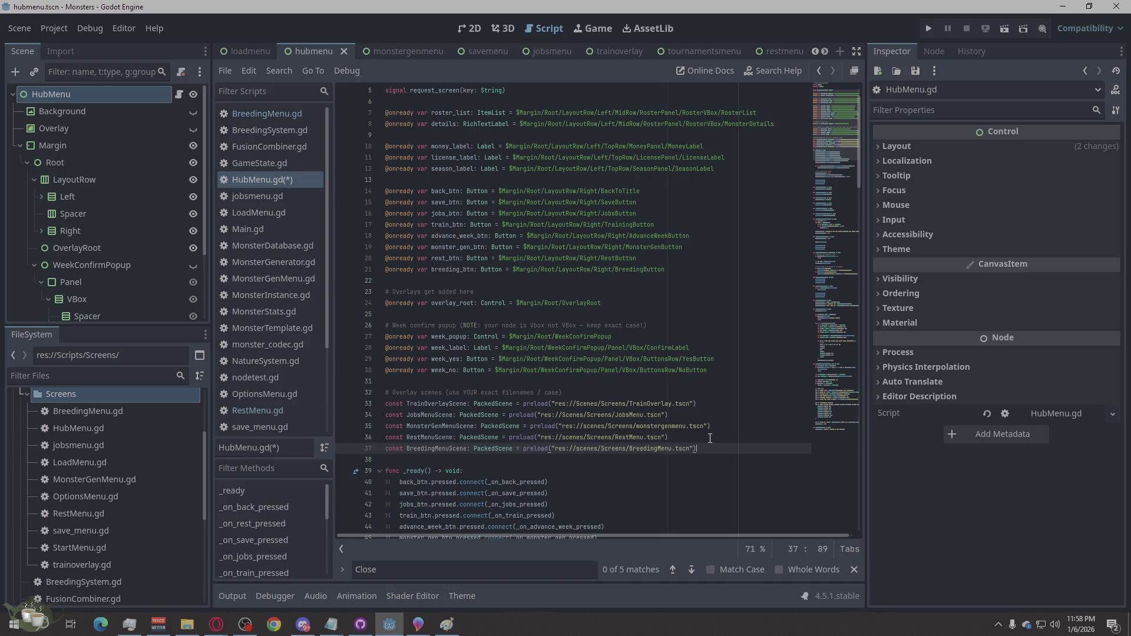
{"action": "left_click", "coordinate": [723, 341]}
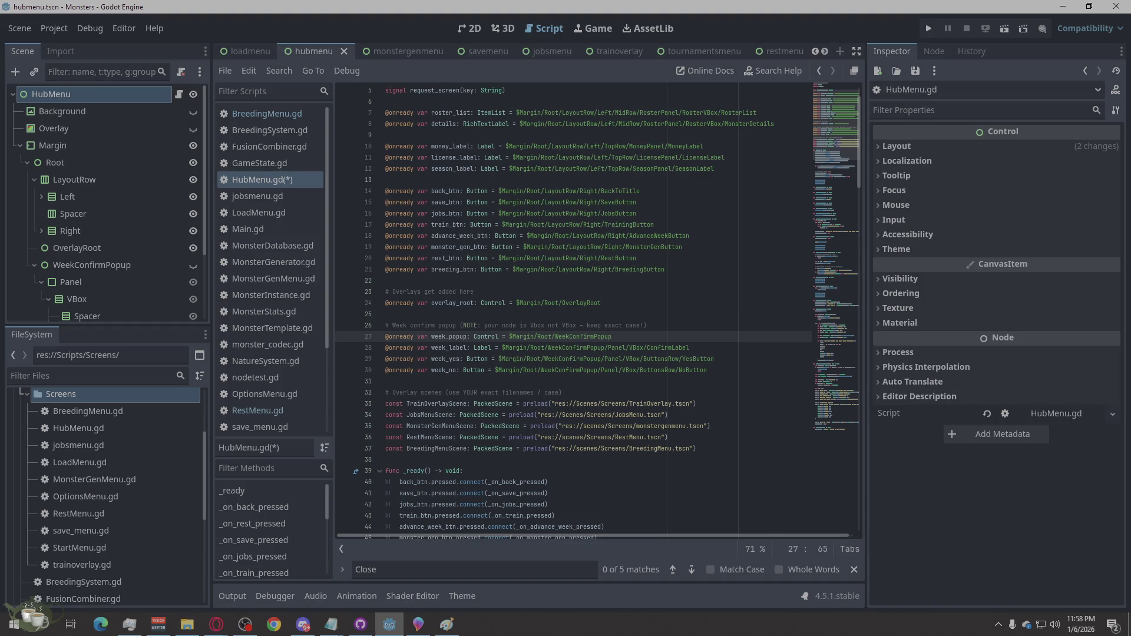
{"action": "key", "text": "alt+Tab"}
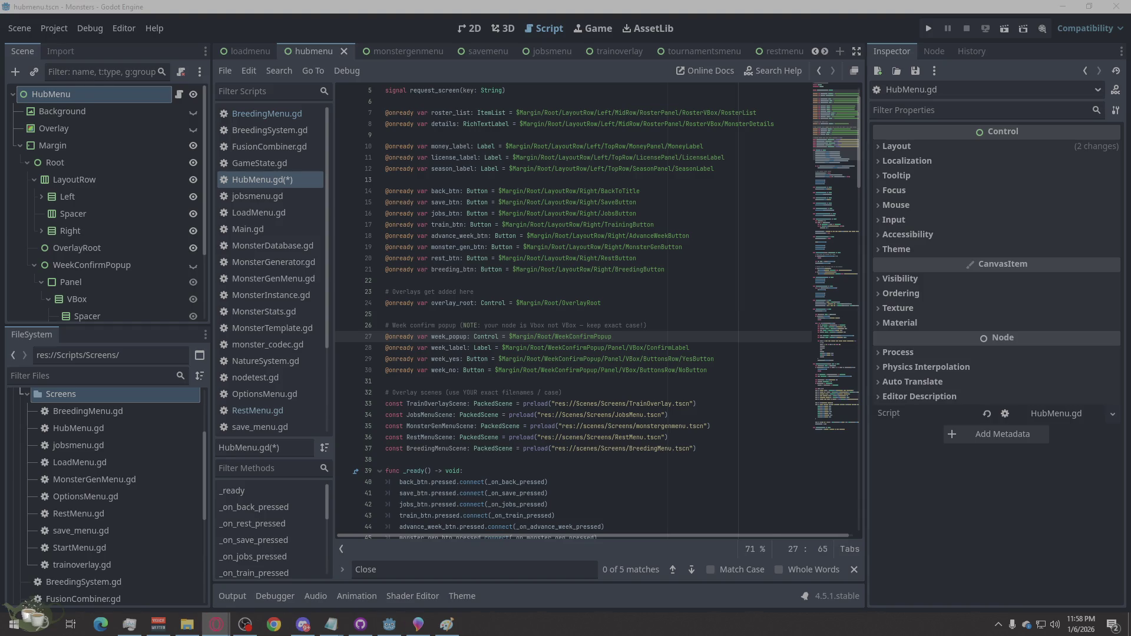
- Search HubMenu.gd for the _ready function
{"action": "left_click", "coordinate": [429, 573]}
{"action": "type", "text": "ready"}
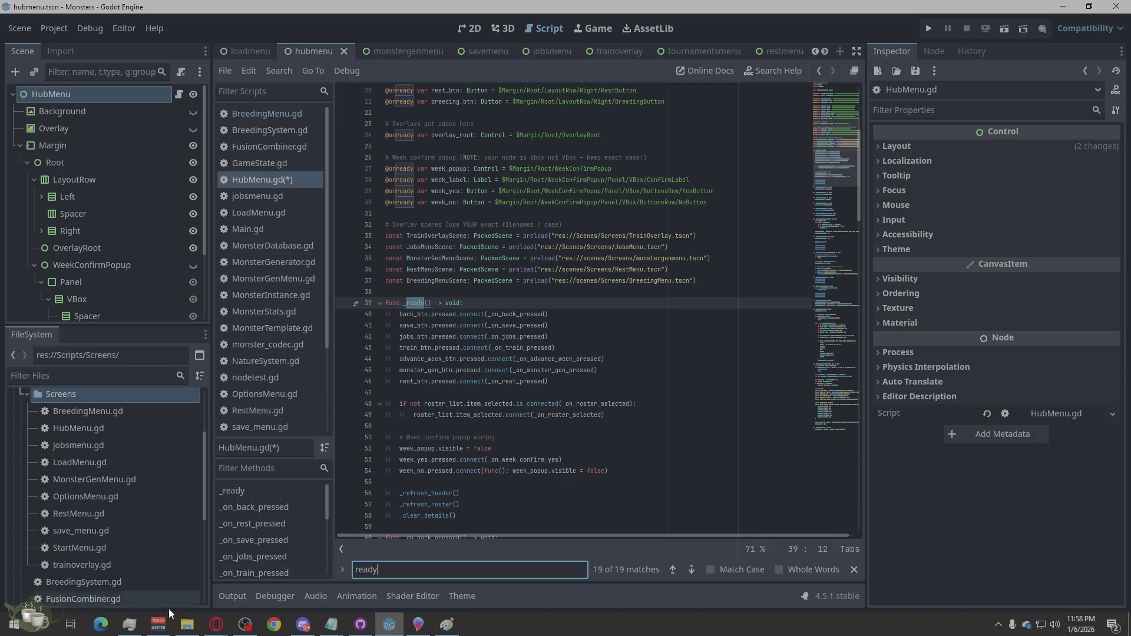
{"action": "left_click", "coordinate": [355, 569]}
{"action": "type", "text": "_"}
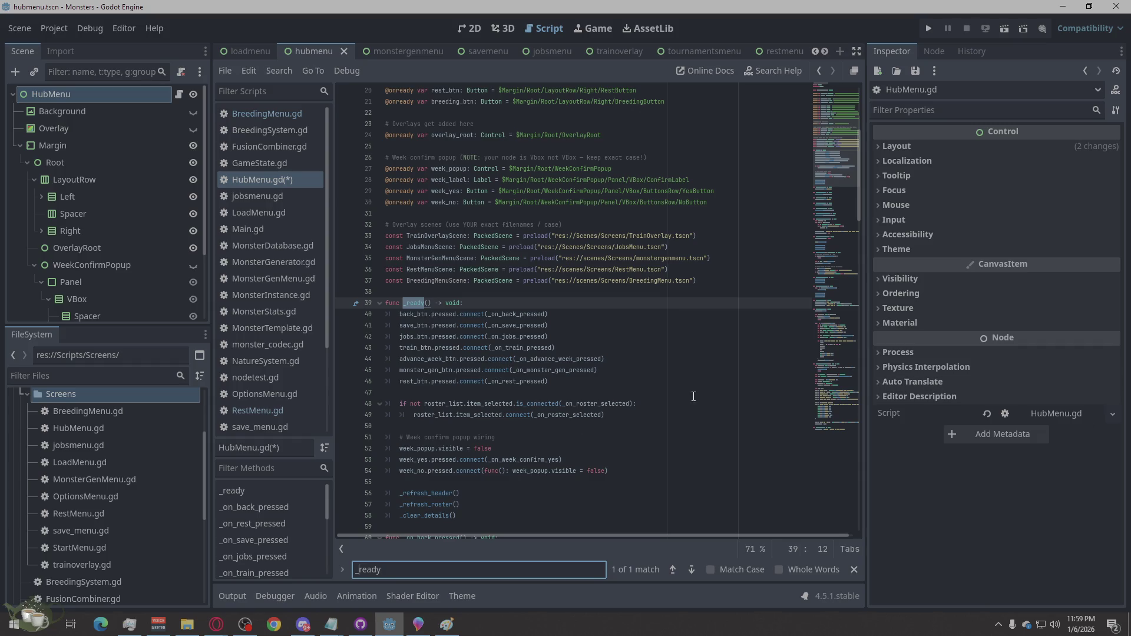
- Add an empty line after rest_btn.pressed.connect, undoing the pasted breeding connection, then review the script
{"action": "left_click", "coordinate": [583, 382]}
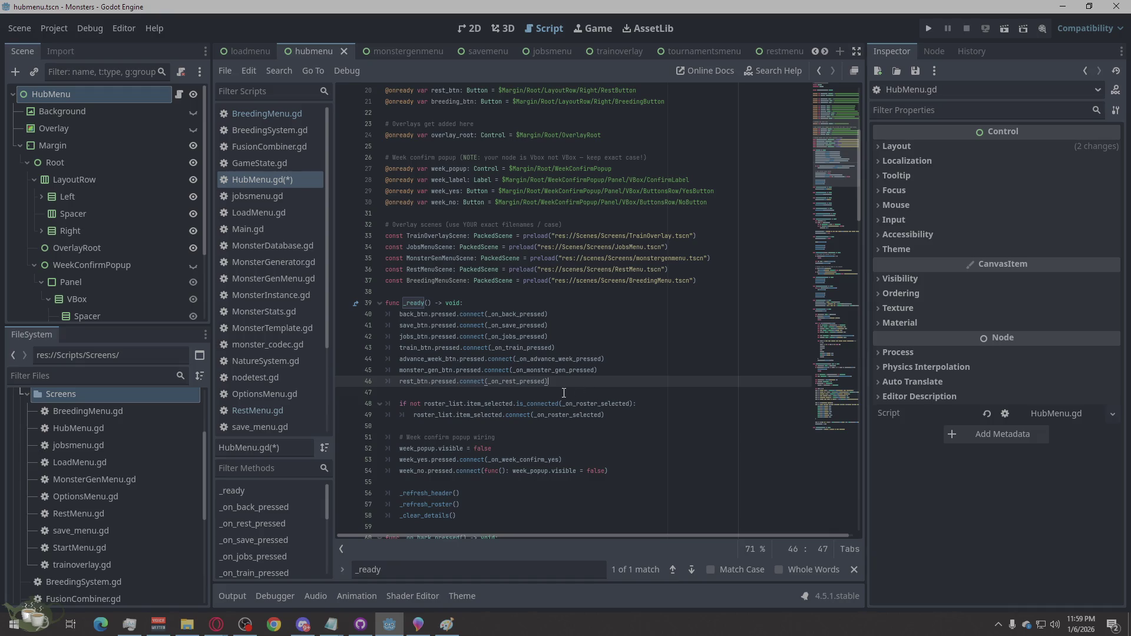
{"action": "key", "text": "Return"}
{"action": "type", "text": "breeding_btn.pressed.connect(func(): _open_overlay(BreedingMenuScene))"}
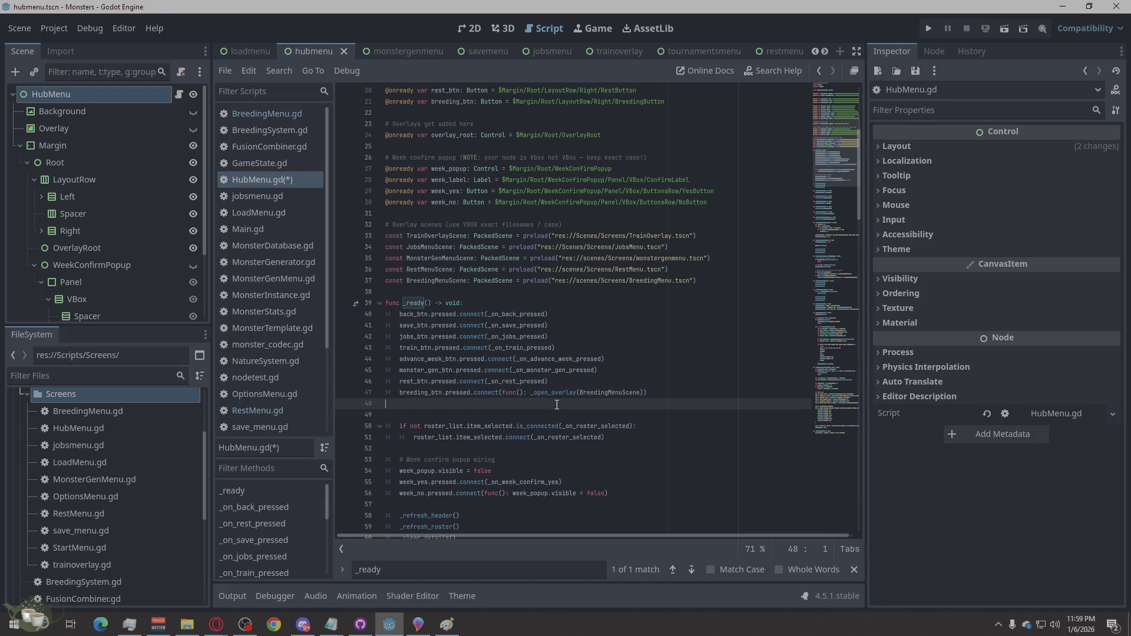
{"action": "key", "text": "ctrl+z"}
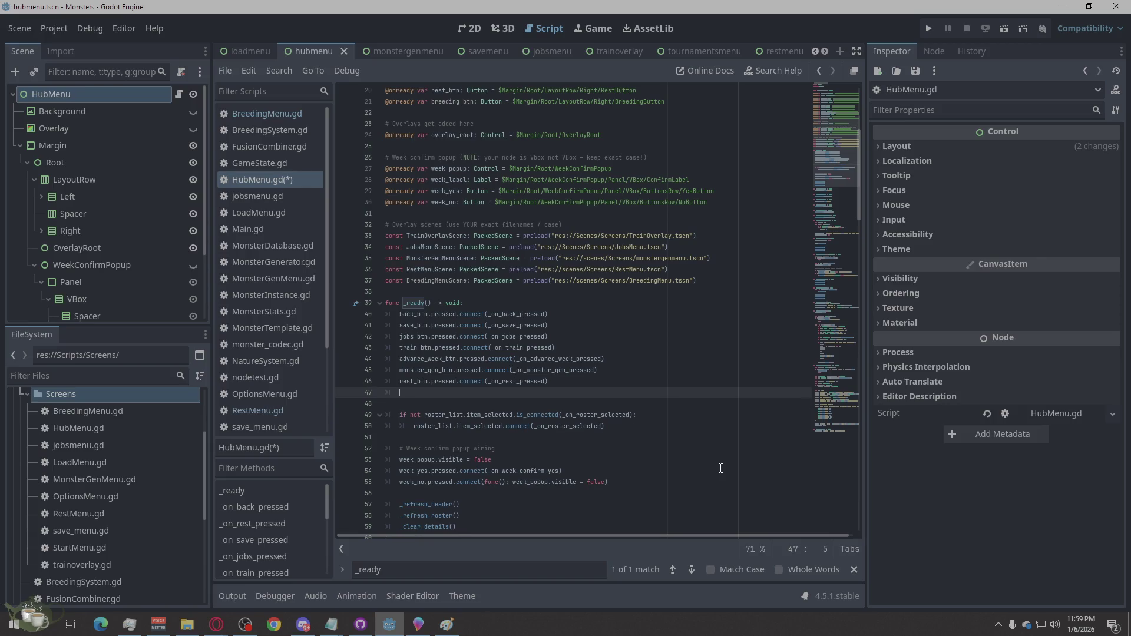
{"action": "scroll", "coordinate": [611, 431], "scroll_direction": "down", "scroll_amount": 5}
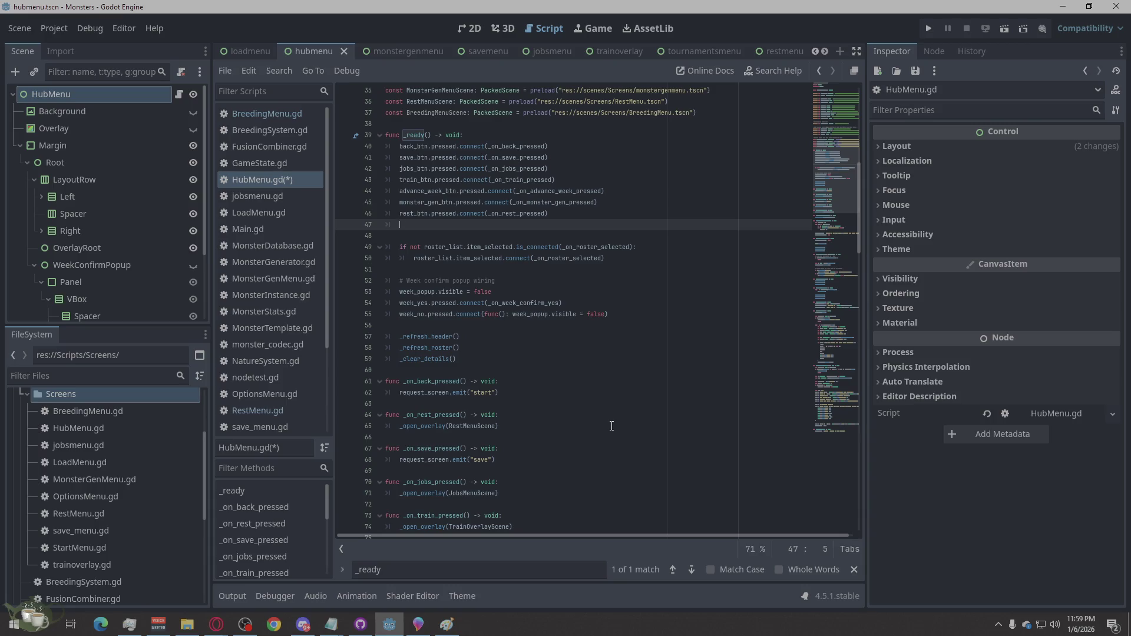
{"action": "scroll", "coordinate": [612, 425], "scroll_direction": "up", "scroll_amount": 6}
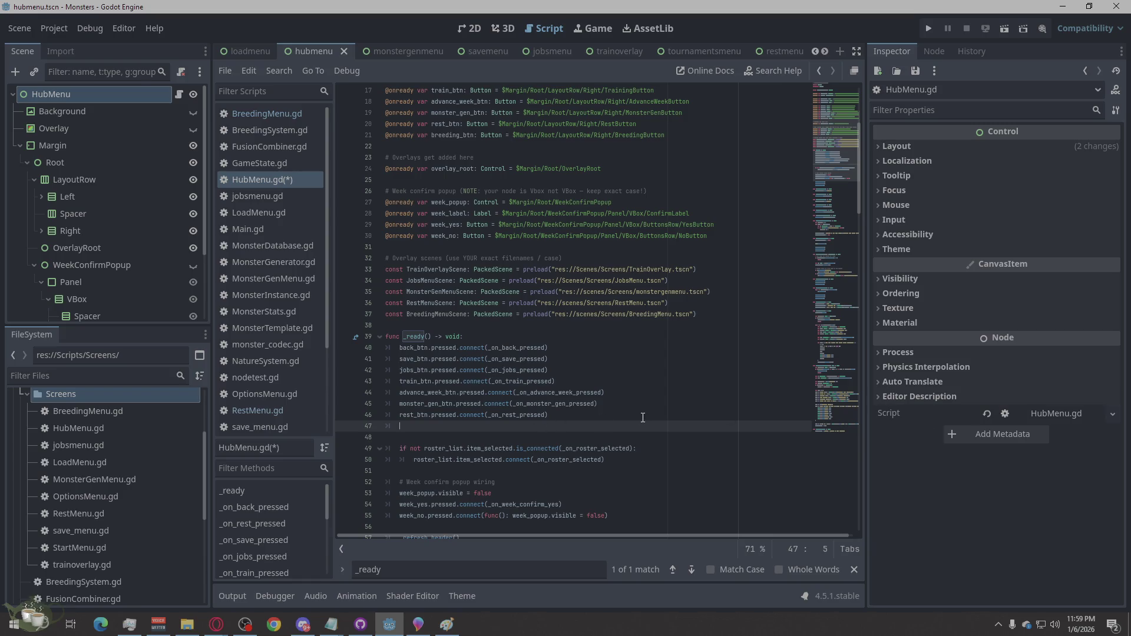
{"action": "scroll", "coordinate": [642, 418], "scroll_direction": "down", "scroll_amount": 15}
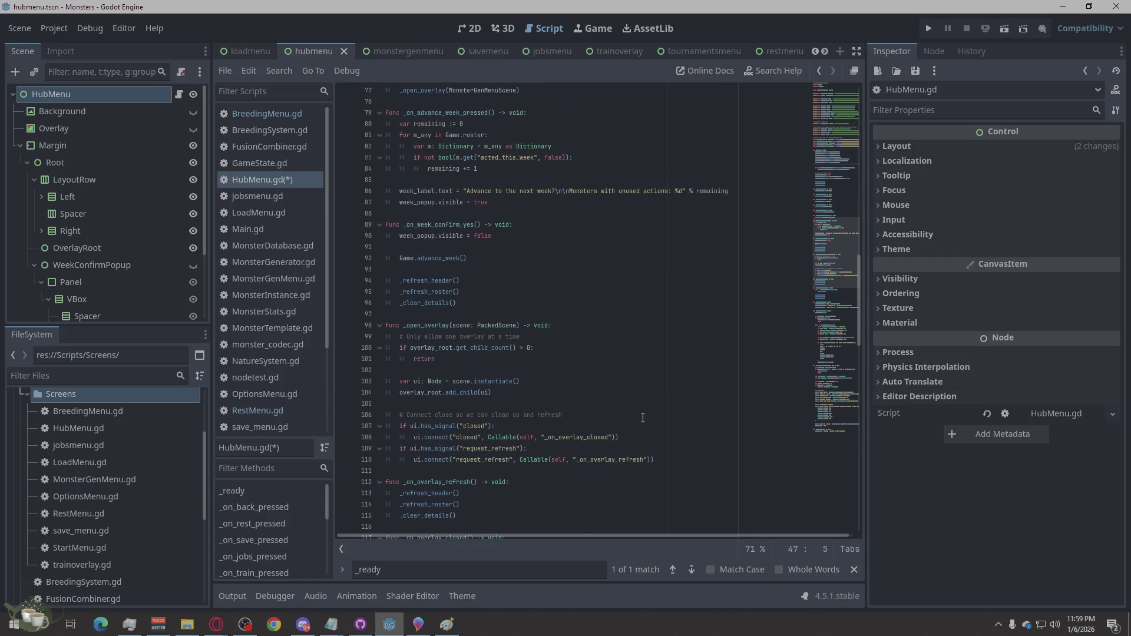
{"action": "scroll", "coordinate": [643, 418], "scroll_direction": "down", "scroll_amount": 5}
{"action": "scroll", "coordinate": [643, 418], "scroll_direction": "down", "scroll_amount": 8}
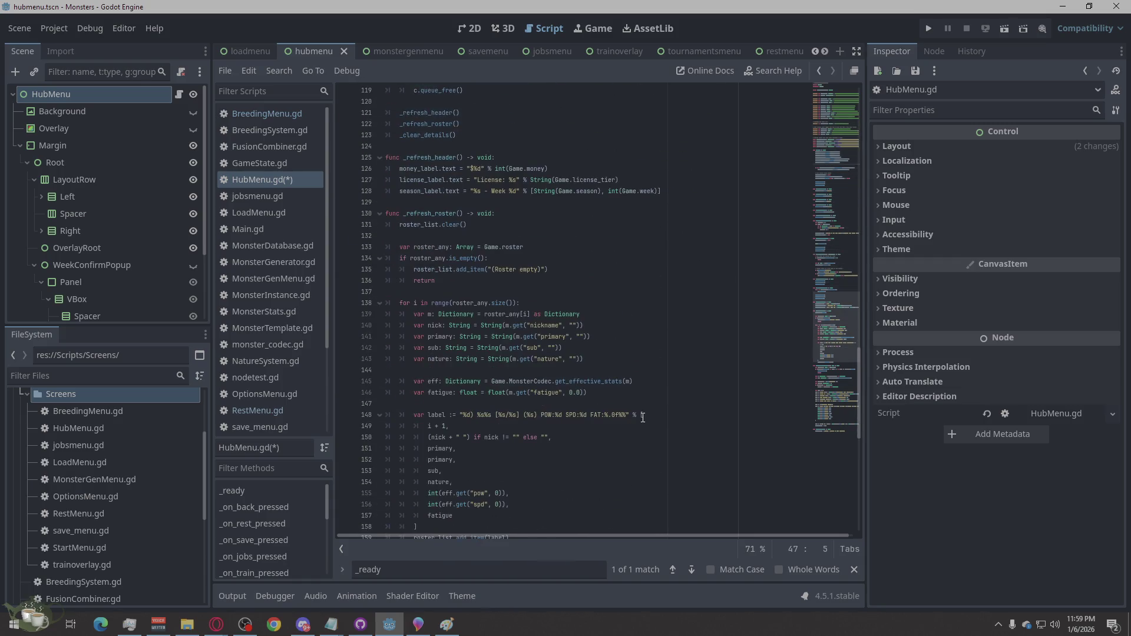
{"action": "scroll", "coordinate": [643, 417], "scroll_direction": "down", "scroll_amount": 6}
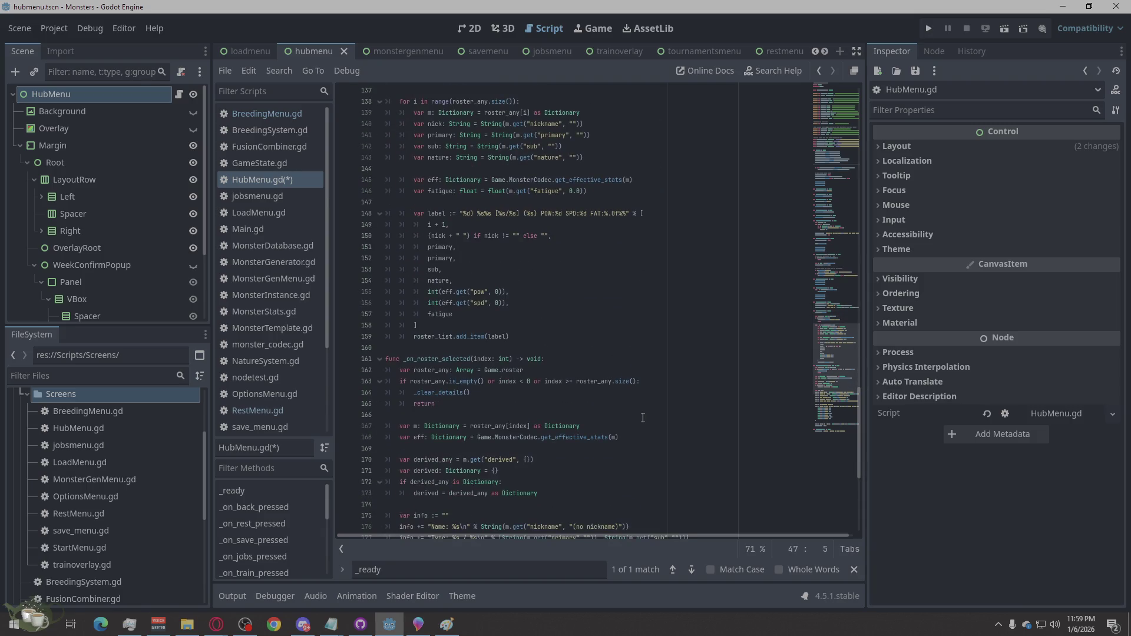
{"action": "scroll", "coordinate": [643, 418], "scroll_direction": "down", "scroll_amount": 6}
{"action": "scroll", "coordinate": [643, 417], "scroll_direction": "up", "scroll_amount": 18}
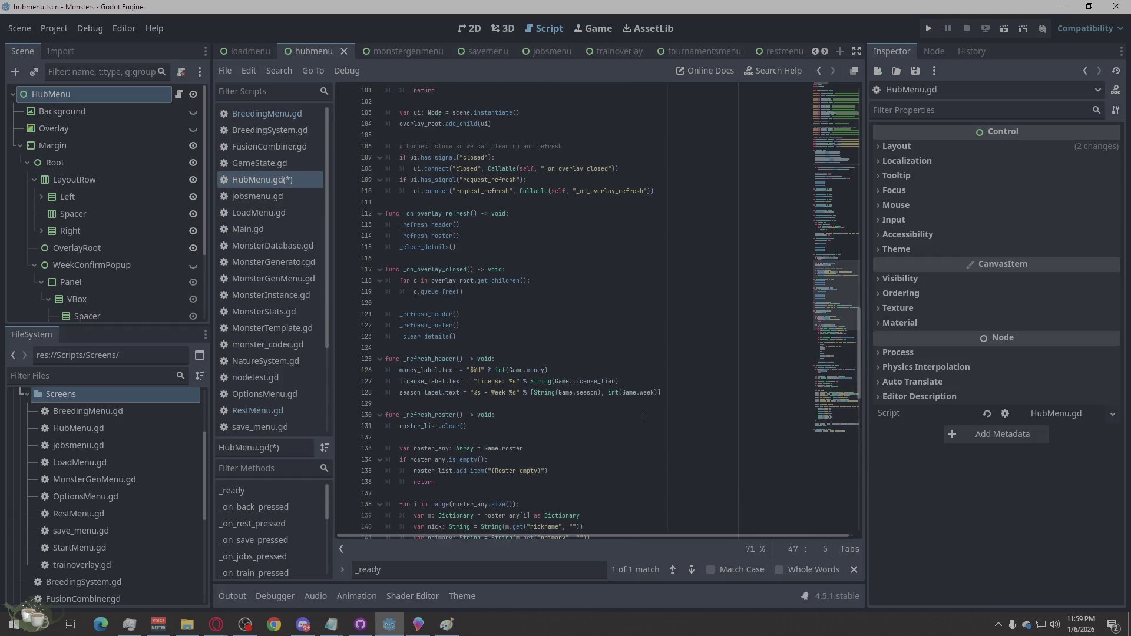
{"action": "scroll", "coordinate": [642, 418], "scroll_direction": "up", "scroll_amount": 4}
{"action": "scroll", "coordinate": [643, 417], "scroll_direction": "up", "scroll_amount": 2}
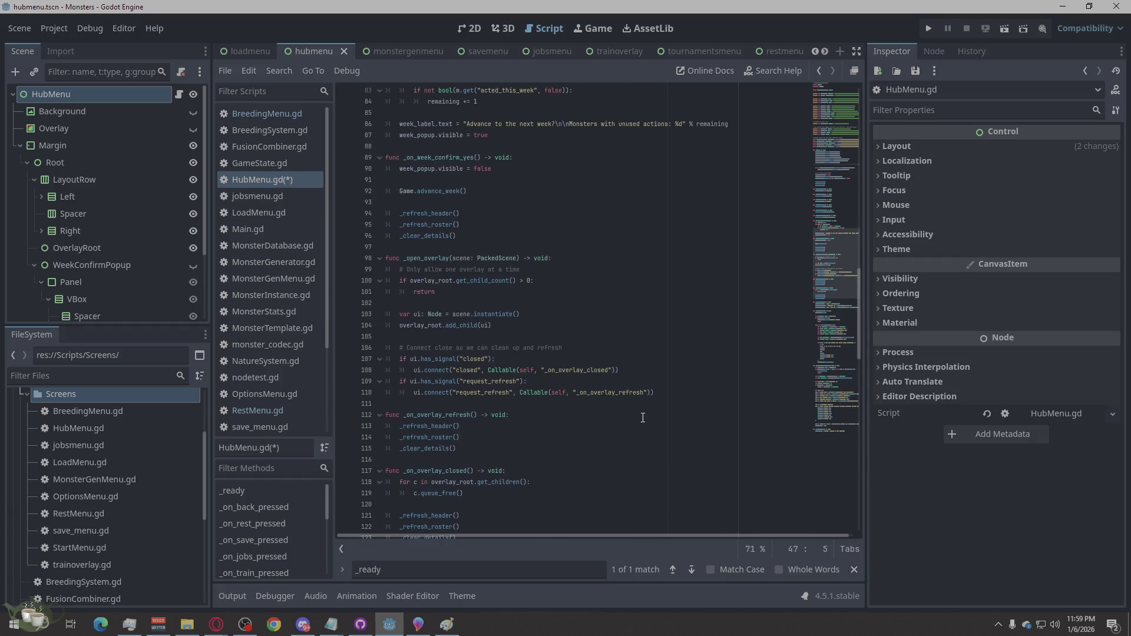
{"action": "scroll", "coordinate": [642, 417], "scroll_direction": "up", "scroll_amount": 5}
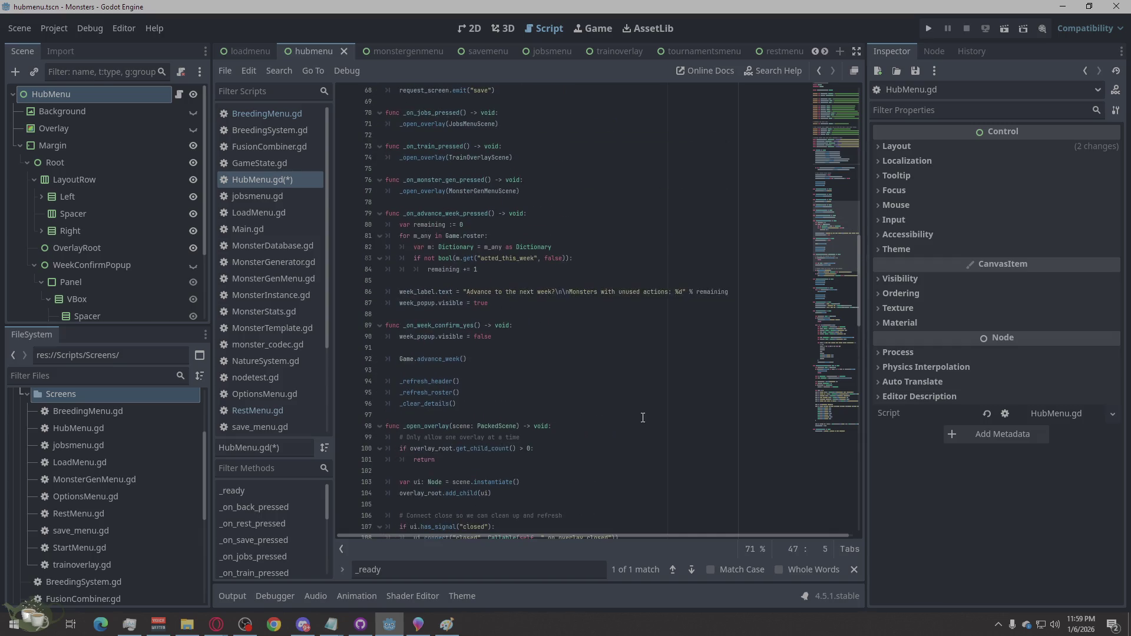
{"action": "scroll", "coordinate": [643, 418], "scroll_direction": "up", "scroll_amount": 6}
{"action": "scroll", "coordinate": [643, 418], "scroll_direction": "up", "scroll_amount": 4}
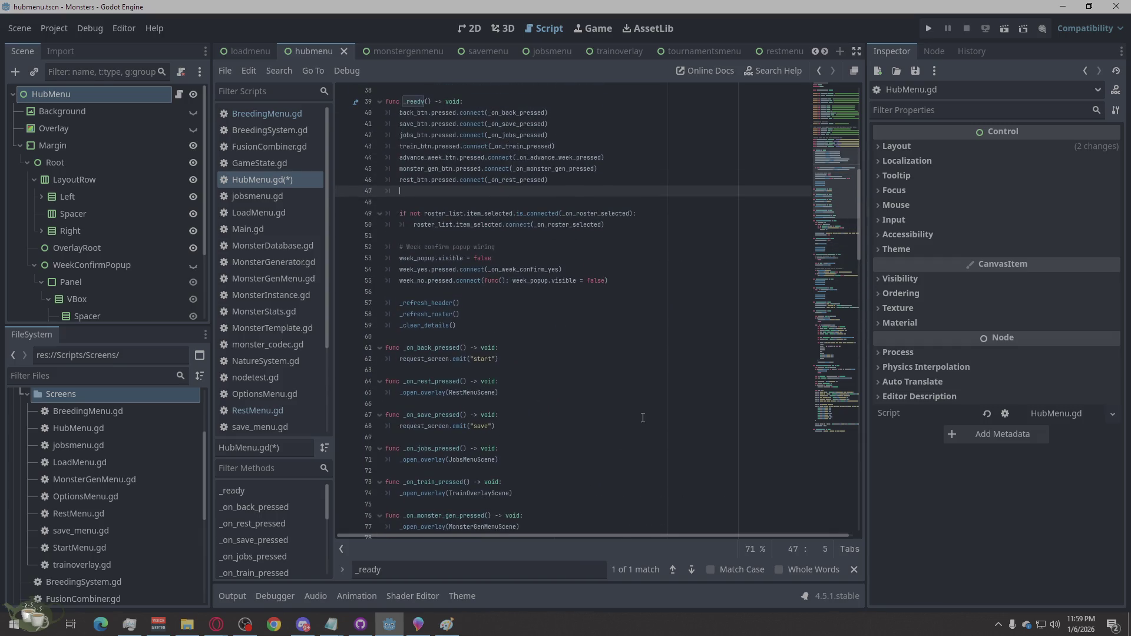
{"action": "scroll", "coordinate": [643, 418], "scroll_direction": "up", "scroll_amount": 2}
{"action": "scroll", "coordinate": [642, 417], "scroll_direction": "up", "scroll_amount": 2}
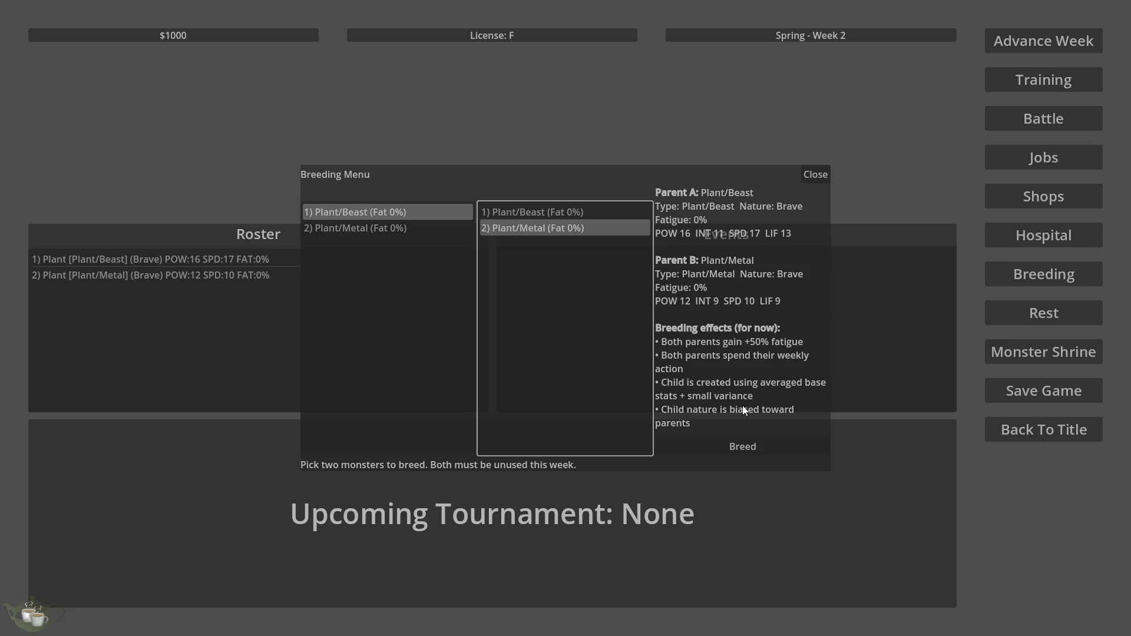
- Request breeding of Plant/Beast and Plant/Metal repeatedly, dismissing each confirmation
{"action": "left_click", "coordinate": [748, 450]}
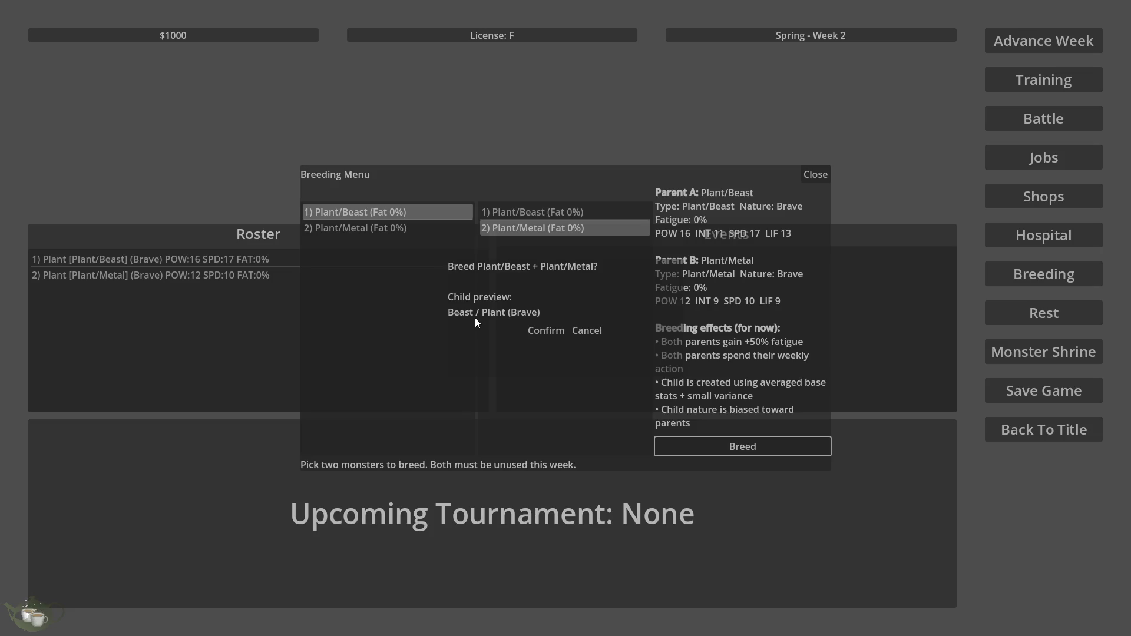
{"action": "left_click", "coordinate": [602, 331]}
{"action": "left_click", "coordinate": [401, 227]}
{"action": "left_click", "coordinate": [529, 213]}
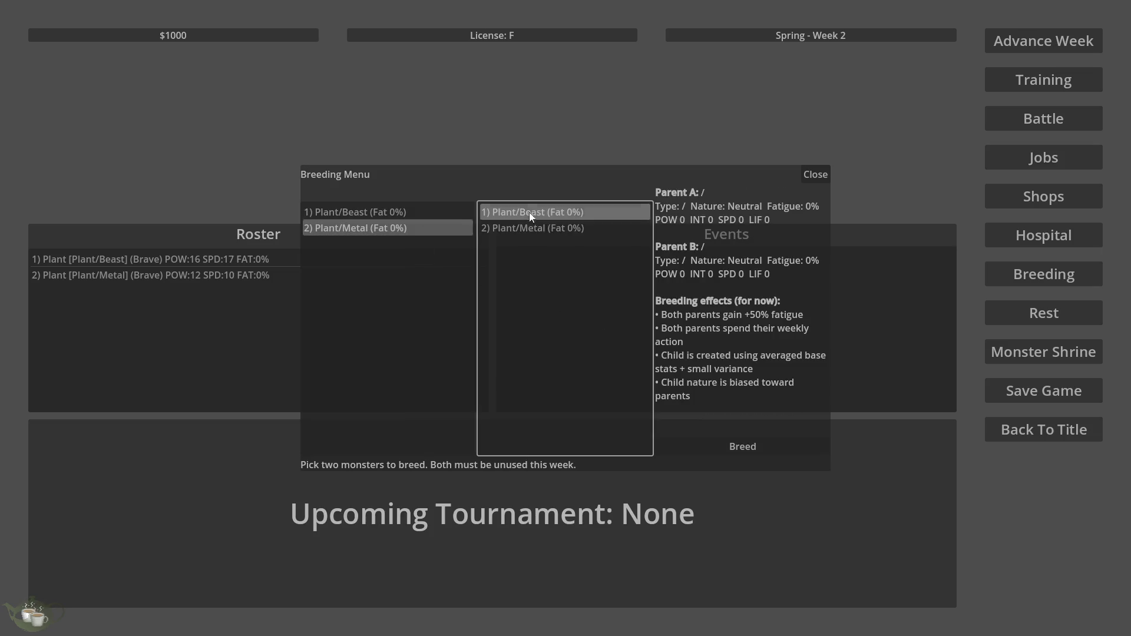
{"action": "left_click", "coordinate": [742, 446]}
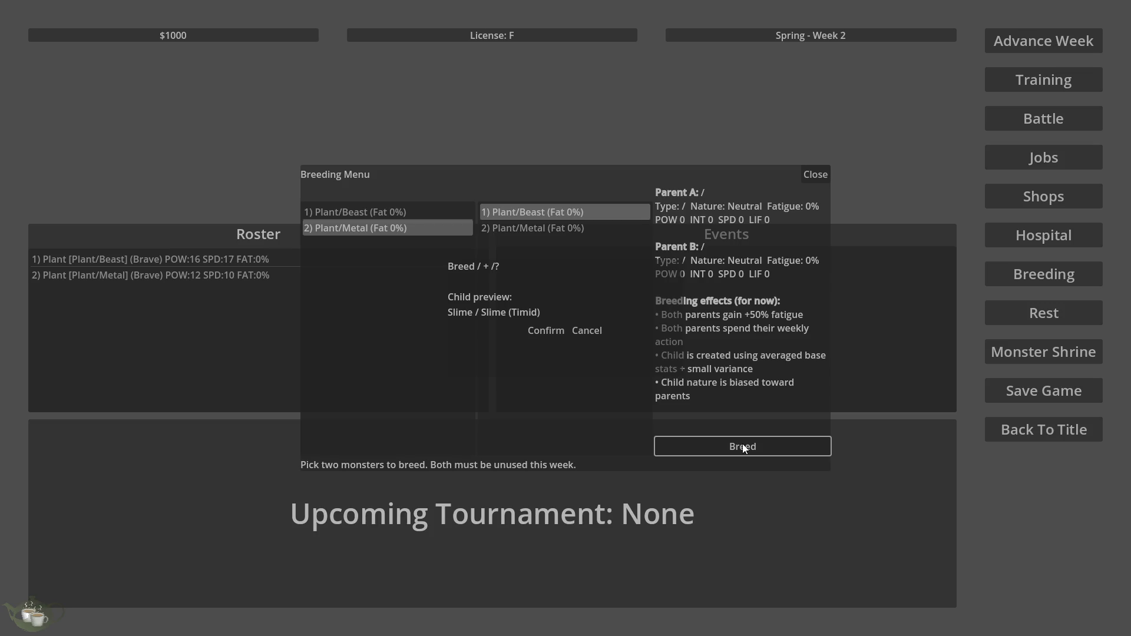
{"action": "left_click", "coordinate": [587, 331]}
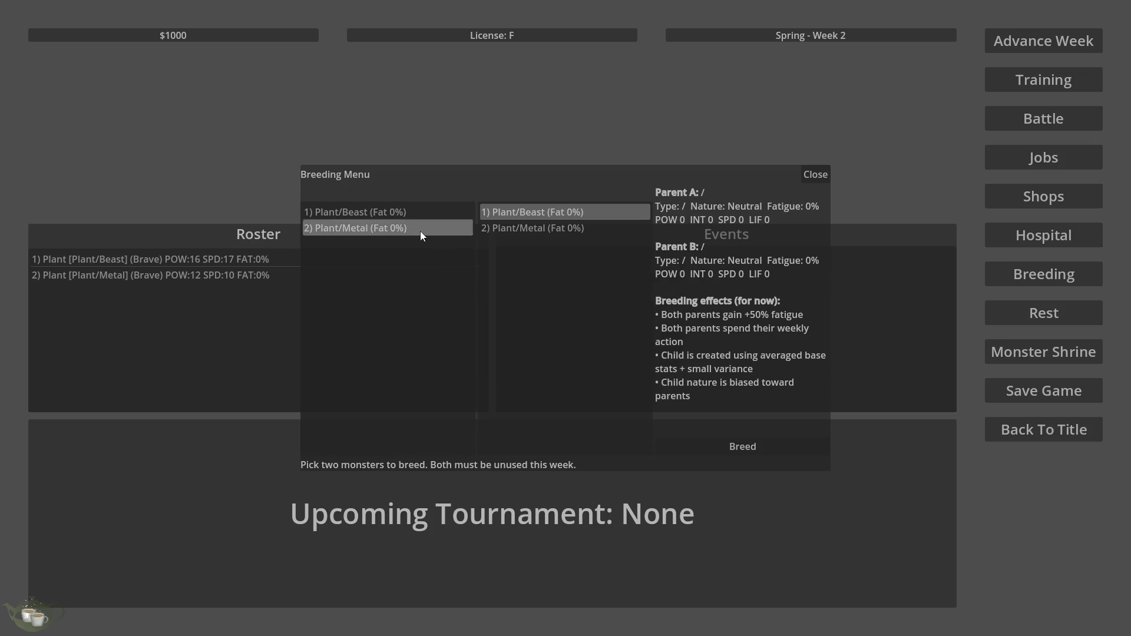
{"action": "left_click", "coordinate": [418, 211]}
{"action": "left_click", "coordinate": [549, 228]}
{"action": "left_click", "coordinate": [746, 443]}
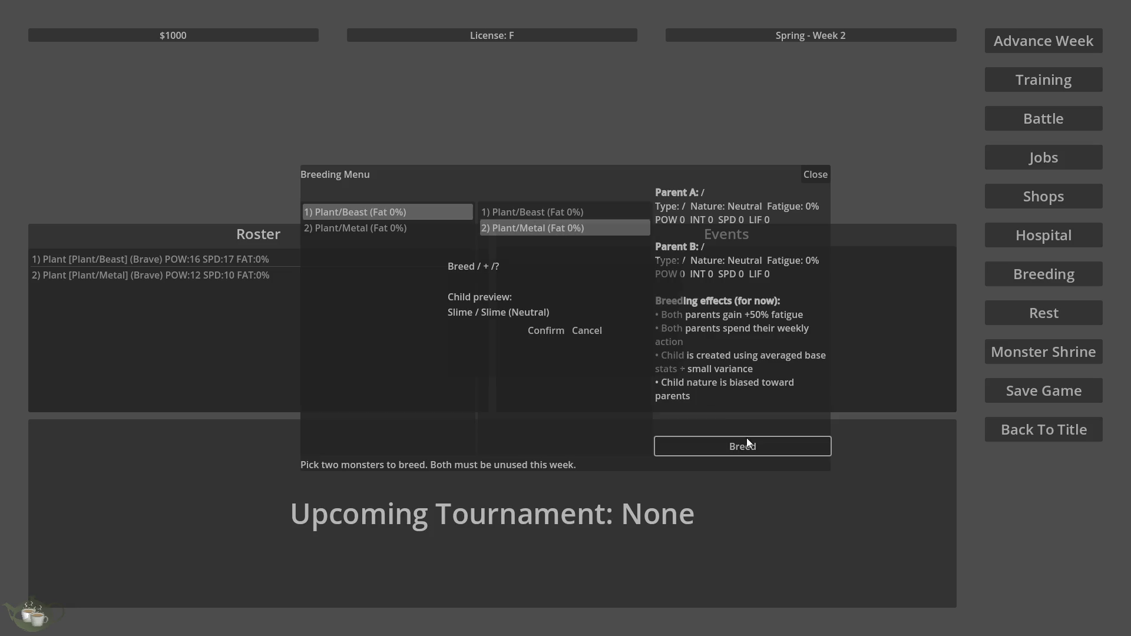
{"action": "left_click", "coordinate": [587, 331]}
{"action": "left_click", "coordinate": [738, 447]}
{"action": "left_click", "coordinate": [586, 330]}
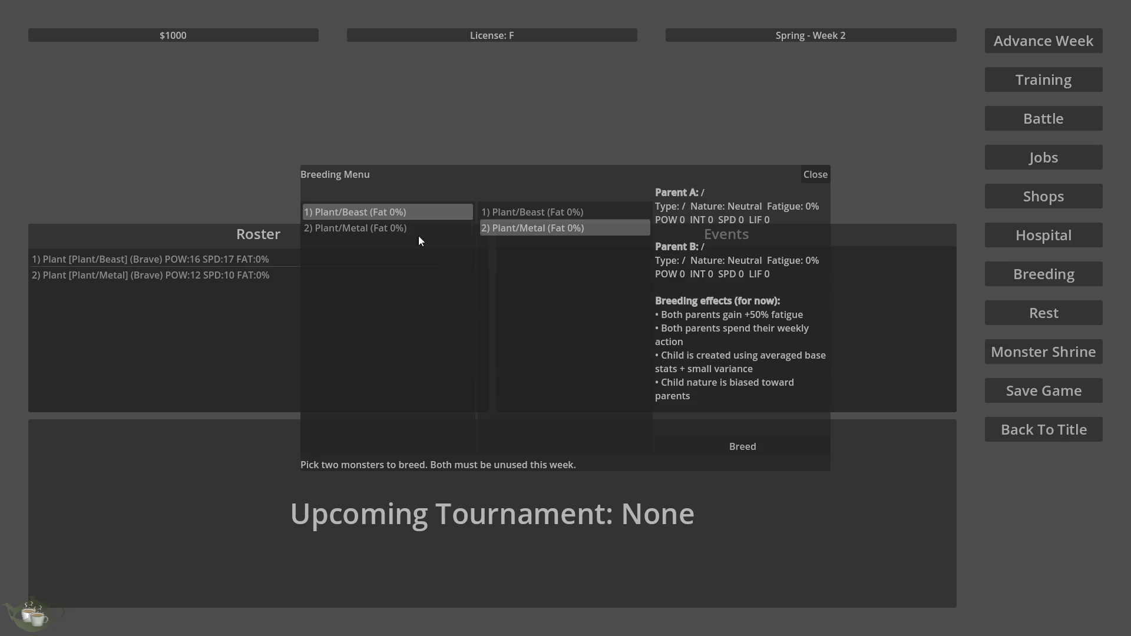
- Breed Plant/Metal with Plant/Beast, confirm it, and close the breeding menu
{"action": "left_click", "coordinate": [418, 229]}
{"action": "left_click", "coordinate": [537, 213]}
{"action": "left_click", "coordinate": [705, 443]}
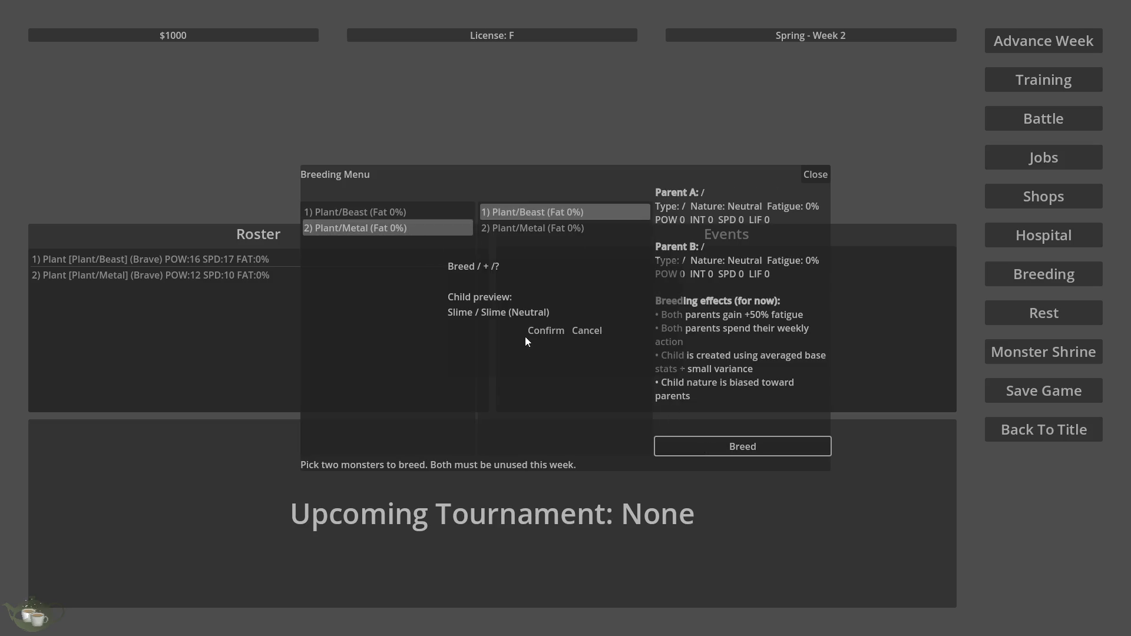
{"action": "left_click", "coordinate": [540, 331]}
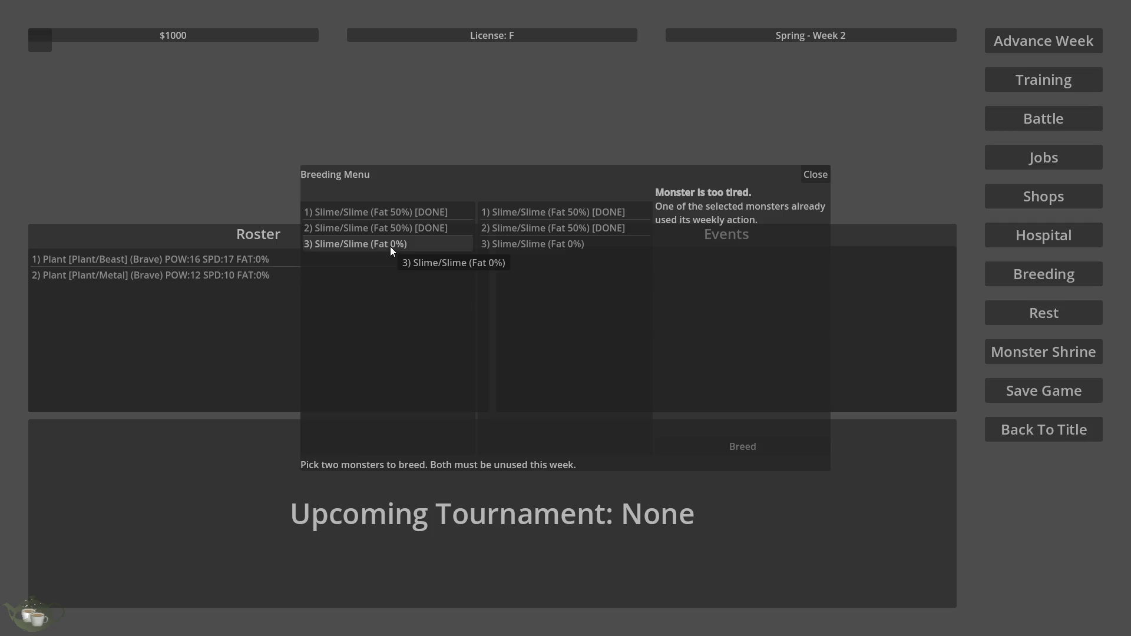
{"action": "left_click", "coordinate": [822, 176]}
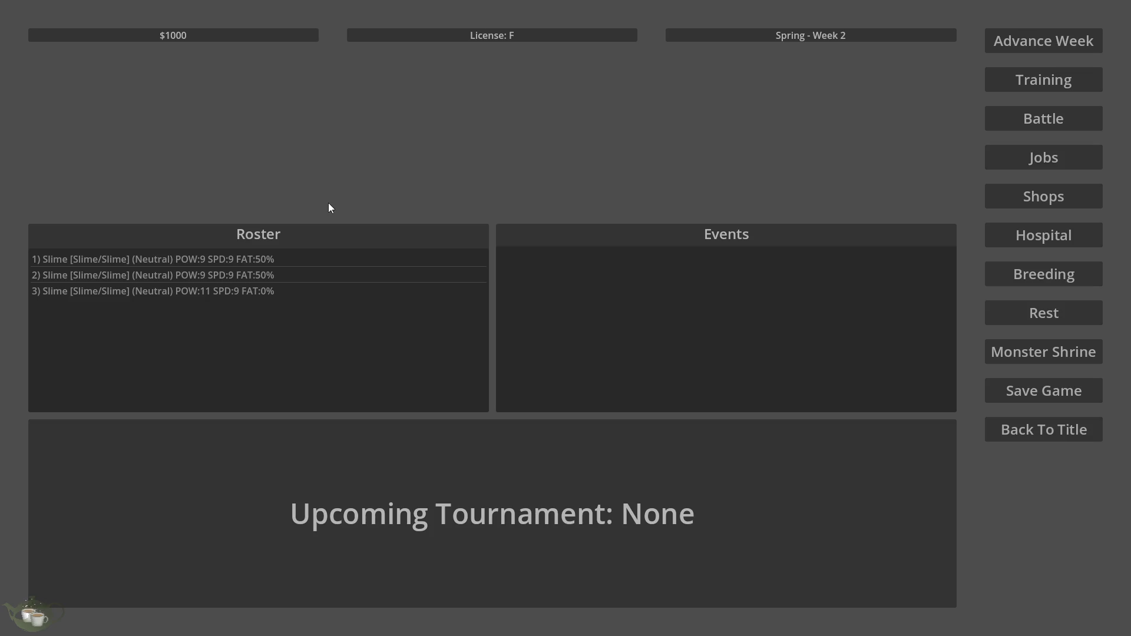
- Open the Rest menu, check the second slime's rest status, and close it
{"action": "left_click", "coordinate": [1052, 313]}
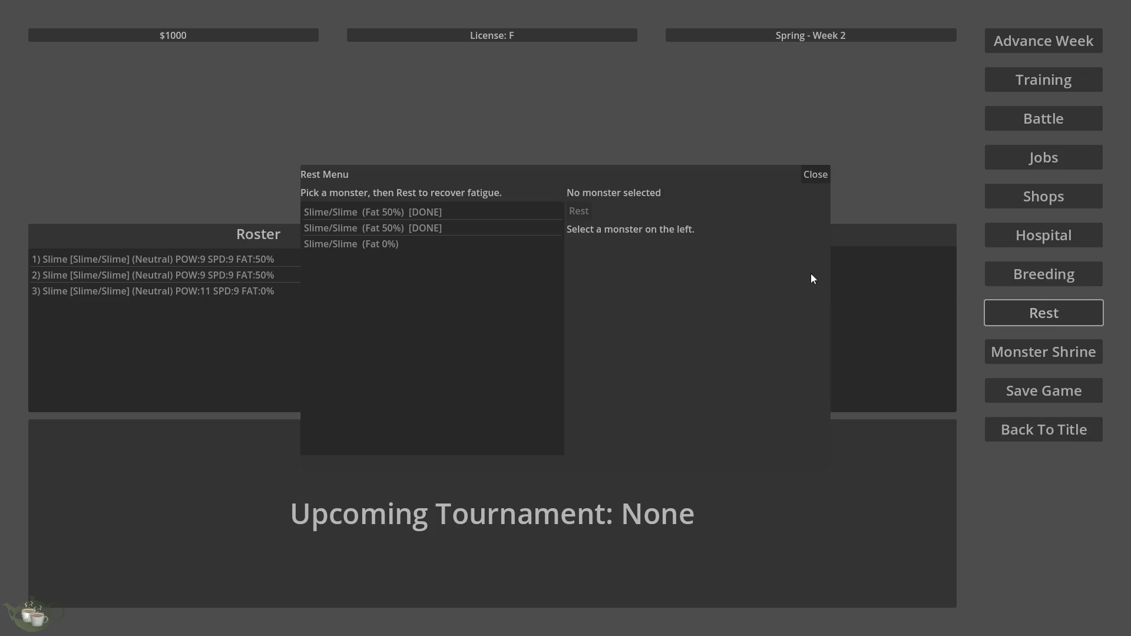
{"action": "left_click", "coordinate": [447, 232]}
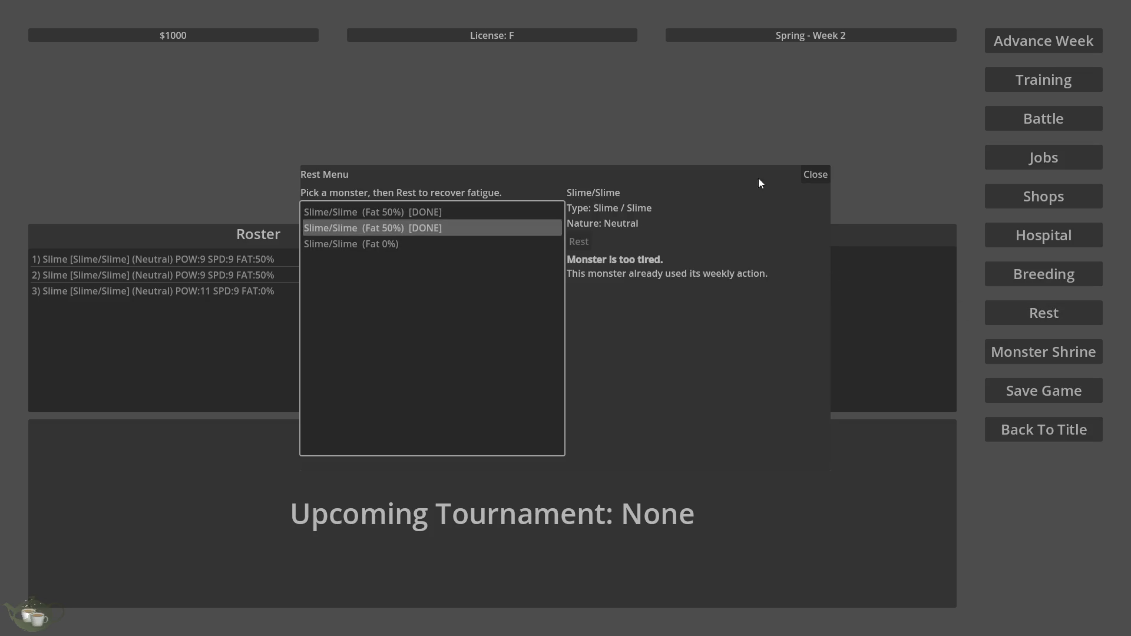
{"action": "left_click", "coordinate": [818, 177]}
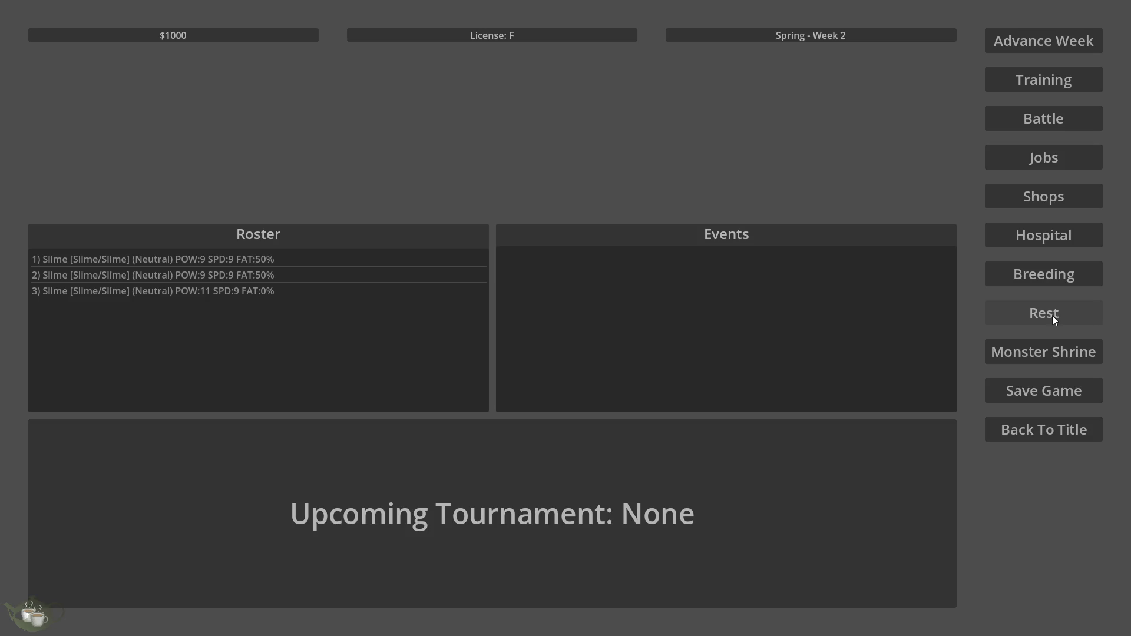
- Pick a slime as Parent B in the Breeding menu, reopen and close it, then return to title
{"action": "left_click", "coordinate": [1016, 274]}
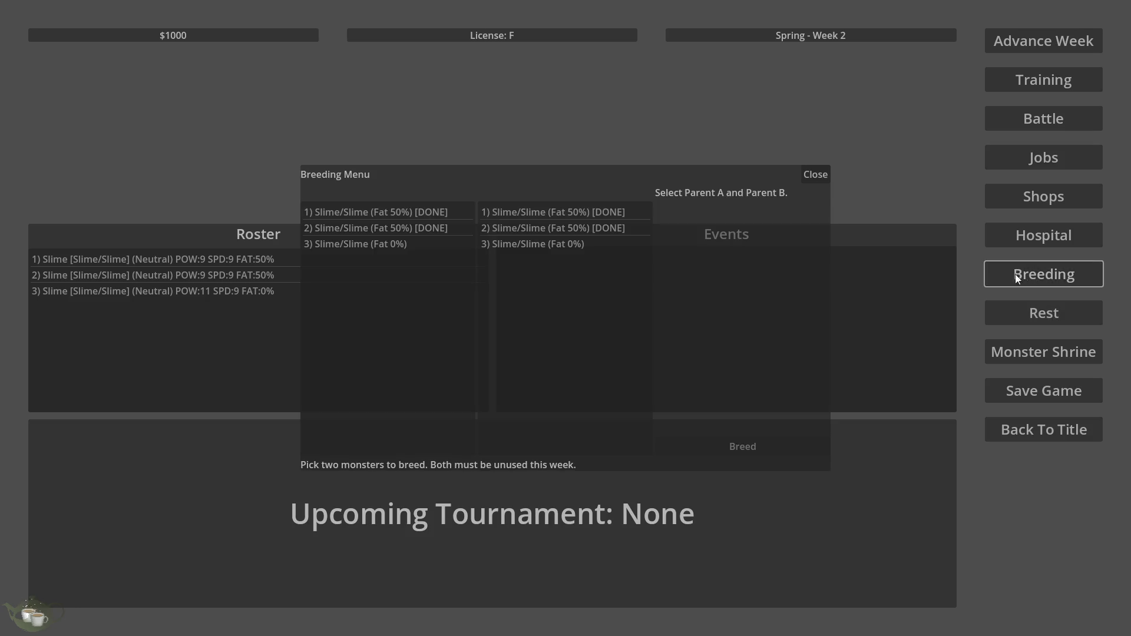
{"action": "left_click", "coordinate": [611, 227]}
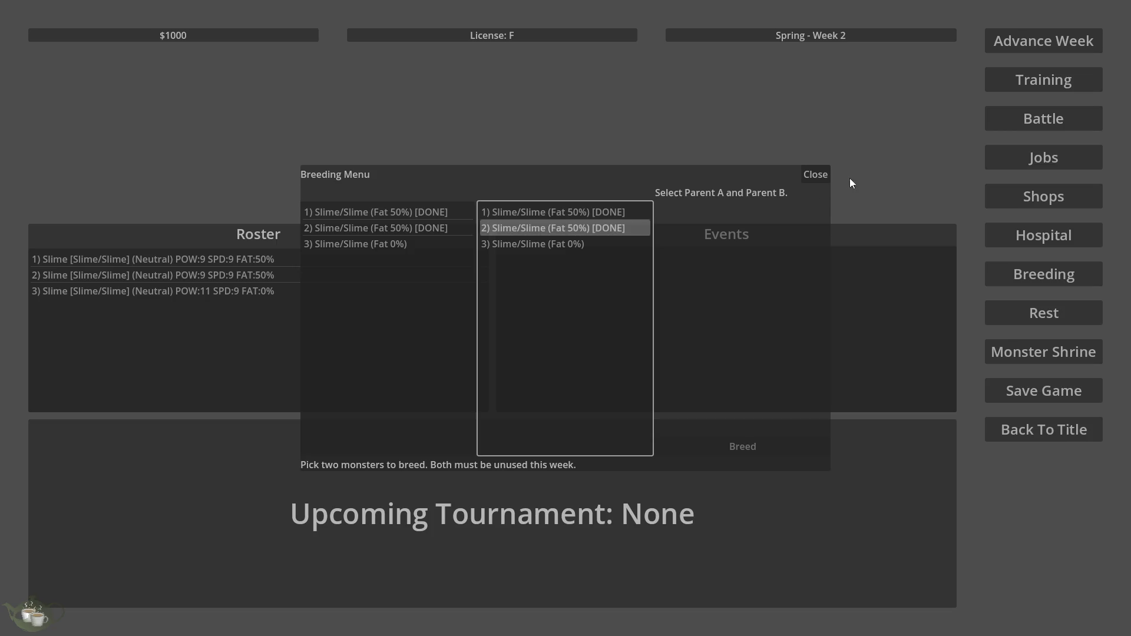
{"action": "left_click", "coordinate": [811, 173]}
{"action": "left_click", "coordinate": [1031, 270]}
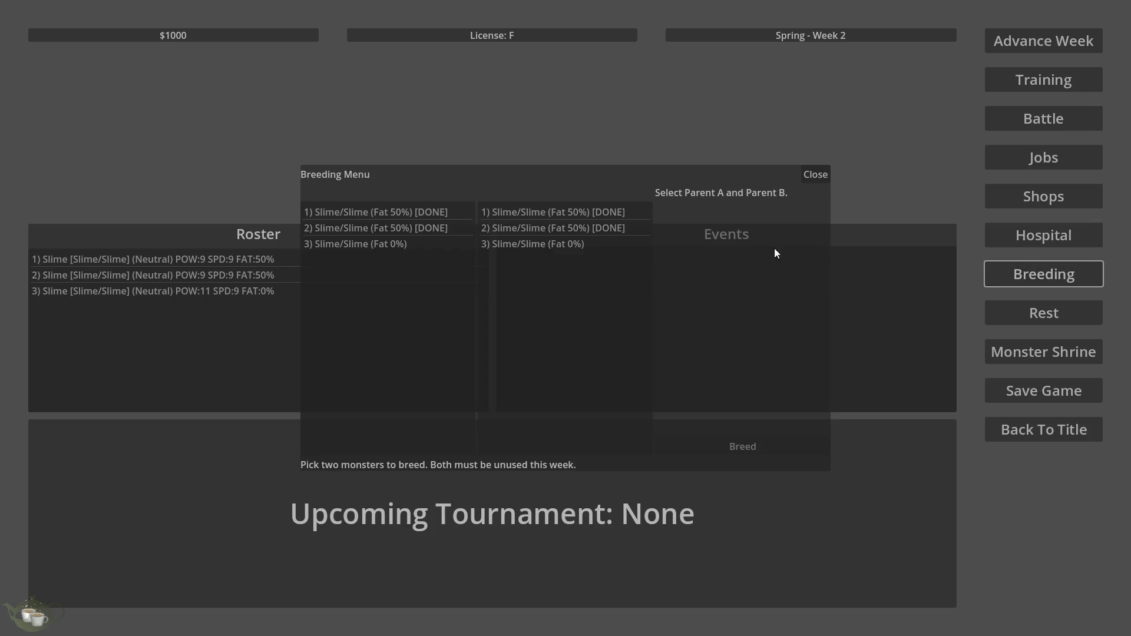
{"action": "left_click", "coordinate": [816, 176]}
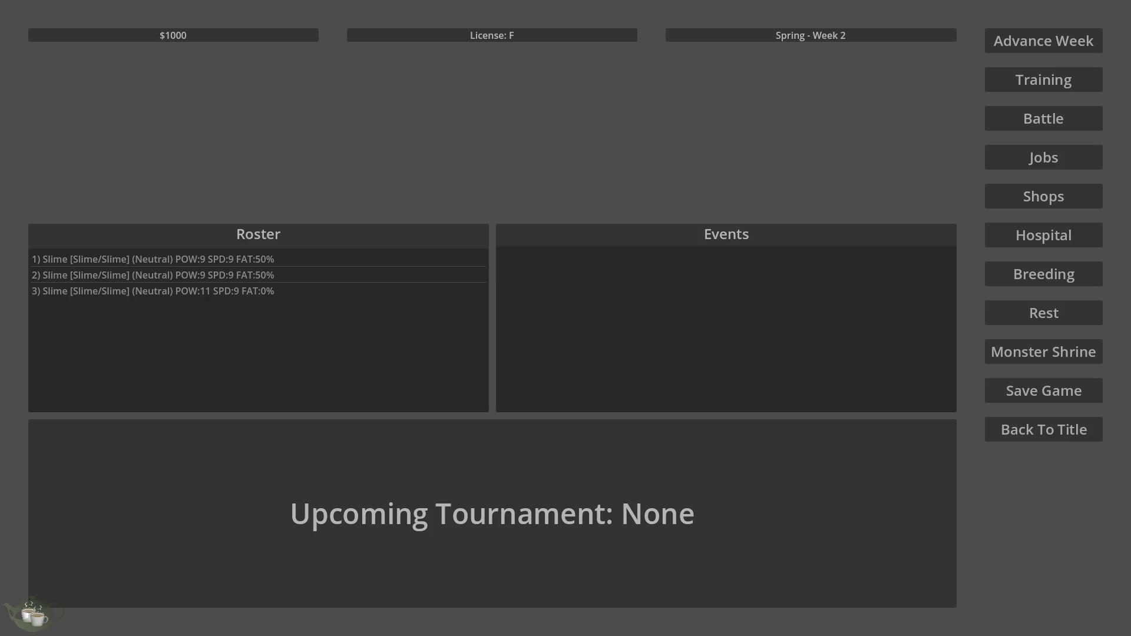
{"action": "left_click", "coordinate": [1043, 430]}
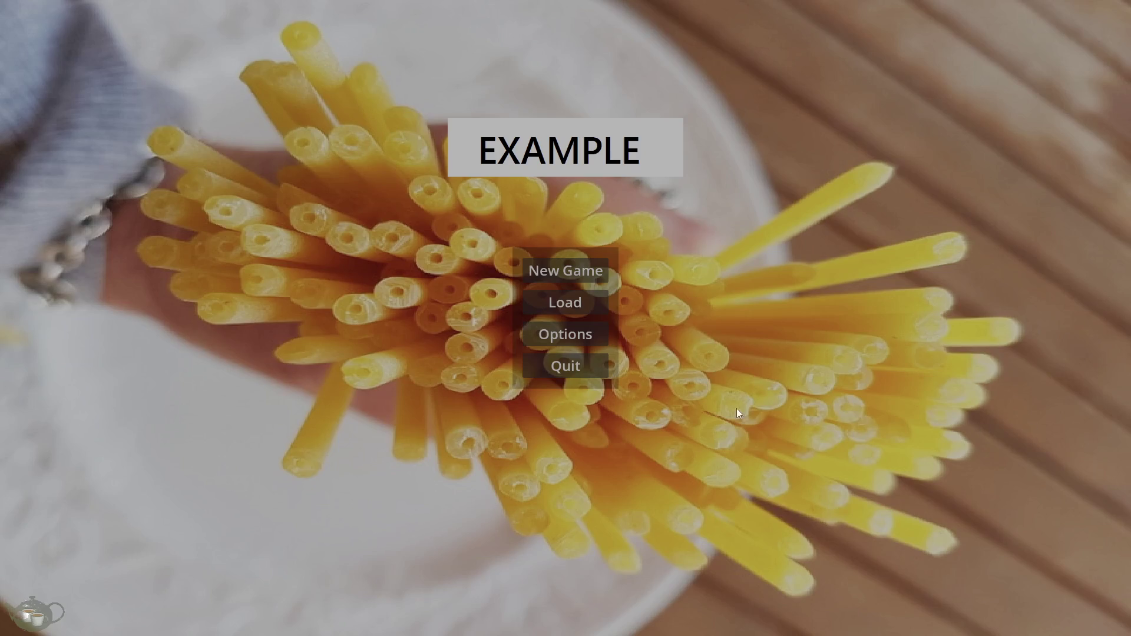
- Stop the running game, open monster_codec.gd in the script editor and save it
{"action": "left_click", "coordinate": [562, 370]}
{"action": "scroll", "coordinate": [307, 312], "scroll_direction": "down", "scroll_amount": 3}
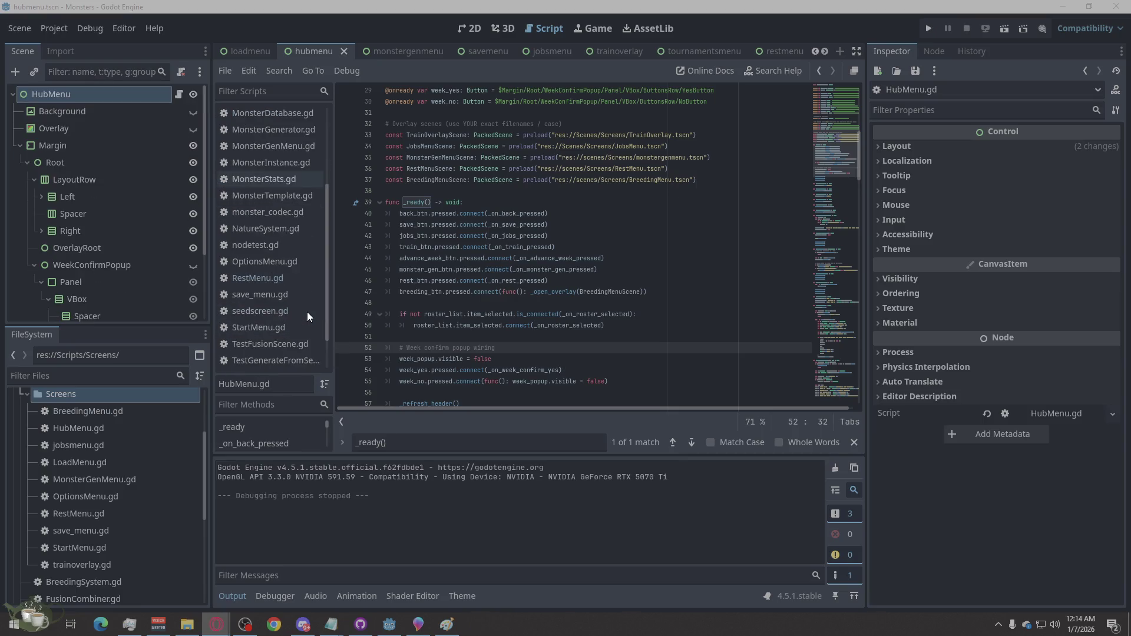
{"action": "scroll", "coordinate": [306, 311], "scroll_direction": "up", "scroll_amount": 5}
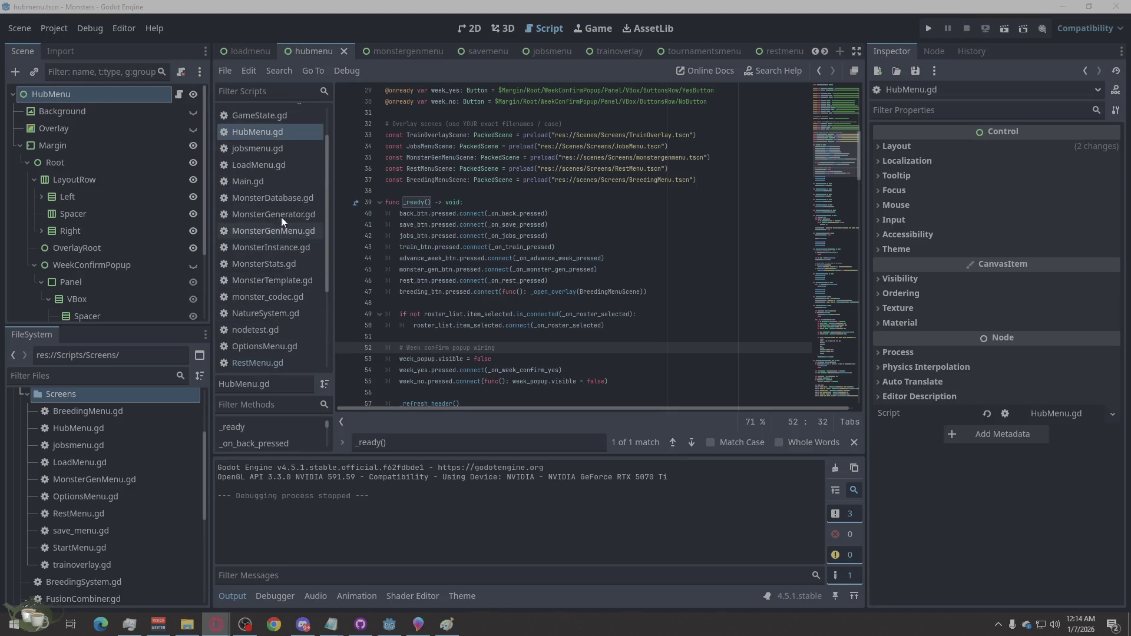
{"action": "scroll", "coordinate": [274, 206], "scroll_direction": "down", "scroll_amount": 2}
{"action": "left_click", "coordinate": [274, 245]}
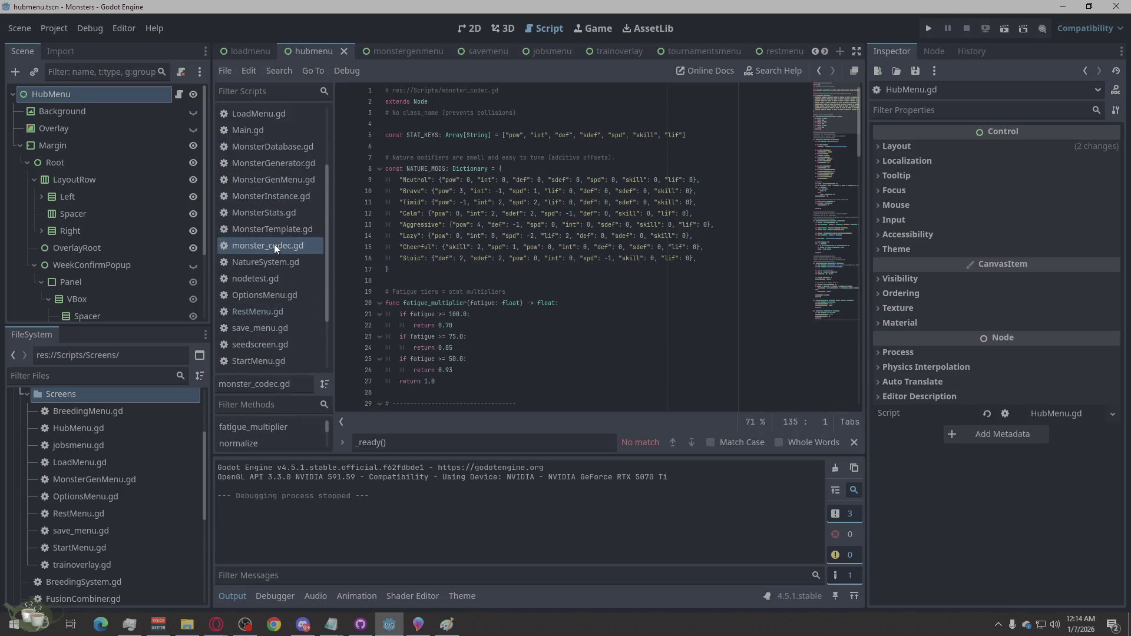
{"action": "right_click", "coordinate": [487, 365]}
{"action": "left_click", "coordinate": [517, 502]}
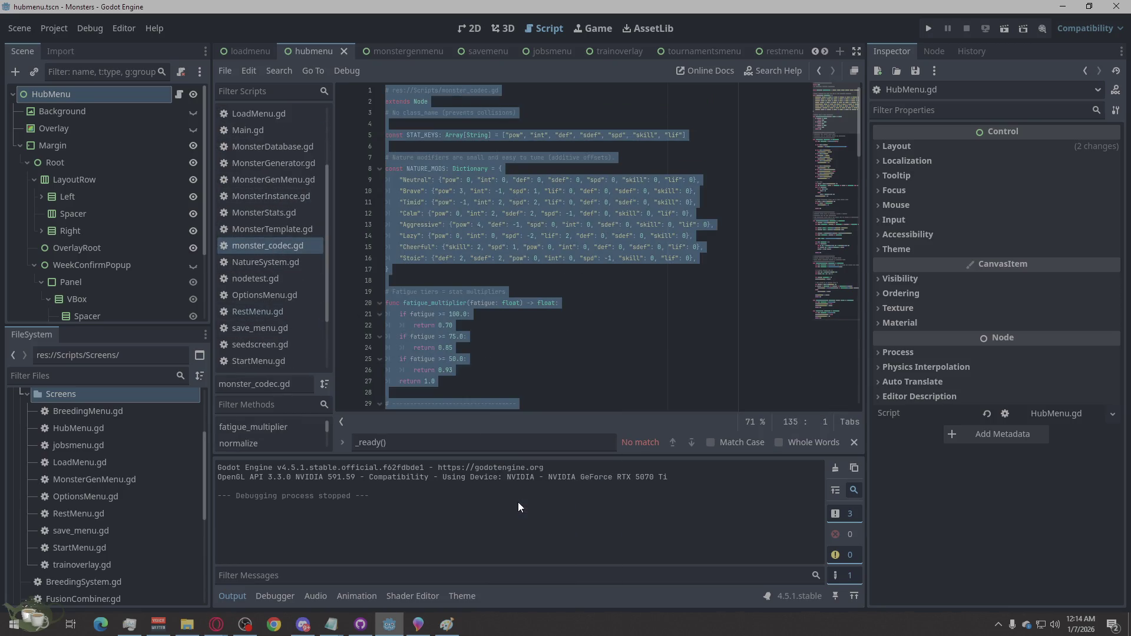
{"action": "left_click", "coordinate": [516, 497]}
{"action": "key", "text": "ctrl+s"}
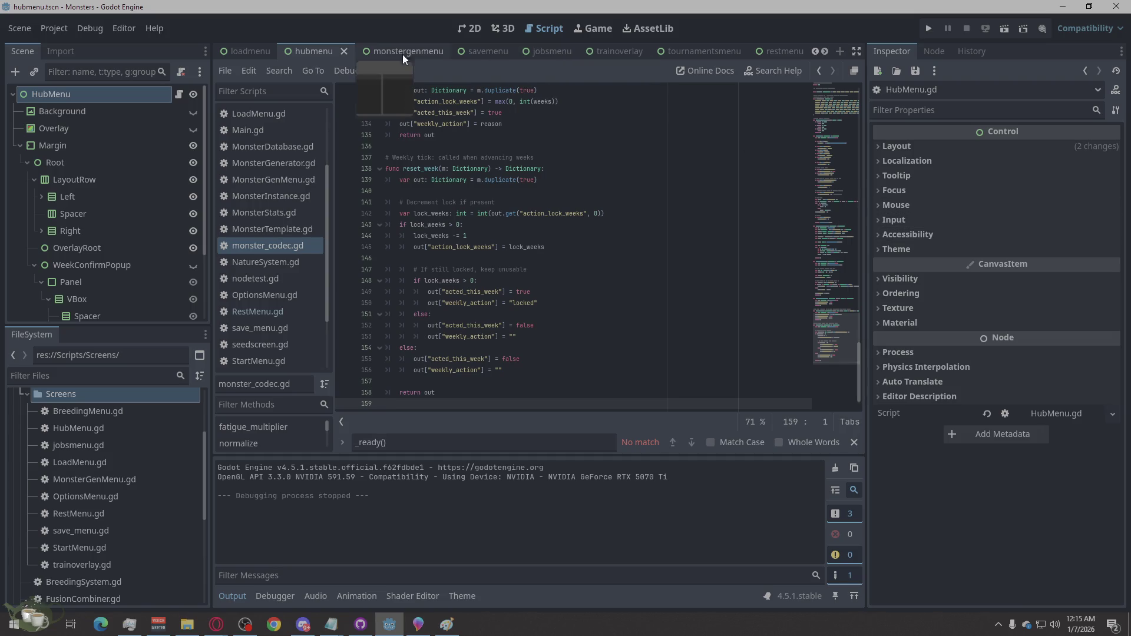
- With the breedingmenu scene open, overwrite the script with the new NATURE_MULTS code and save
{"action": "scroll", "coordinate": [689, 55], "scroll_direction": "down", "scroll_amount": 4}
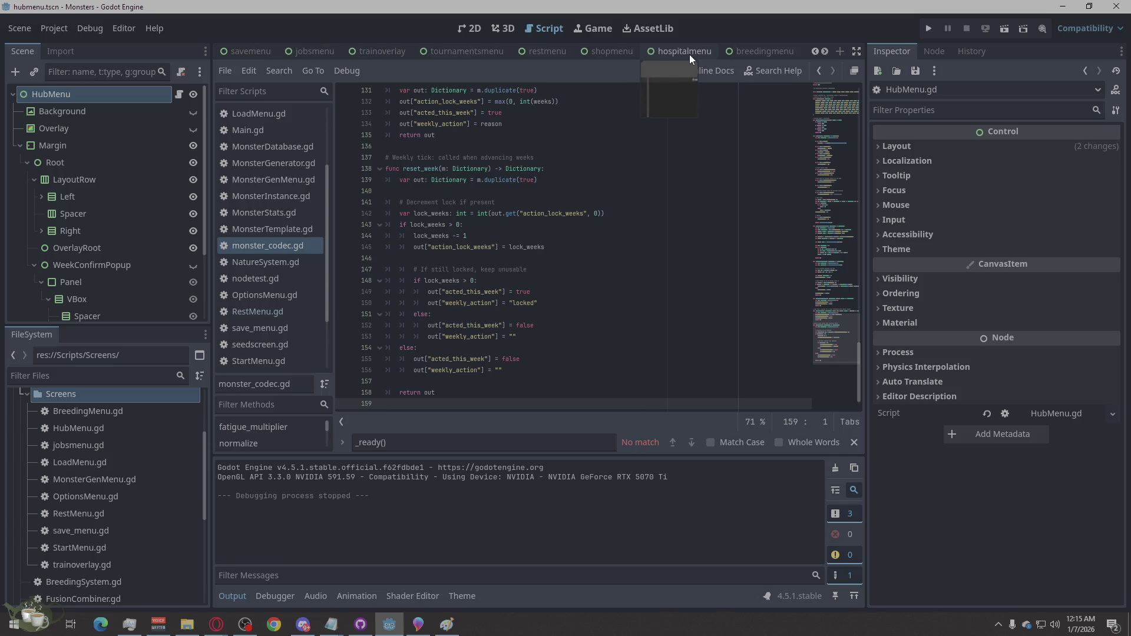
{"action": "left_click", "coordinate": [688, 54]}
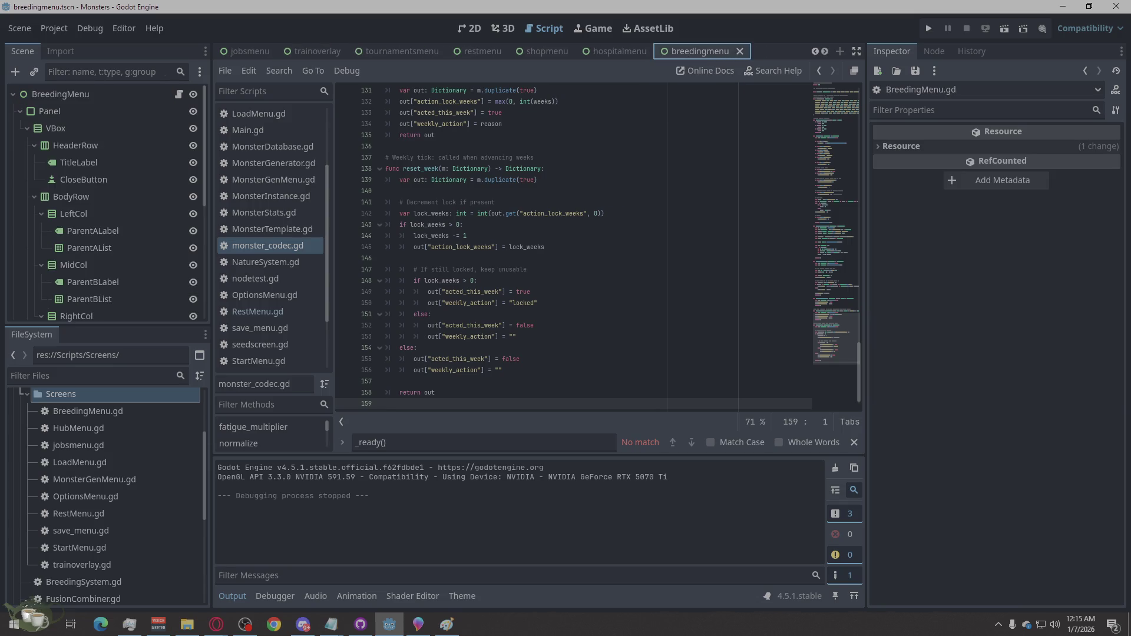
{"action": "key", "text": "alt+Tab"}
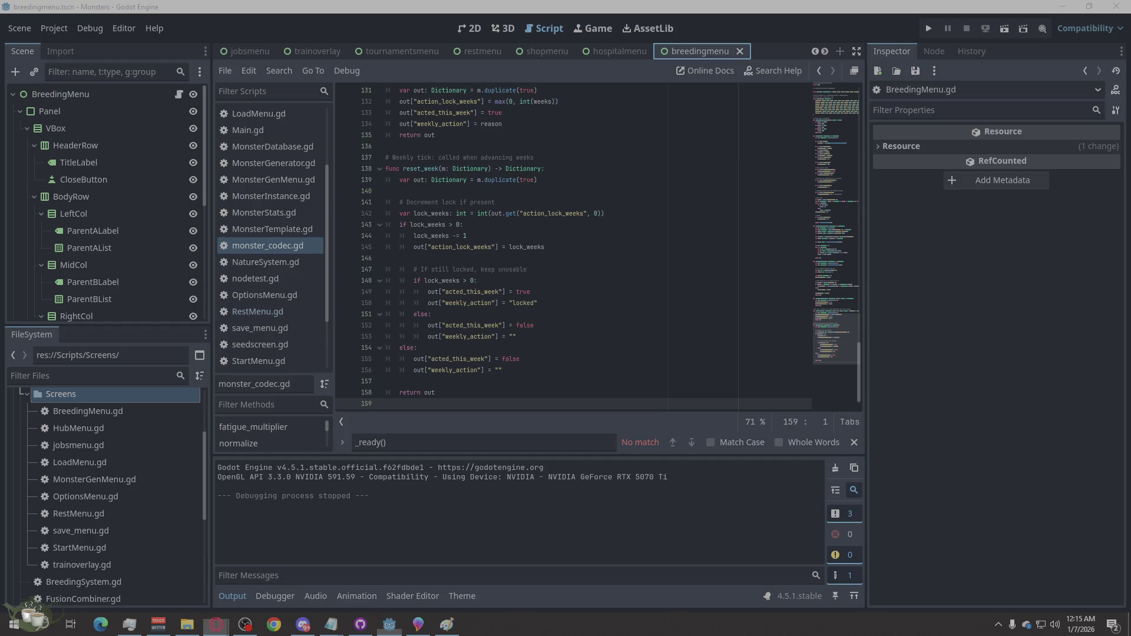
{"action": "right_click", "coordinate": [533, 240]}
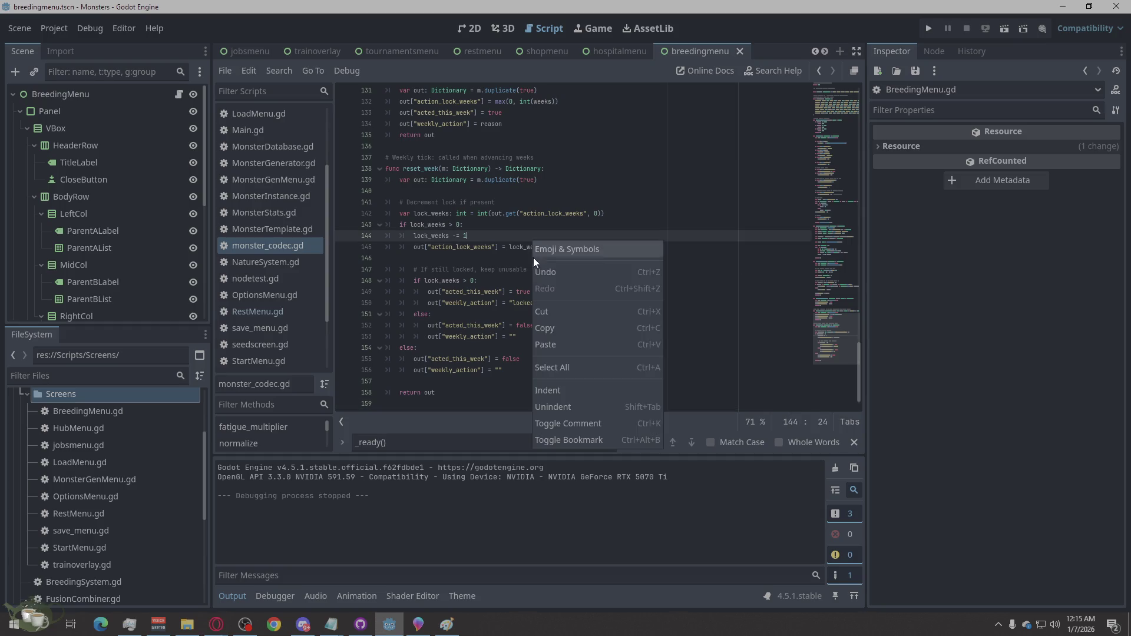
{"action": "left_click", "coordinate": [555, 371]}
{"action": "key", "text": "ctrl+v"}
{"action": "key", "text": "ctrl+s"}
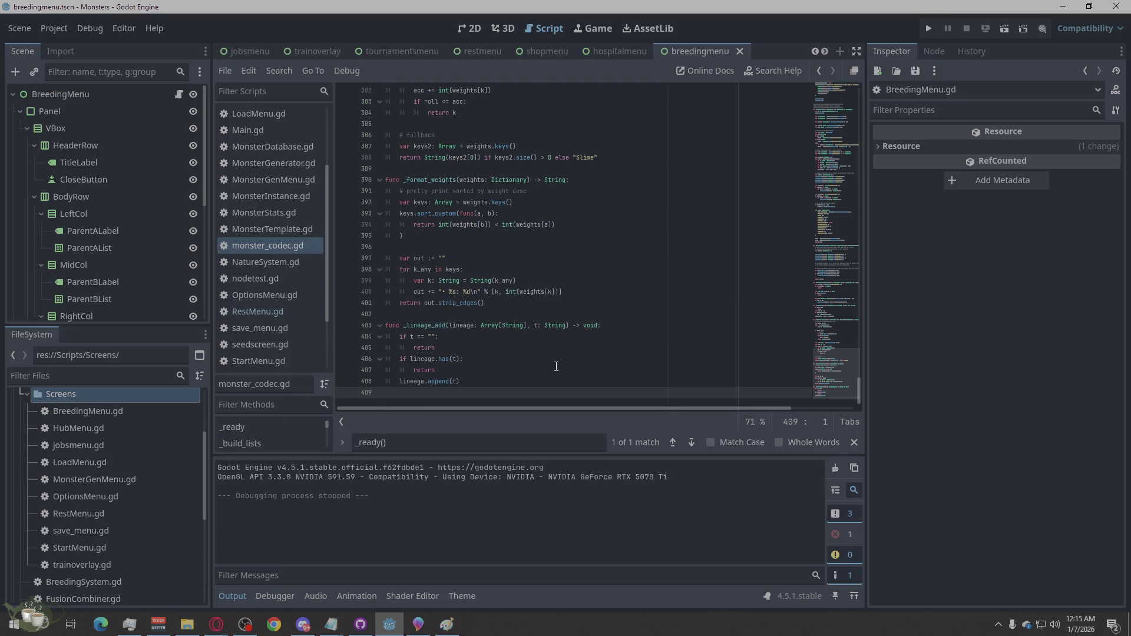
- Undo the paste to restore the 159-line codec script and look over it
{"action": "key", "text": "ctrl+z"}
{"action": "key", "text": "ctrl+z"}
{"action": "key", "text": "ctrl+z"}
{"action": "key", "text": "ctrl+z"}
{"action": "key", "text": "ctrl+z"}
{"action": "scroll", "coordinate": [543, 335], "scroll_direction": "up", "scroll_amount": 20}
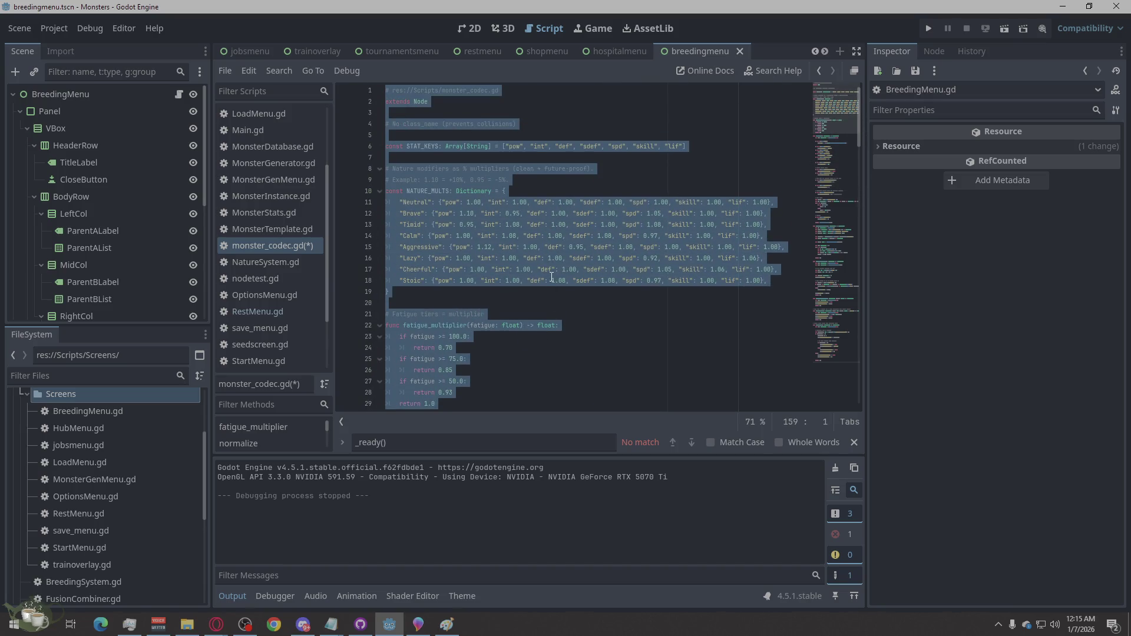
{"action": "left_click", "coordinate": [551, 279]}
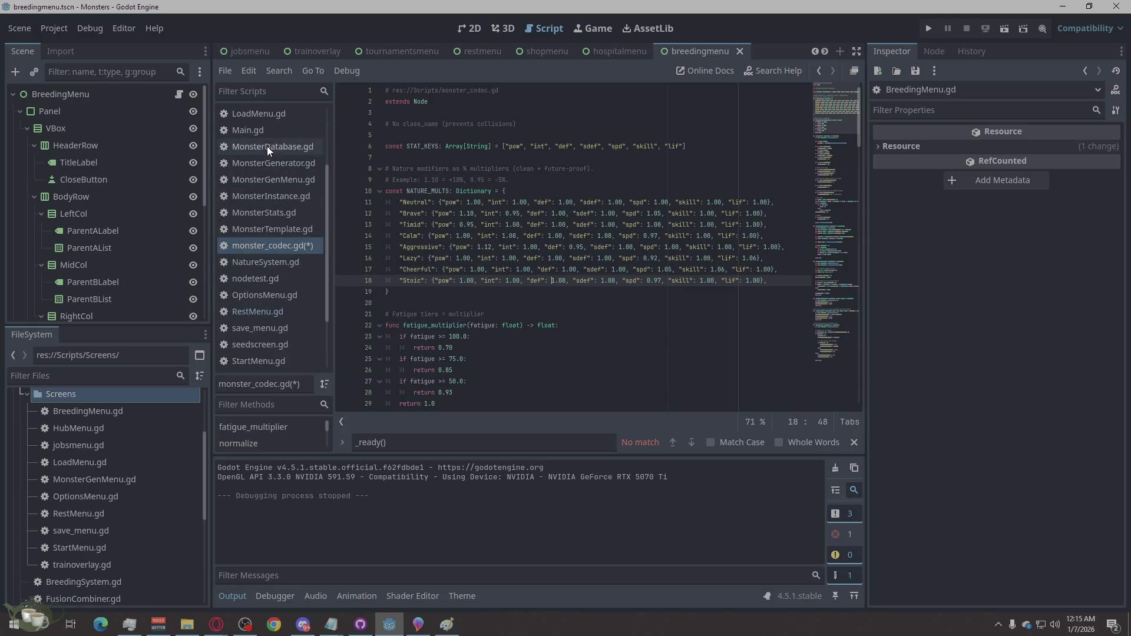
{"action": "scroll", "coordinate": [274, 154], "scroll_direction": "down", "scroll_amount": 1}
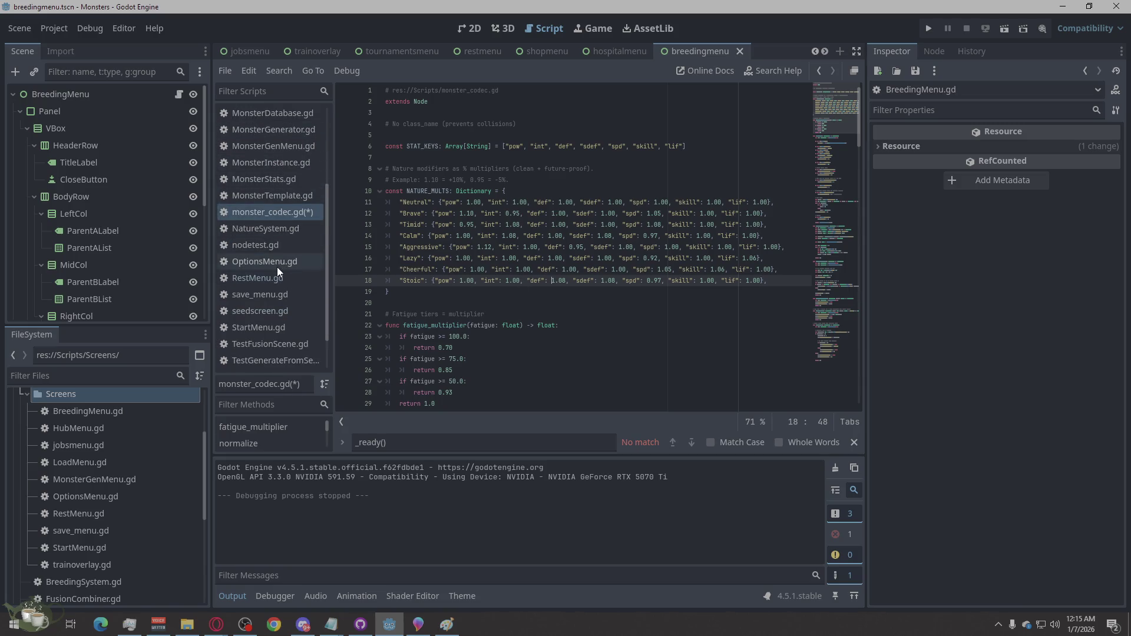
{"action": "scroll", "coordinate": [277, 267], "scroll_direction": "down", "scroll_amount": 2}
{"action": "scroll", "coordinate": [277, 271], "scroll_direction": "up", "scroll_amount": 6}
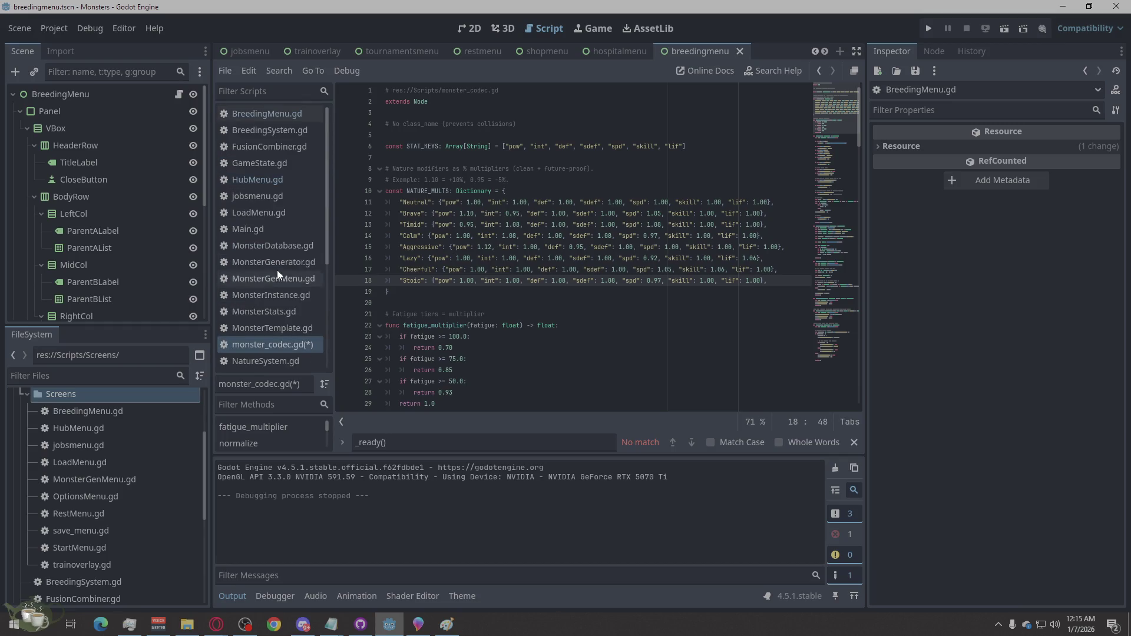
- Replace all of BreedingMenu.gd with the new BreedingMenu code and save it
{"action": "left_click", "coordinate": [290, 112]}
{"action": "right_click", "coordinate": [558, 274]}
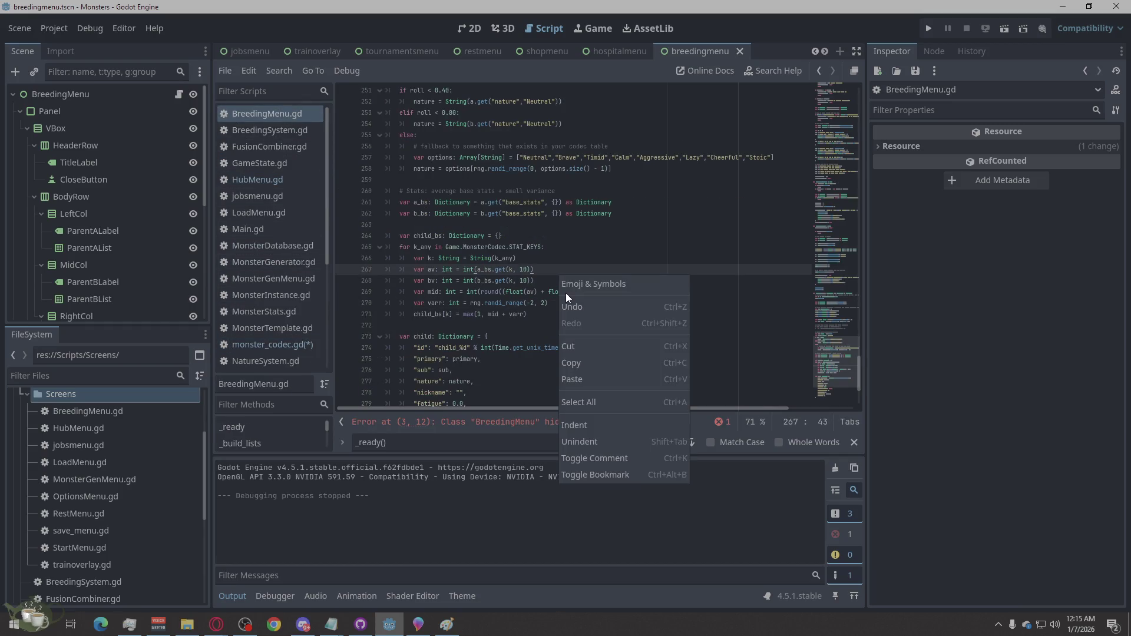
{"action": "left_click", "coordinate": [587, 402]}
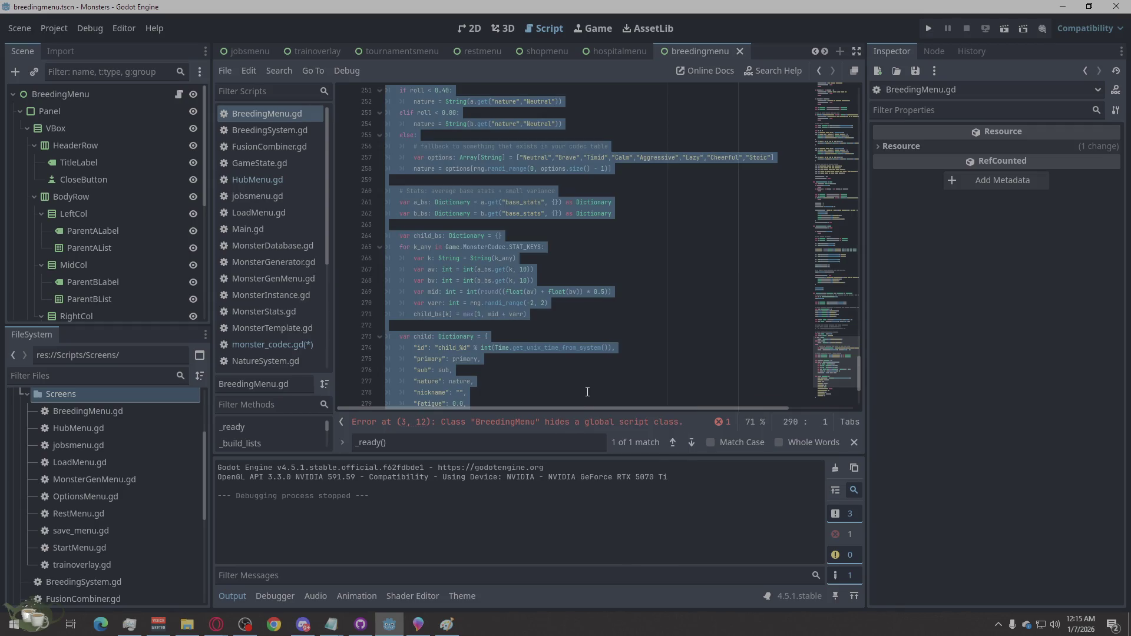
{"action": "key", "text": "ctrl+v"}
{"action": "key", "text": "ctrl+s"}
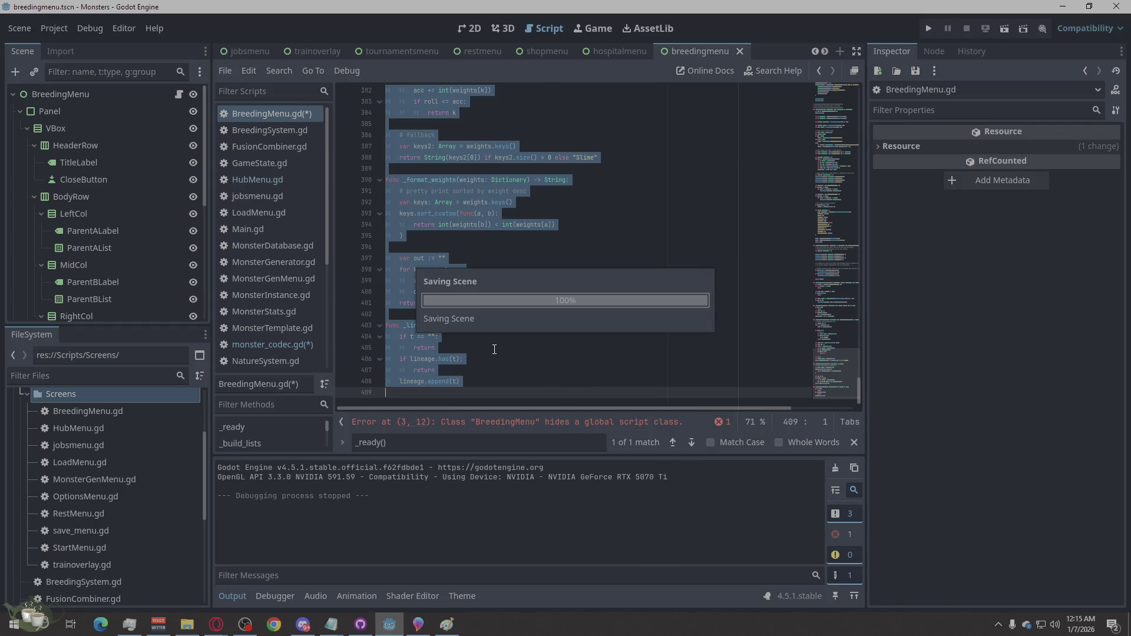
- In monster_codec.gd, select the whole script, jump to its end and save
{"action": "left_click", "coordinate": [285, 343]}
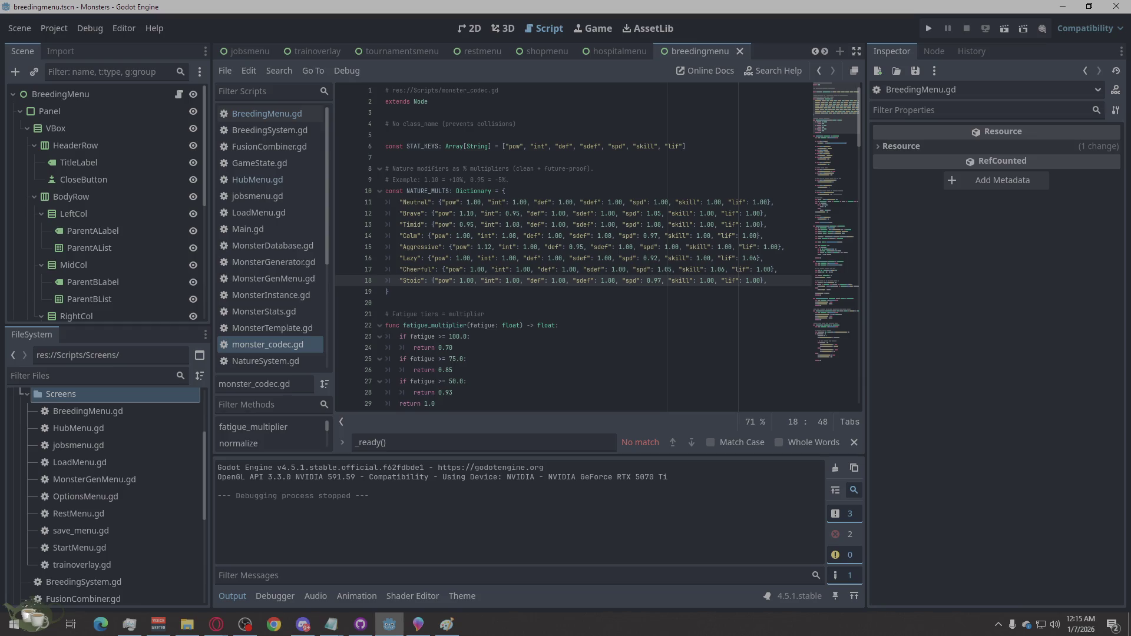
{"action": "key", "text": "alt+Tab"}
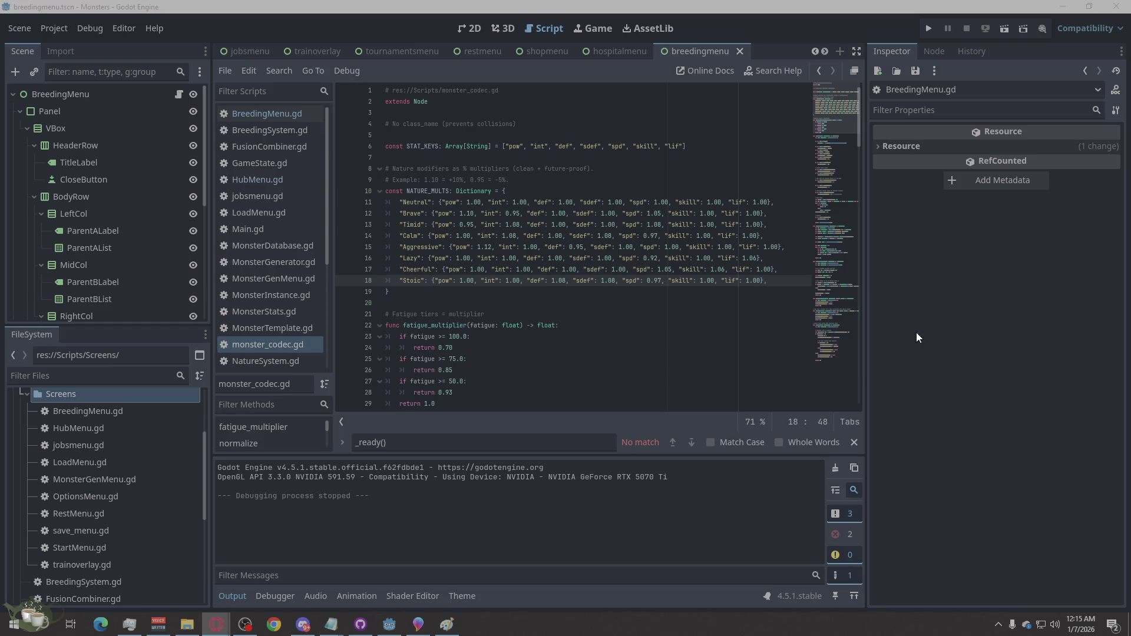
{"action": "left_click", "coordinate": [259, 346]}
{"action": "left_click", "coordinate": [526, 329]}
{"action": "right_click", "coordinate": [526, 331]}
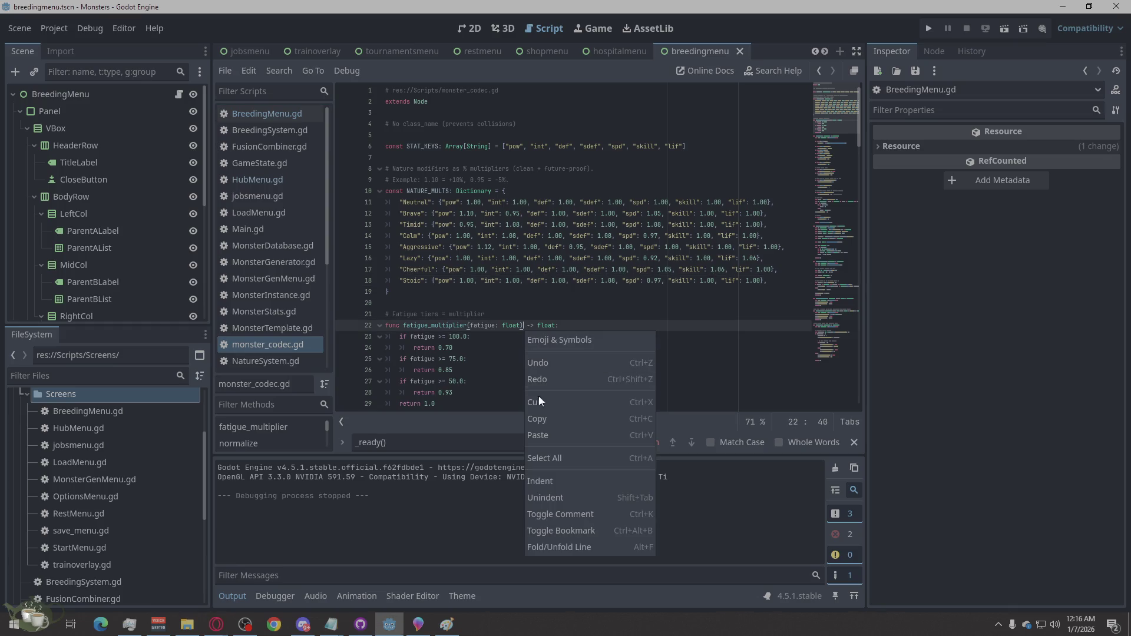
{"action": "left_click", "coordinate": [546, 454]}
{"action": "key", "text": "ctrl+End"}
{"action": "key", "text": "ctrl+s"}
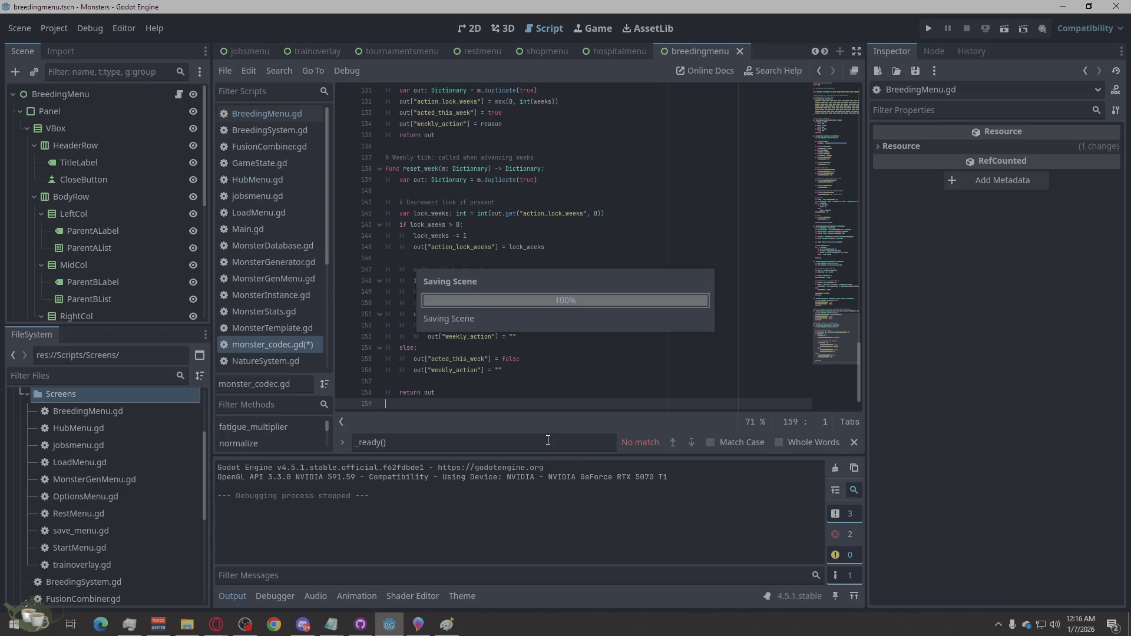
- Revisit BreedingMenu.gd, then open GameState.gd and put the caret in its code
{"action": "left_click", "coordinate": [269, 113]}
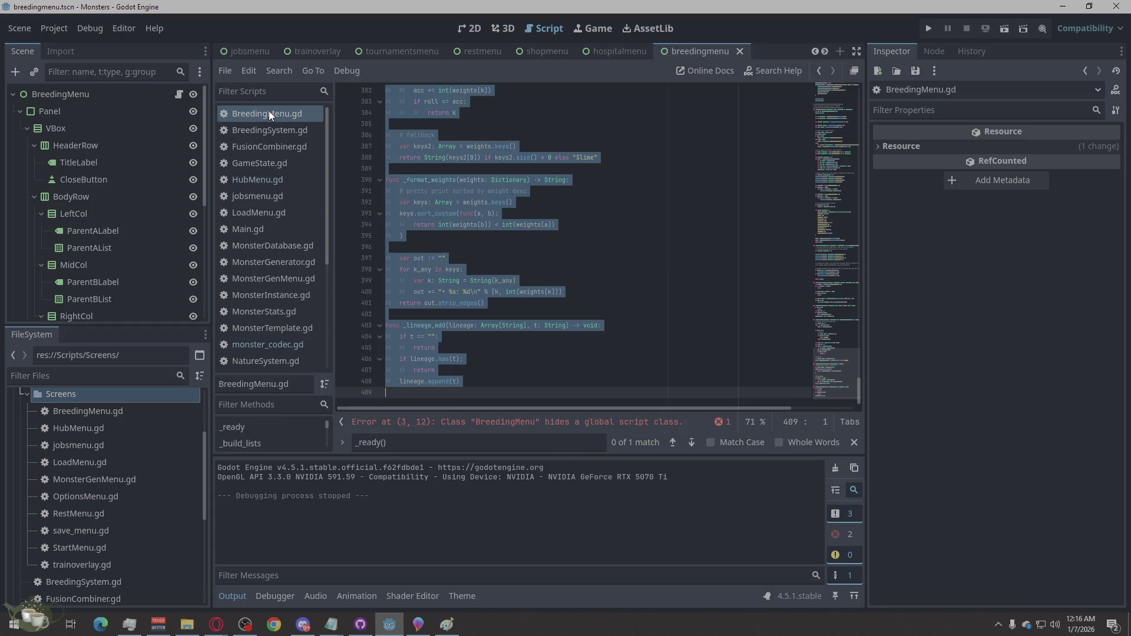
{"action": "left_click", "coordinate": [519, 237]}
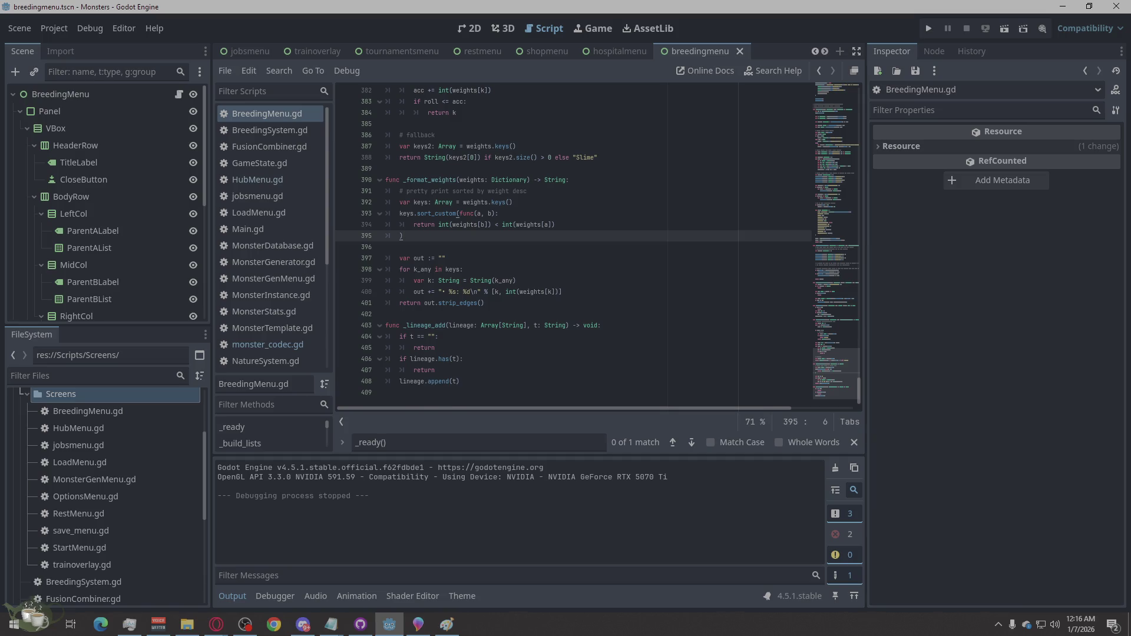
{"action": "key", "text": "alt+Tab"}
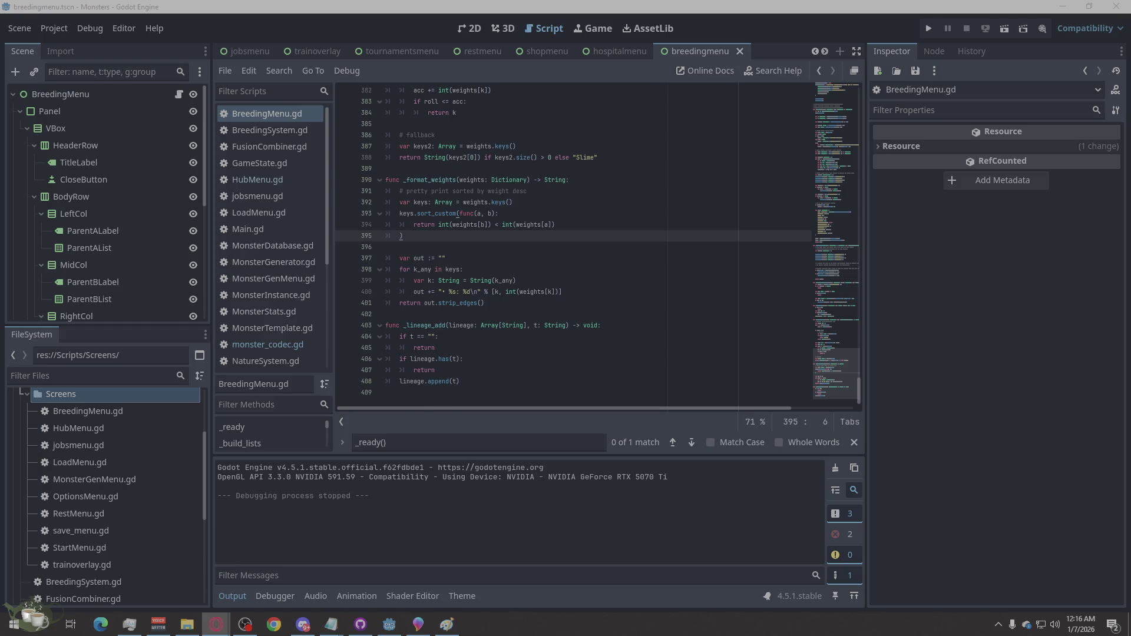
{"action": "left_click", "coordinate": [273, 168]}
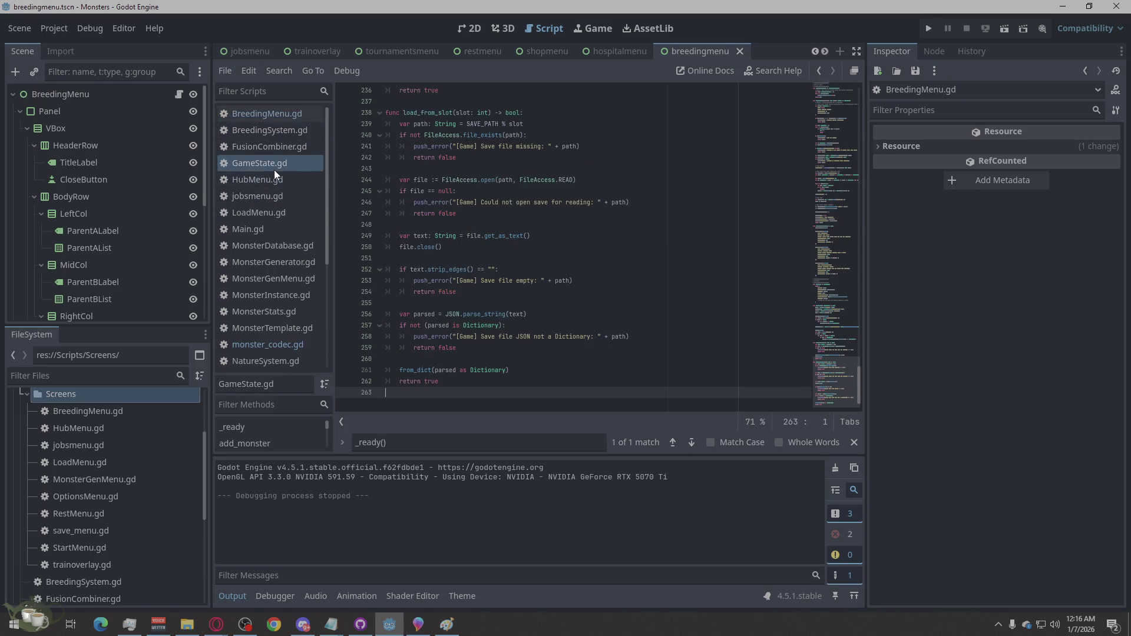
{"action": "left_click", "coordinate": [473, 192]}
- Search for advance_week and paste the new reset loop over lines 67–69
{"action": "triple_click", "coordinate": [453, 442]}
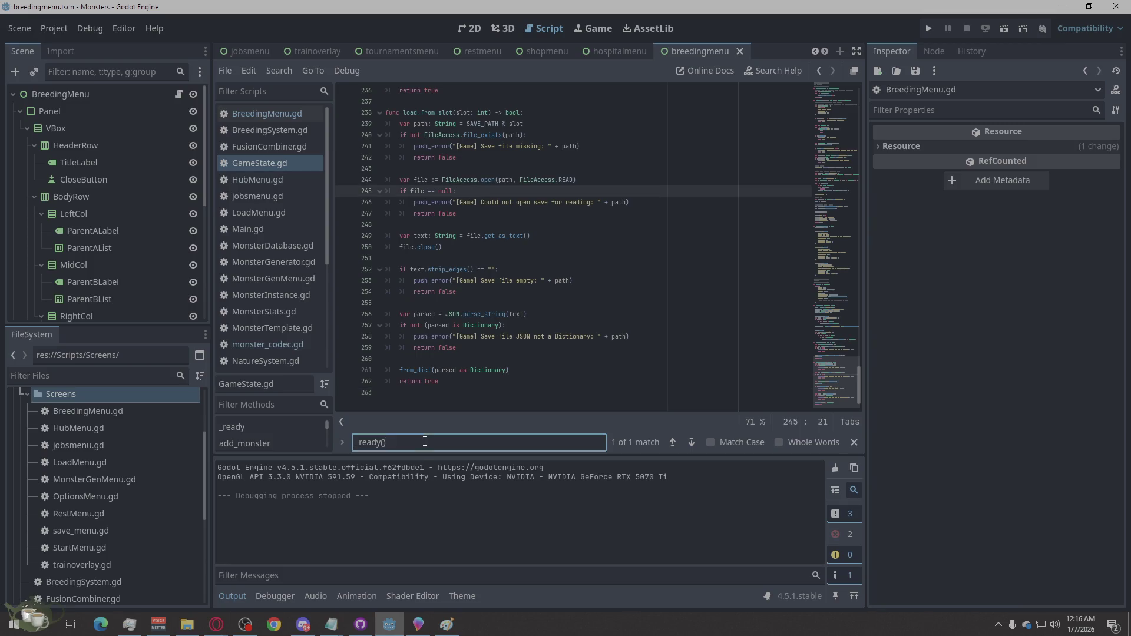
{"action": "type", "text": "advance_week"}
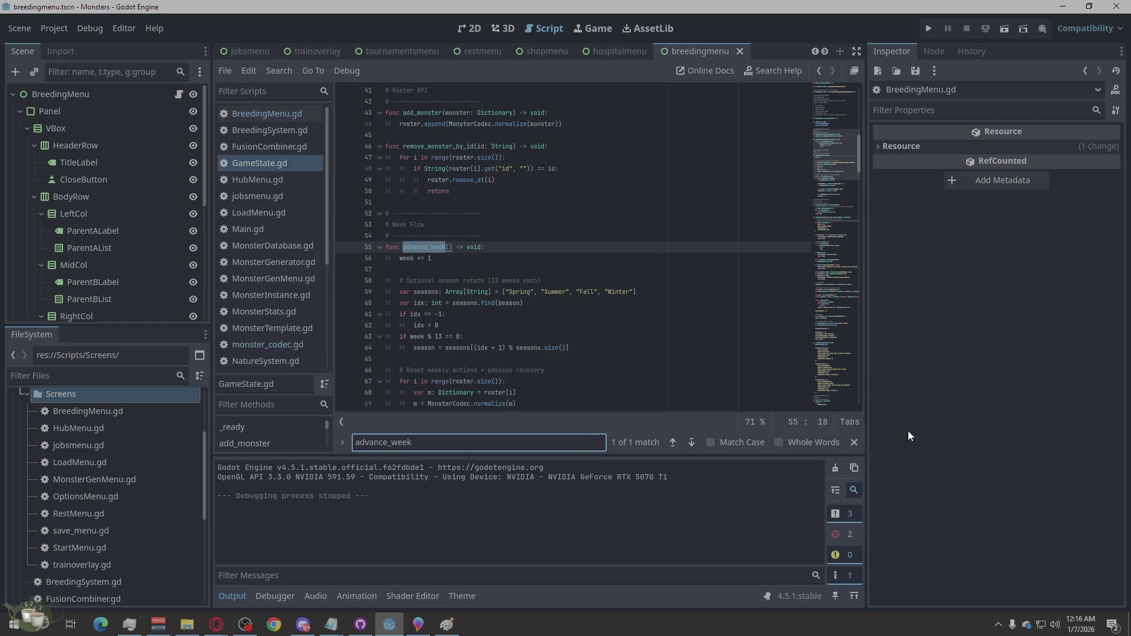
{"action": "key", "text": "alt+Tab"}
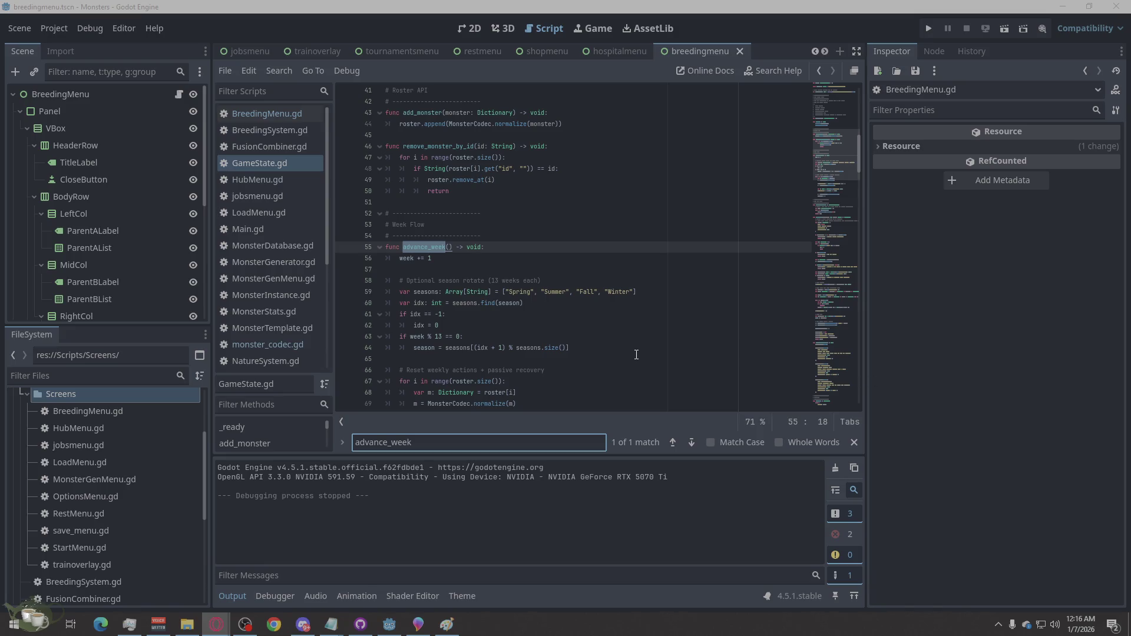
{"action": "mouse_move", "coordinate": [488, 297]}
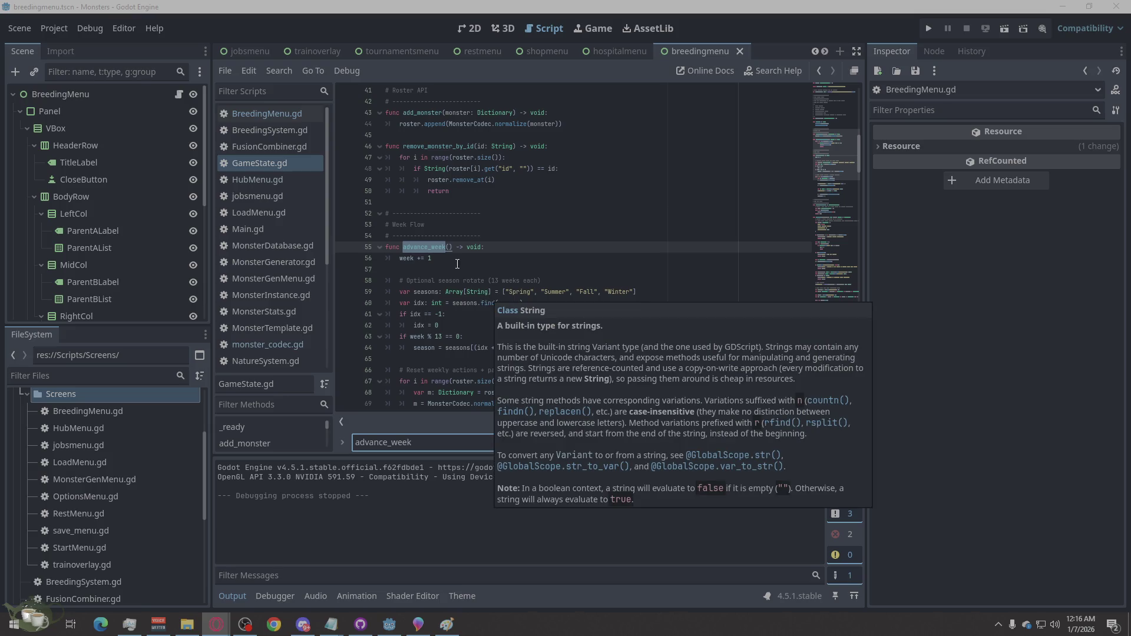
{"action": "scroll", "coordinate": [486, 249], "scroll_direction": "down", "scroll_amount": 3}
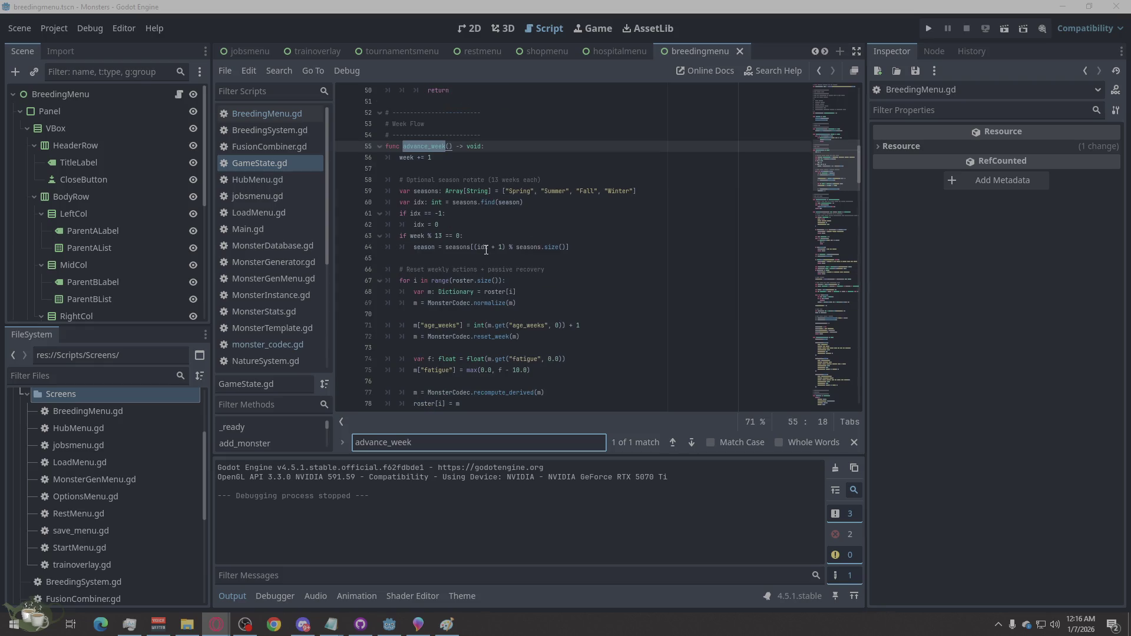
{"action": "mouse_move", "coordinate": [491, 278]}
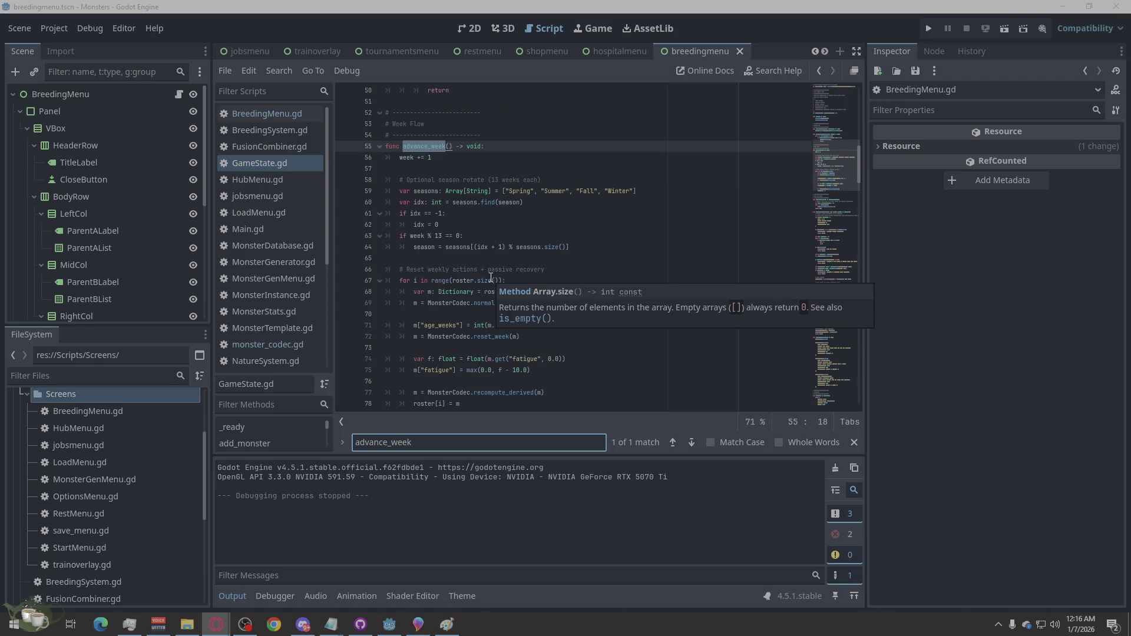
{"action": "left_click", "coordinate": [449, 284]}
{"action": "left_click_drag", "start_coordinate": [517, 303], "coordinate": [387, 282]}
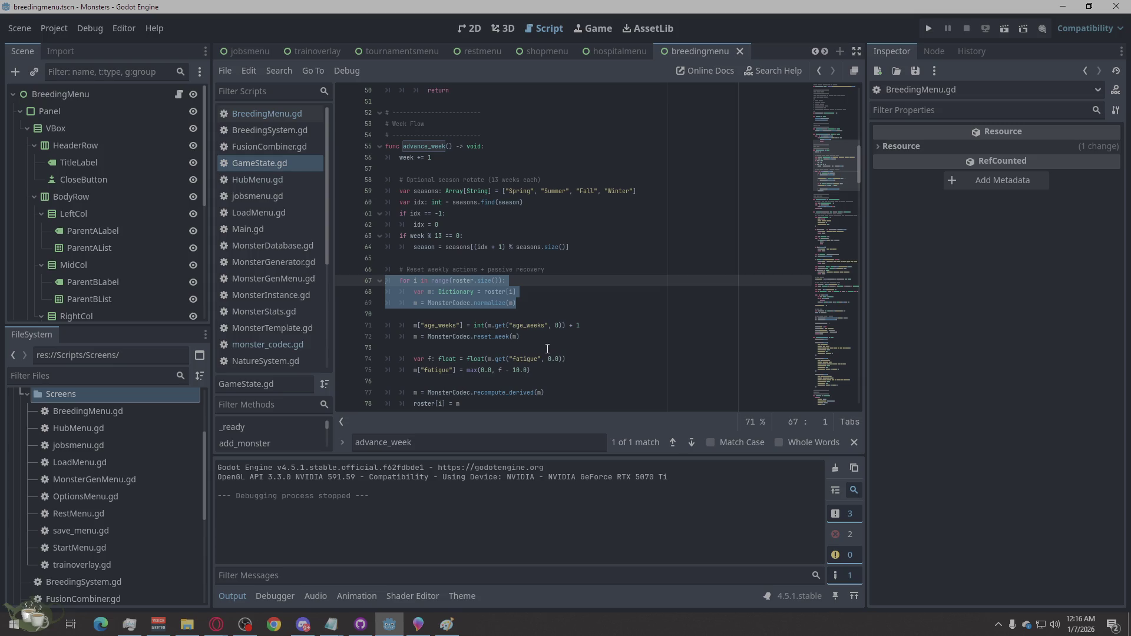
{"action": "type", "text": "for i in range(roster.size()): \tvar m: Dictionary = roster[i] \tm = MonsterCodec.reset_week(m) \troster[i] = m"}
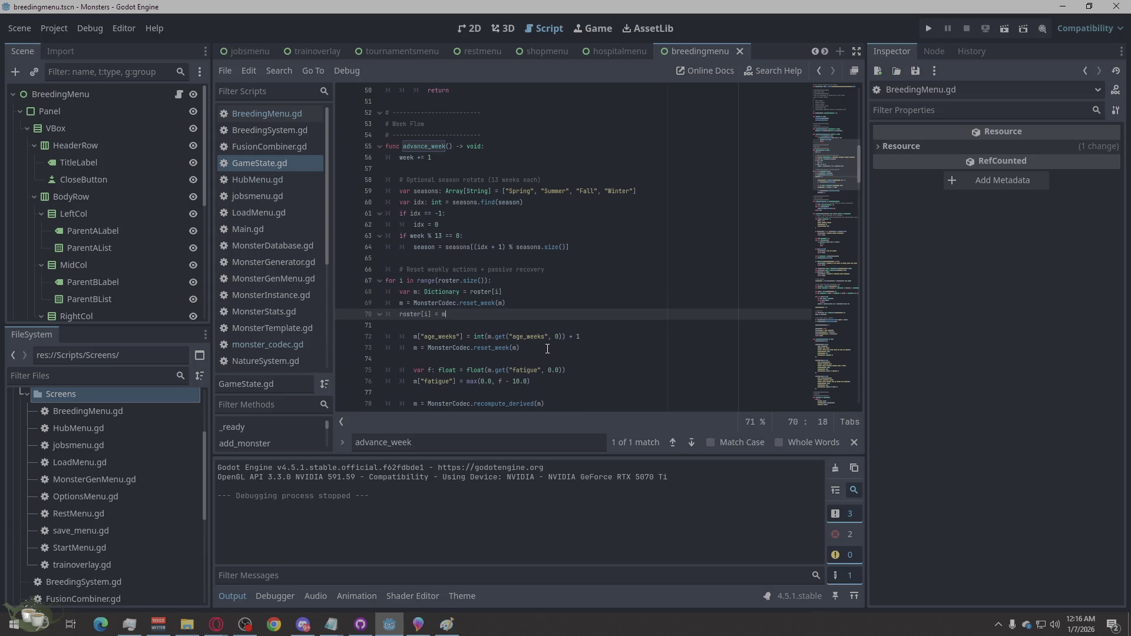
- Indent the new loop and its body with Tab, then save GameState.gd
{"action": "left_click", "coordinate": [386, 281]}
{"action": "key", "text": "Tab"}
{"action": "key", "text": "Down"}
{"action": "key", "text": "Tab"}
{"action": "key", "text": "Down"}
{"action": "key", "text": "Tab"}
{"action": "key", "text": "Down"}
{"action": "key", "text": "Tab"}
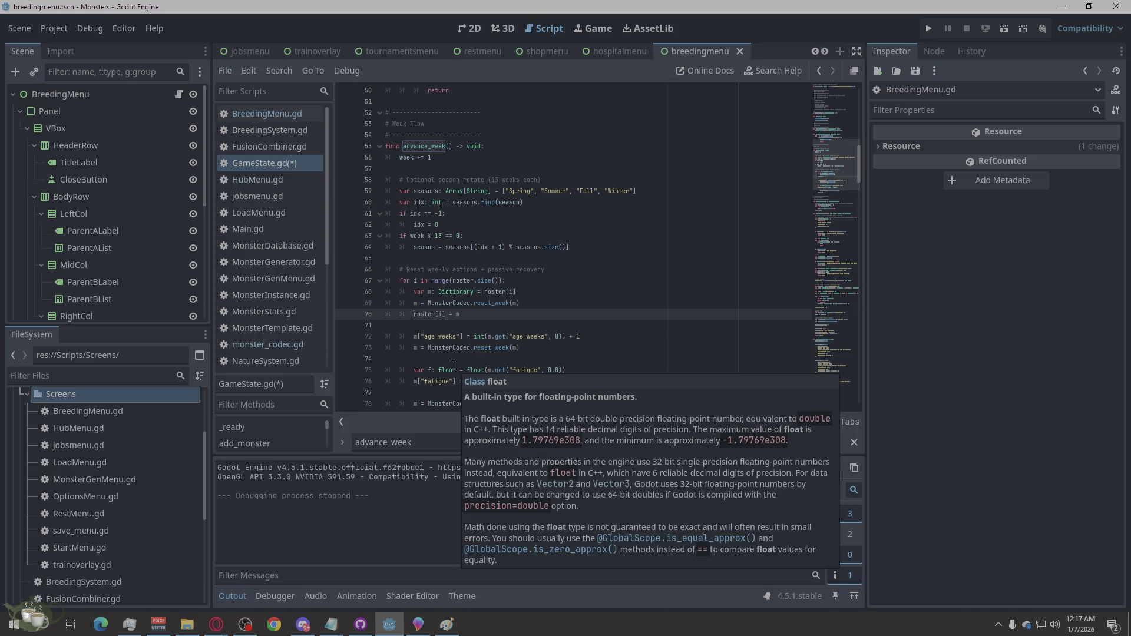
{"action": "left_click", "coordinate": [567, 299]}
{"action": "key", "text": "ctrl+s"}
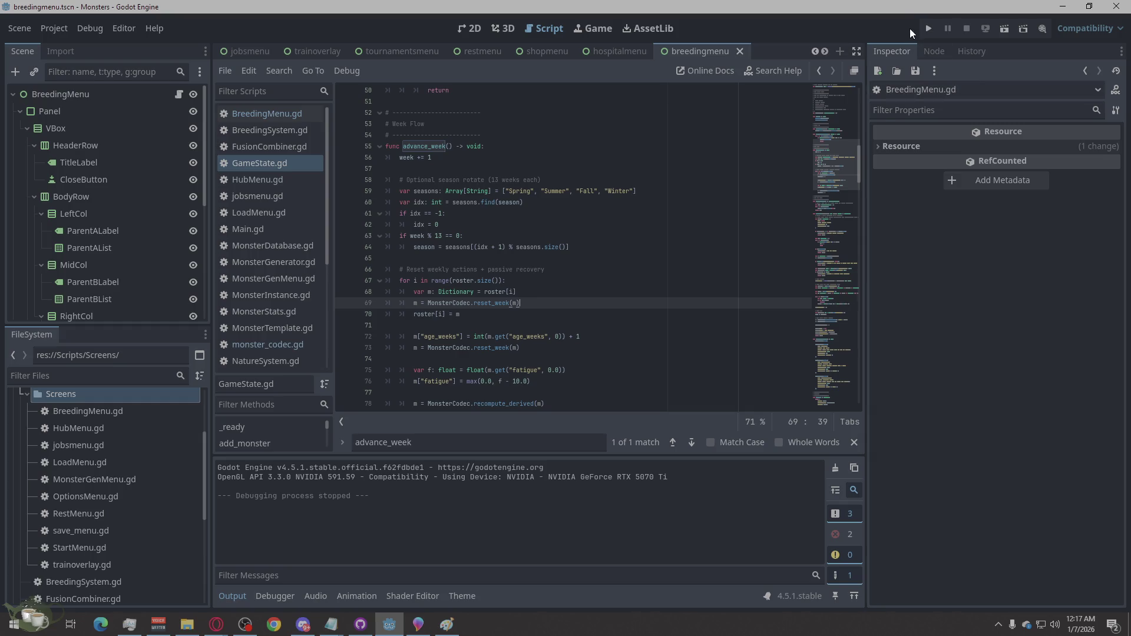
- Run the game, start a New Game, generate a monster at the Monster Shrine, and check the debugger errors
{"action": "left_click", "coordinate": [934, 28]}
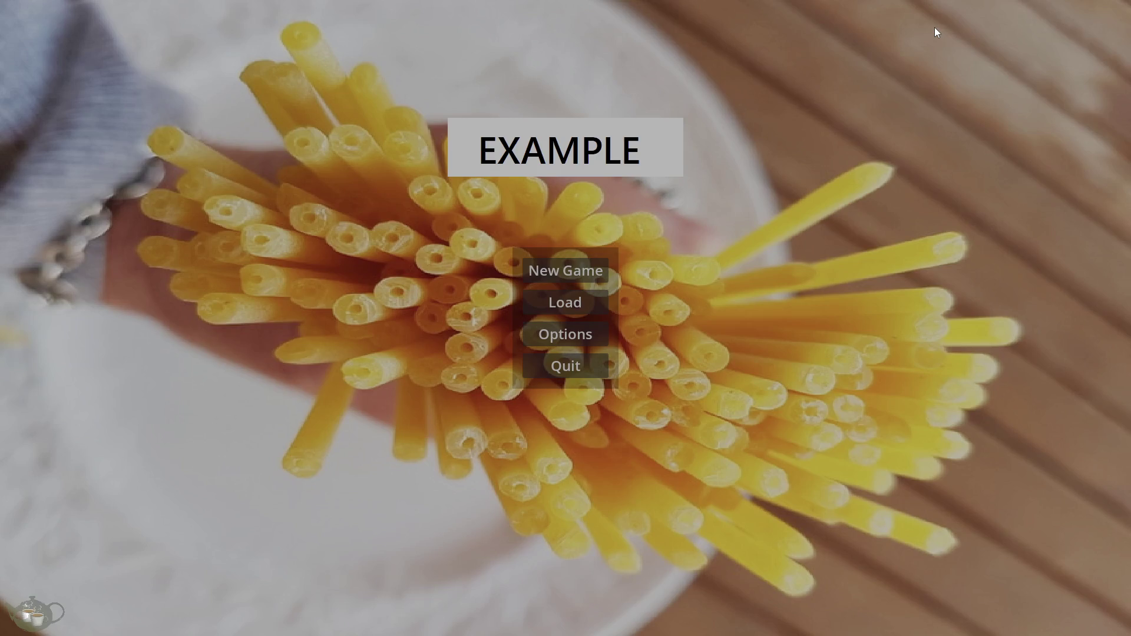
{"action": "left_click", "coordinate": [575, 270]}
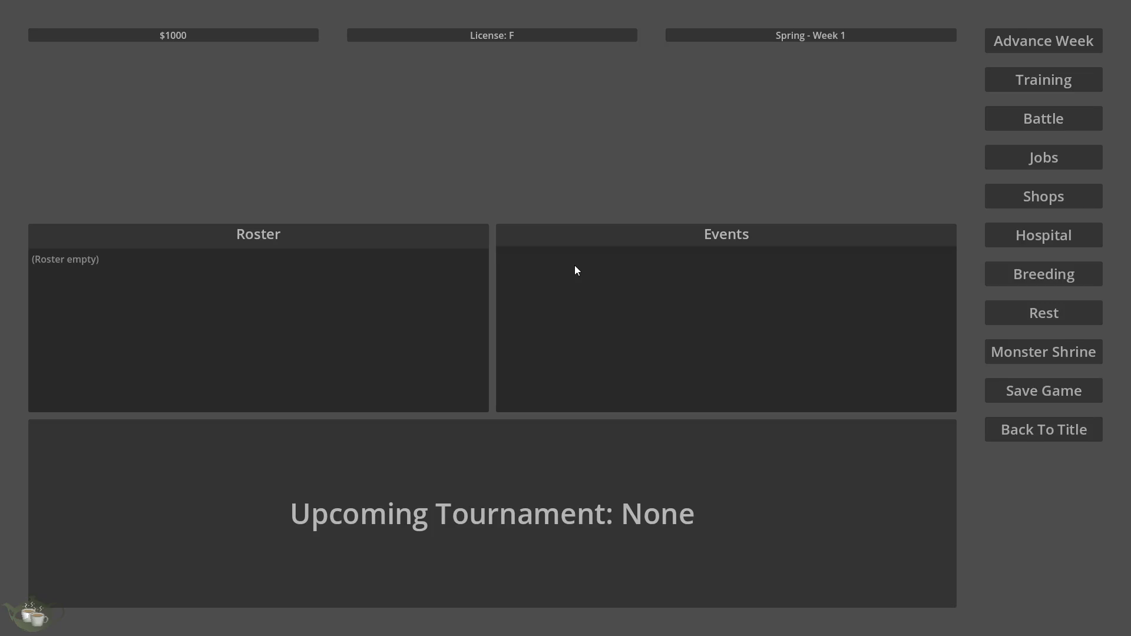
{"action": "left_click", "coordinate": [1048, 344]}
{"action": "left_click", "coordinate": [398, 240]}
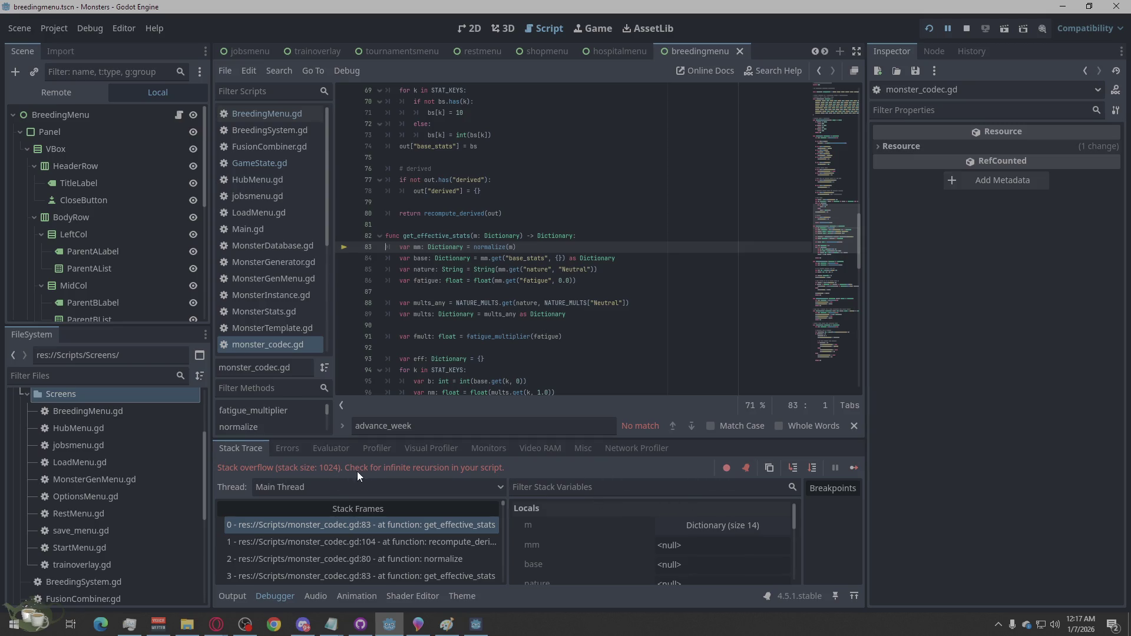
{"action": "left_click", "coordinate": [287, 449]}
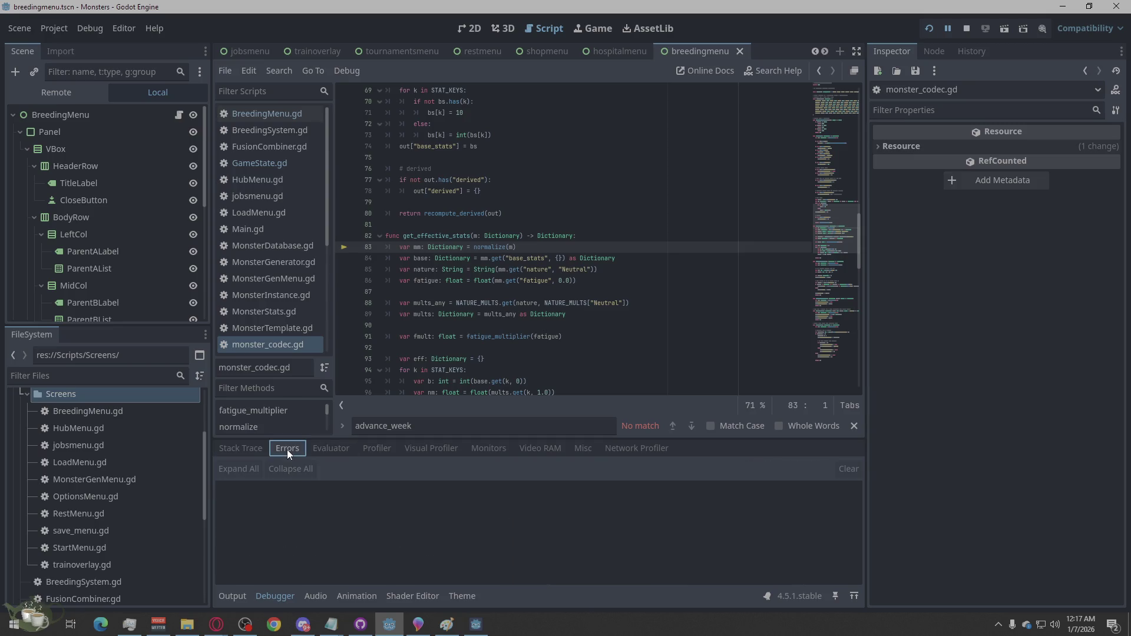
{"action": "left_click", "coordinate": [964, 23]}
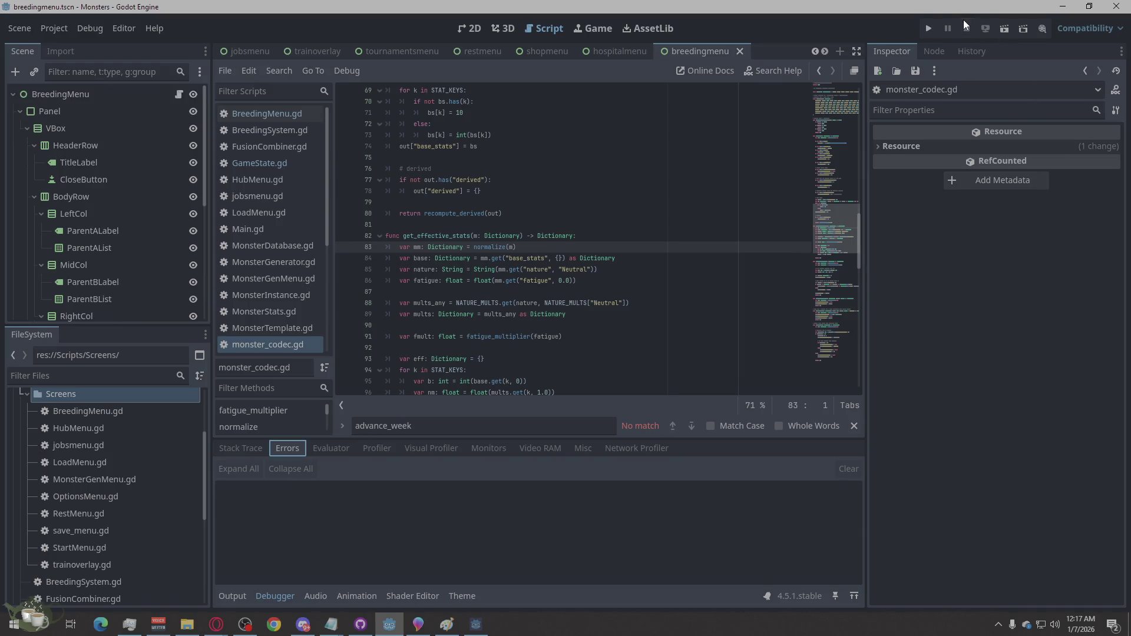
- Relaunch, start a New Game and generate at the Monster Shrine again to reproduce the crash
{"action": "left_click", "coordinate": [928, 30]}
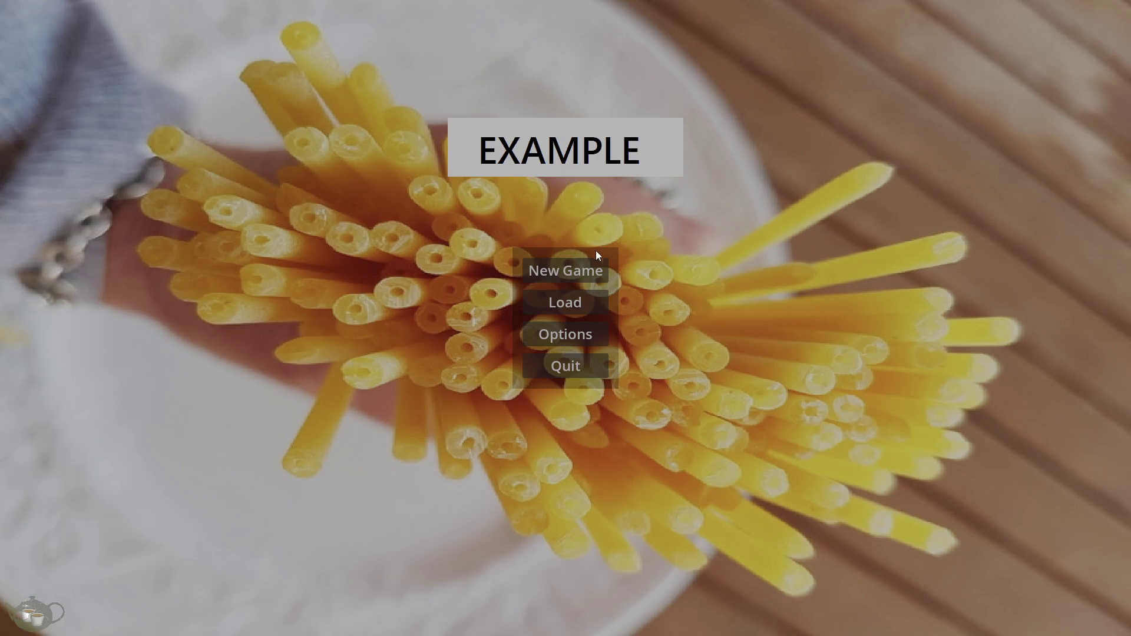
{"action": "left_click", "coordinate": [573, 268]}
{"action": "left_click", "coordinate": [1065, 362]}
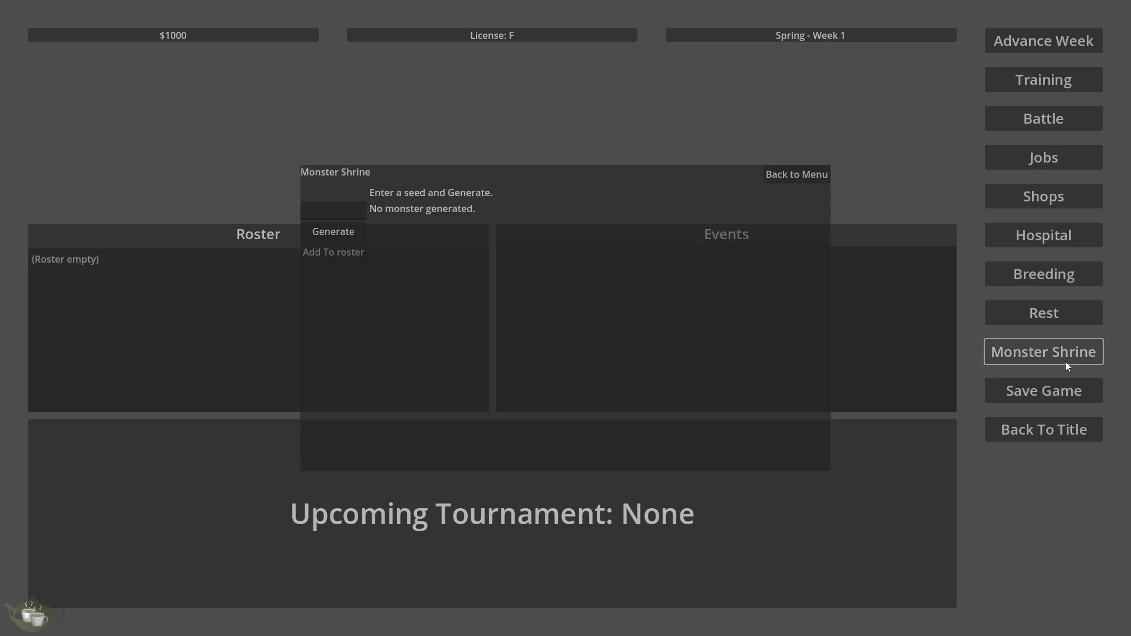
{"action": "left_click", "coordinate": [354, 232]}
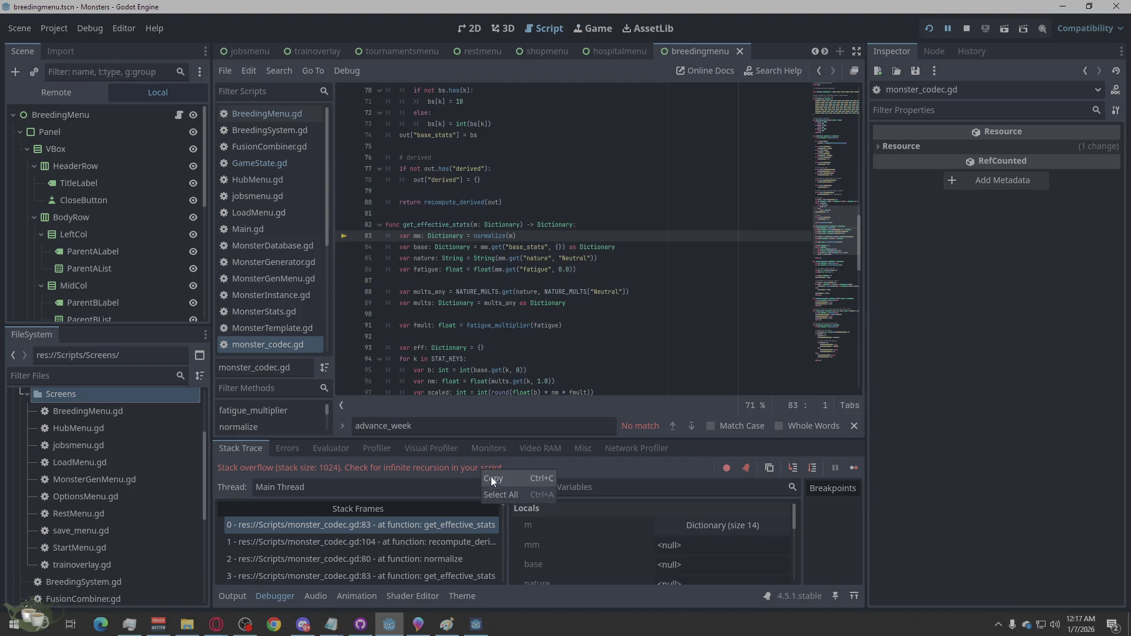
- Inspect the recompute_derived and line-83 get_effective_stats frames of the crash
{"action": "key", "text": "alt+Tab"}
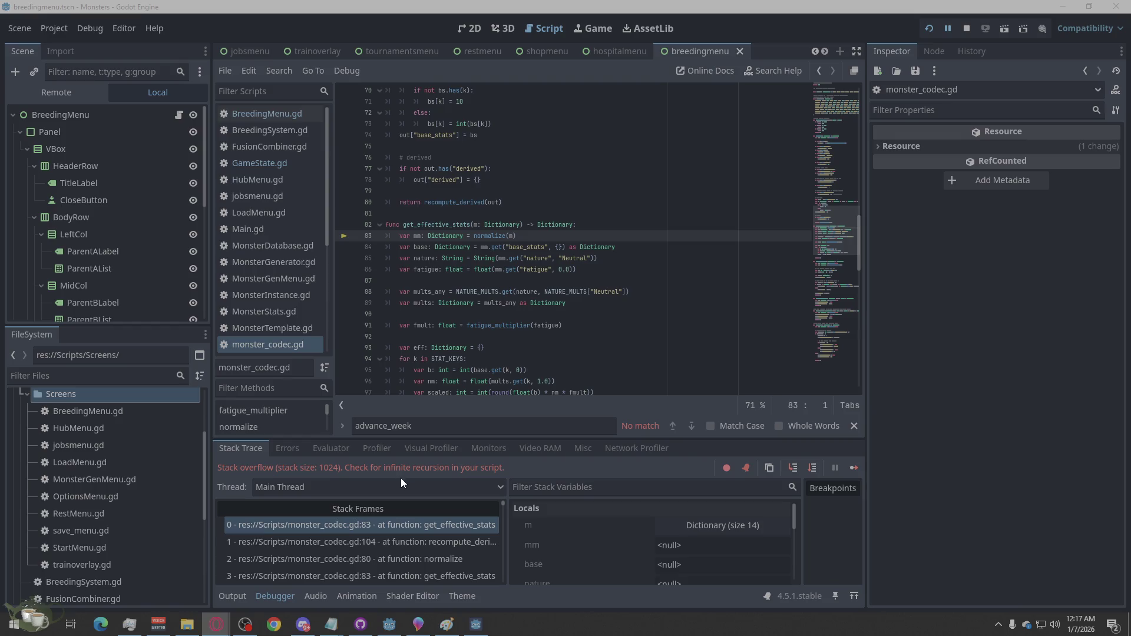
{"action": "left_click", "coordinate": [409, 541]}
{"action": "scroll", "coordinate": [416, 532], "scroll_direction": "down", "scroll_amount": 5}
{"action": "left_click", "coordinate": [419, 540]}
{"action": "scroll", "coordinate": [419, 539], "scroll_direction": "down", "scroll_amount": 15}
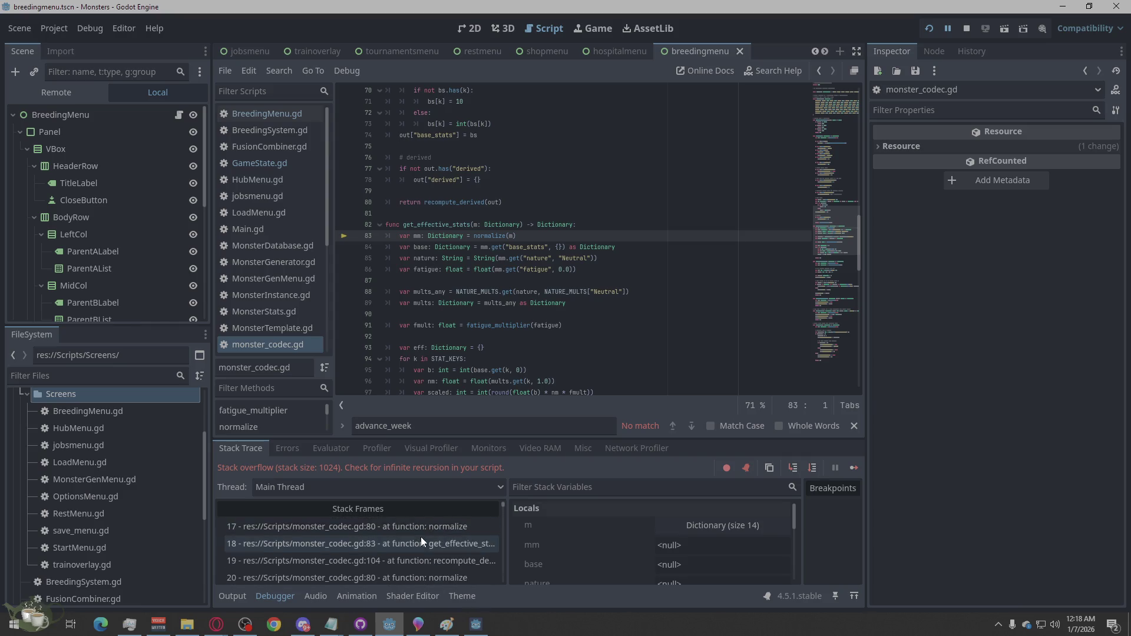
{"action": "scroll", "coordinate": [421, 535], "scroll_direction": "down", "scroll_amount": 5}
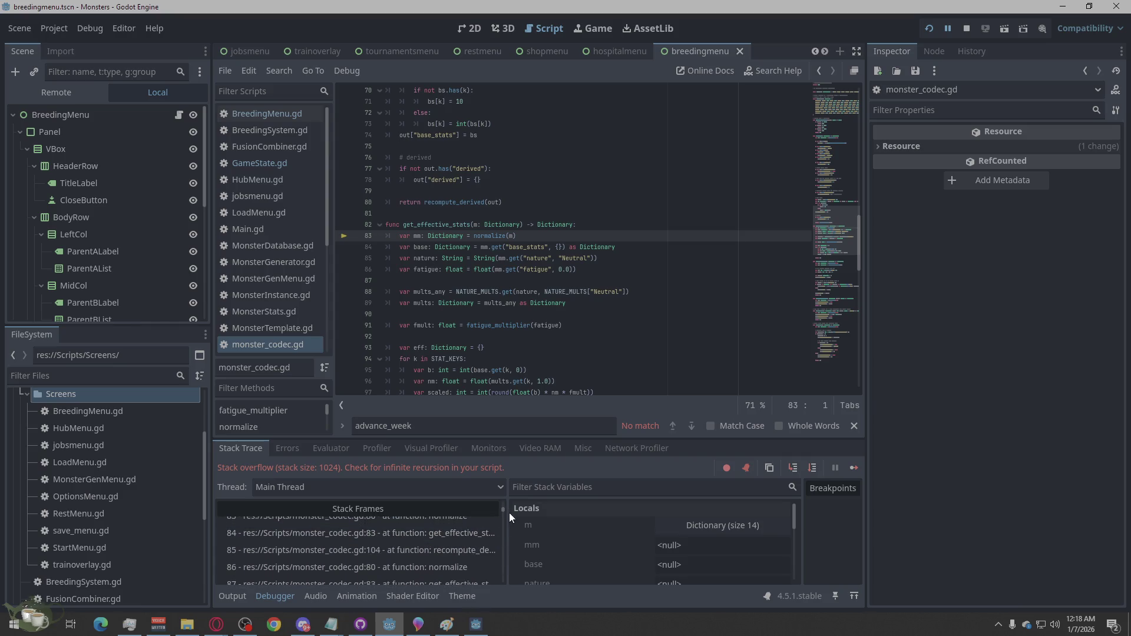
{"action": "left_click_drag", "start_coordinate": [504, 512], "coordinate": [503, 595]}
- Trace MonsterGenMenu, normalize line 80, recompute_derived and get_effective_stats frames, then stop the session
{"action": "left_click", "coordinate": [460, 571]}
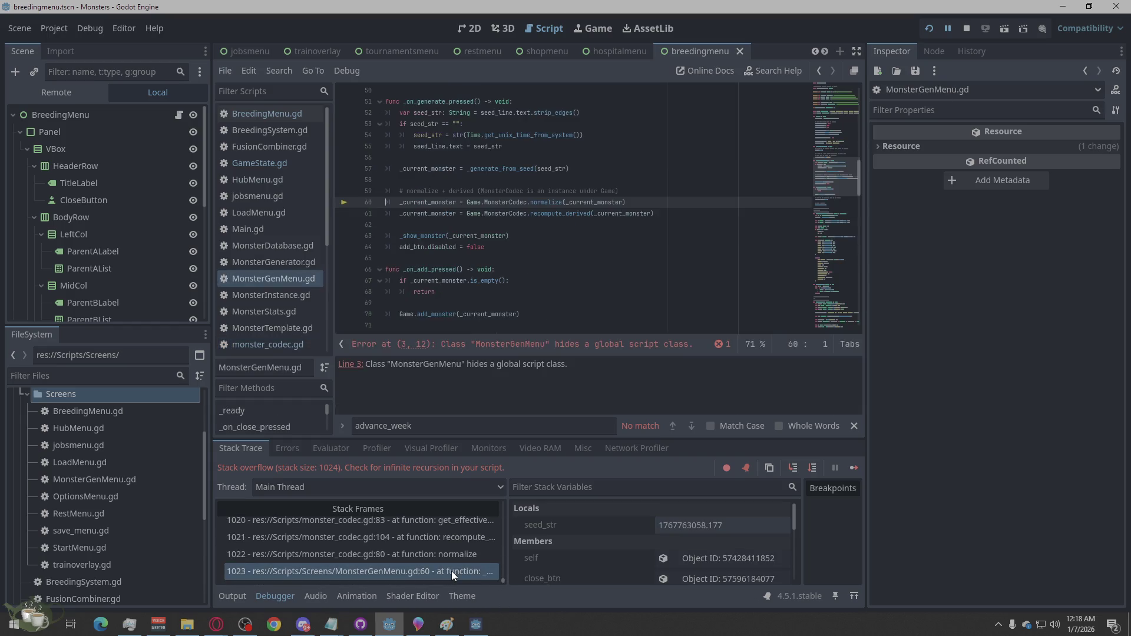
{"action": "left_click", "coordinate": [450, 554]}
{"action": "left_click", "coordinate": [453, 535]}
{"action": "left_click", "coordinate": [454, 521]}
{"action": "scroll", "coordinate": [454, 528], "scroll_direction": "up", "scroll_amount": 5}
{"action": "scroll", "coordinate": [448, 559], "scroll_direction": "up", "scroll_amount": 7}
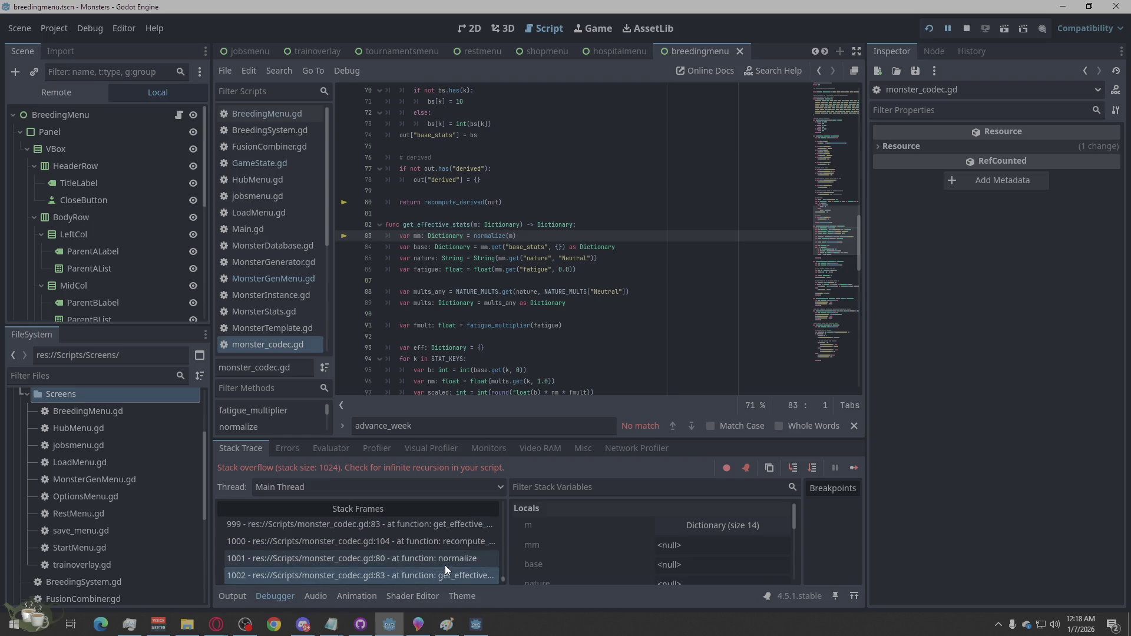
{"action": "left_click_drag", "start_coordinate": [504, 577], "coordinate": [504, 498]}
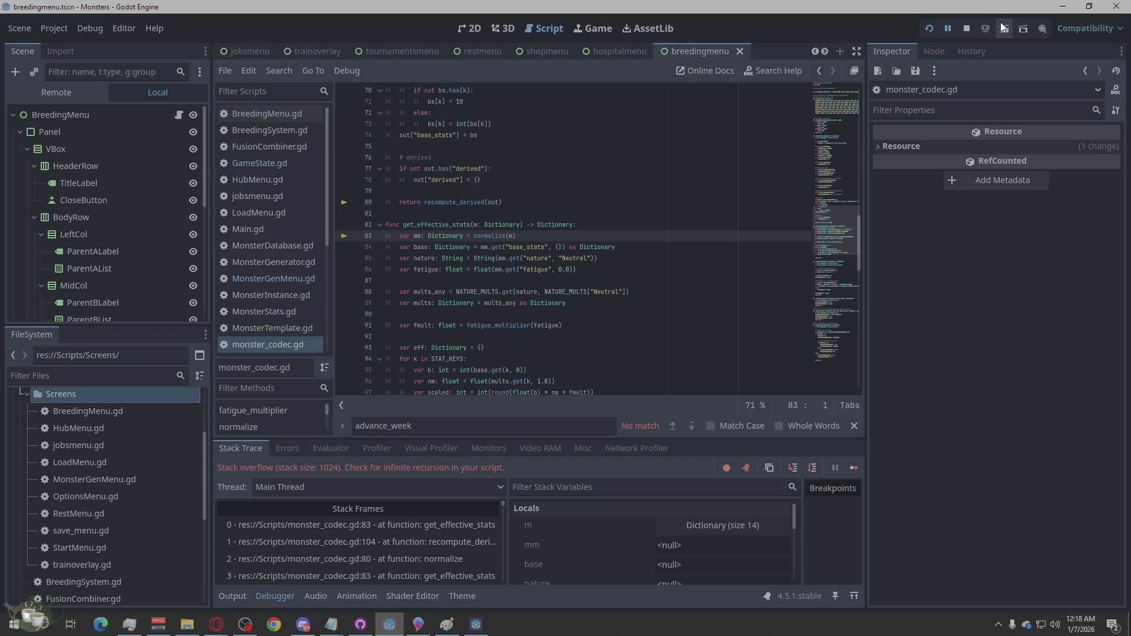
{"action": "left_click", "coordinate": [966, 27]}
{"action": "left_click", "coordinate": [928, 29]}
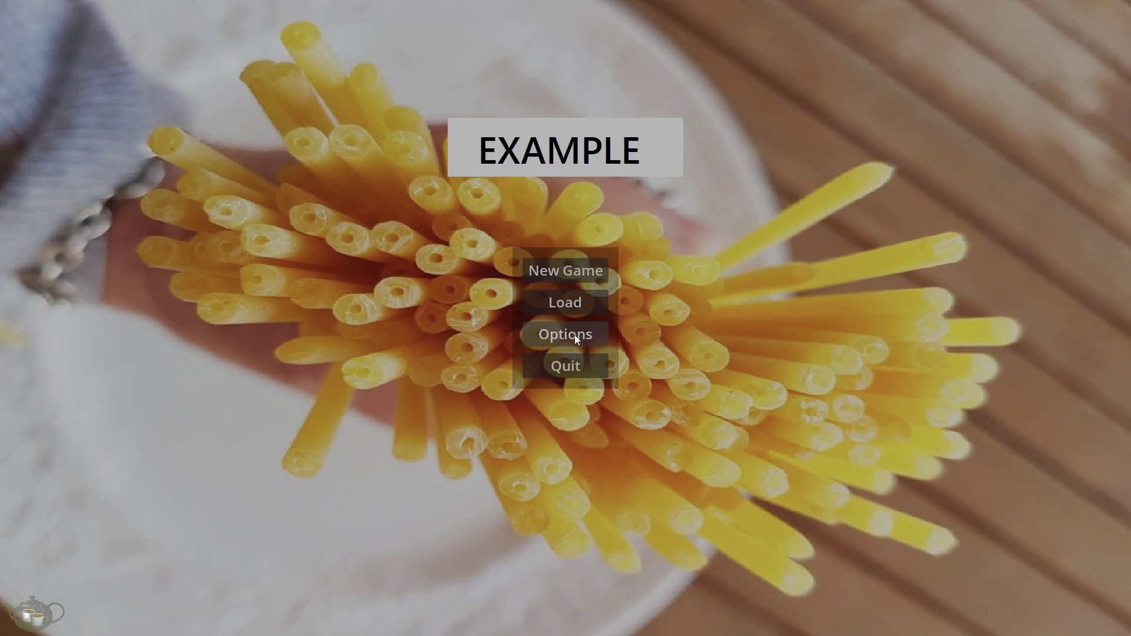
- Load Save Slot 03 from the game's load screen
{"action": "left_click", "coordinate": [575, 306]}
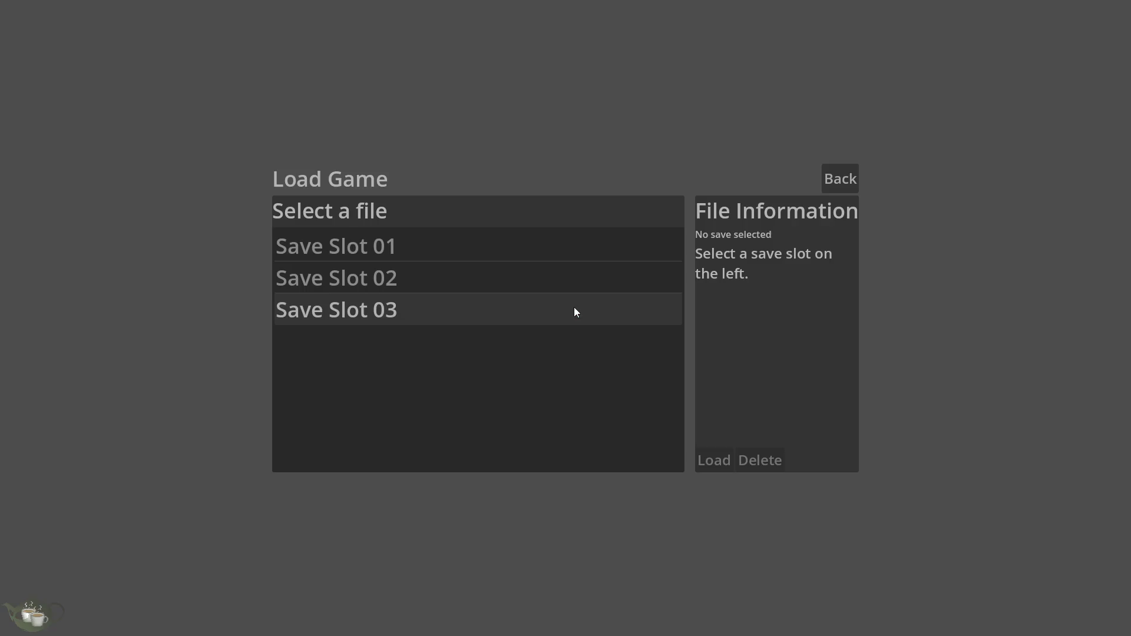
{"action": "left_click", "coordinate": [574, 321]}
{"action": "left_click", "coordinate": [702, 458]}
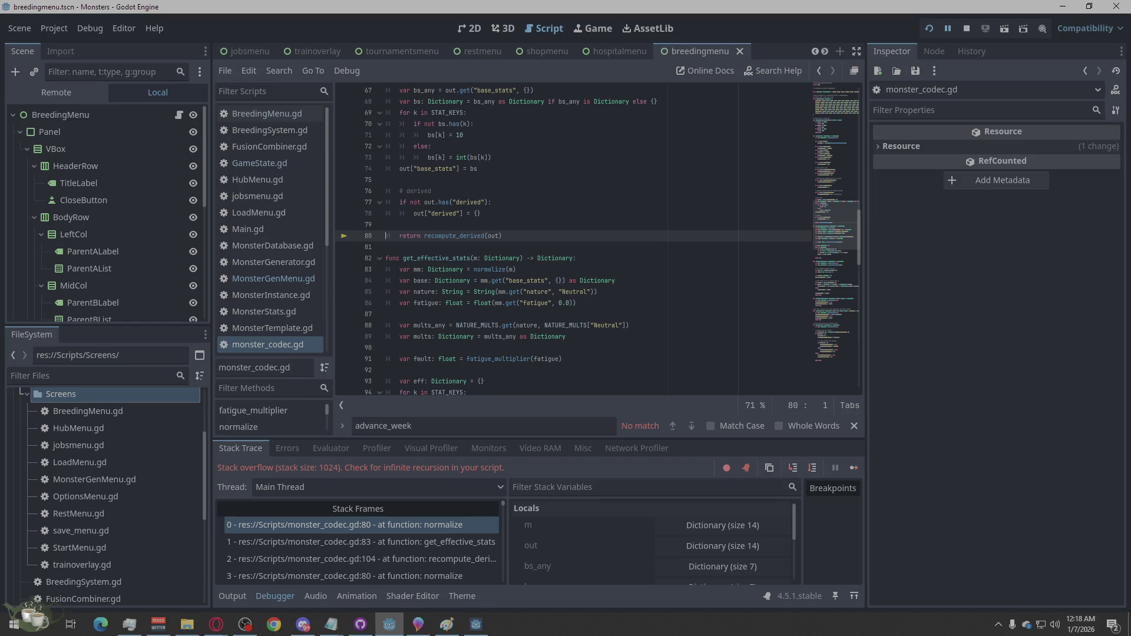
- Scroll the Stack Frames and select frame 190, get_effective_stats at monster_codec.gd:83
{"action": "key", "text": "alt+Tab"}
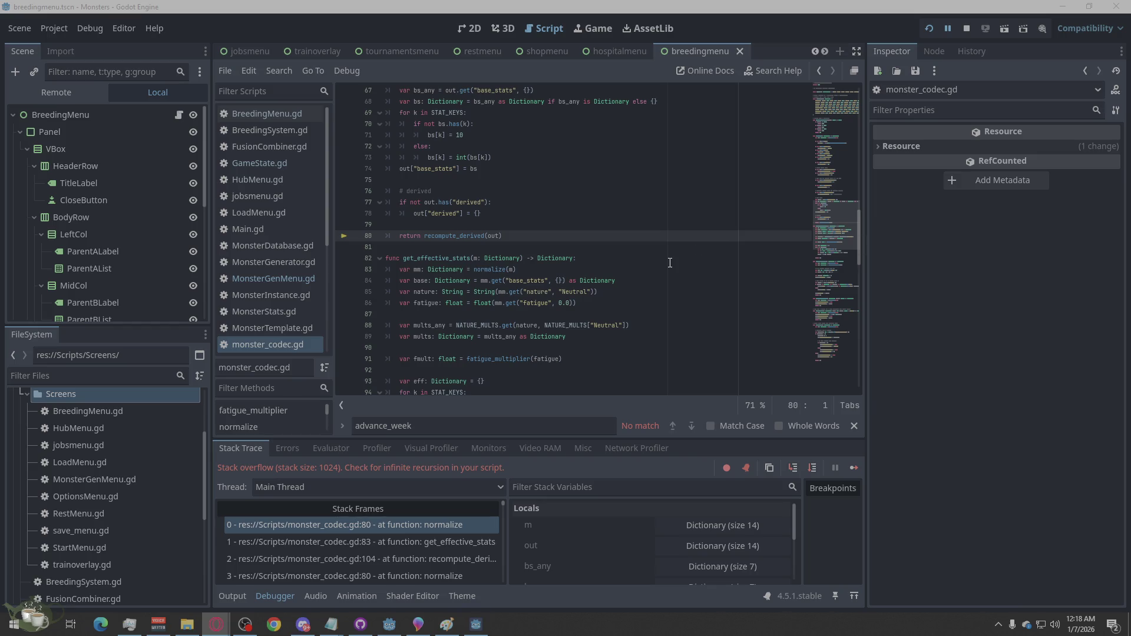
{"action": "scroll", "coordinate": [438, 543], "scroll_direction": "down", "scroll_amount": 6}
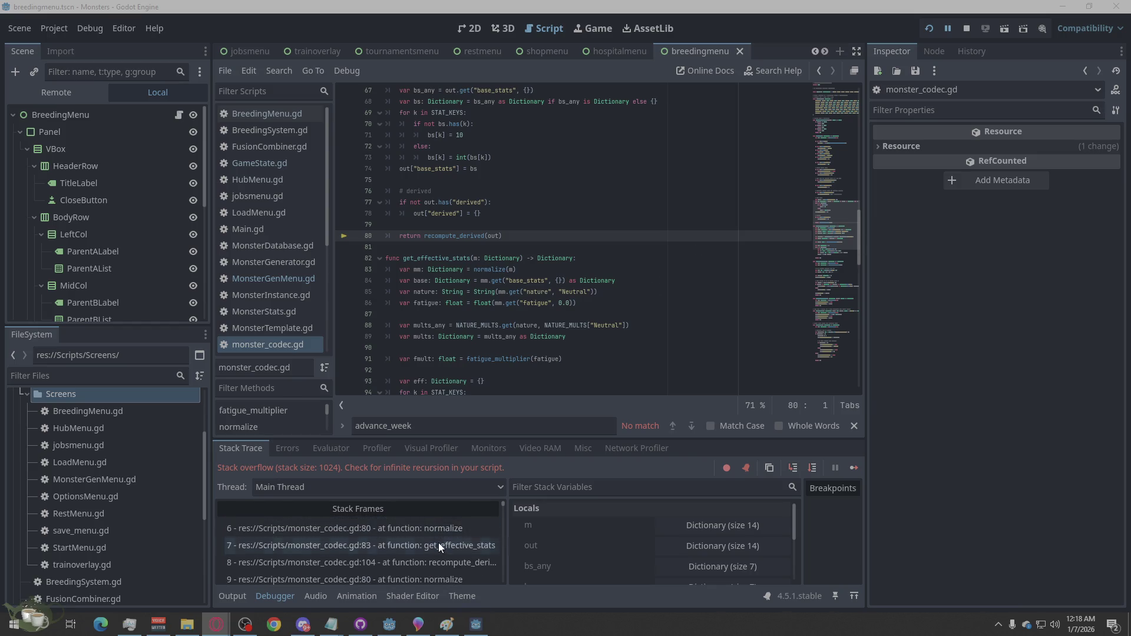
{"action": "scroll", "coordinate": [437, 542], "scroll_direction": "down", "scroll_amount": 20}
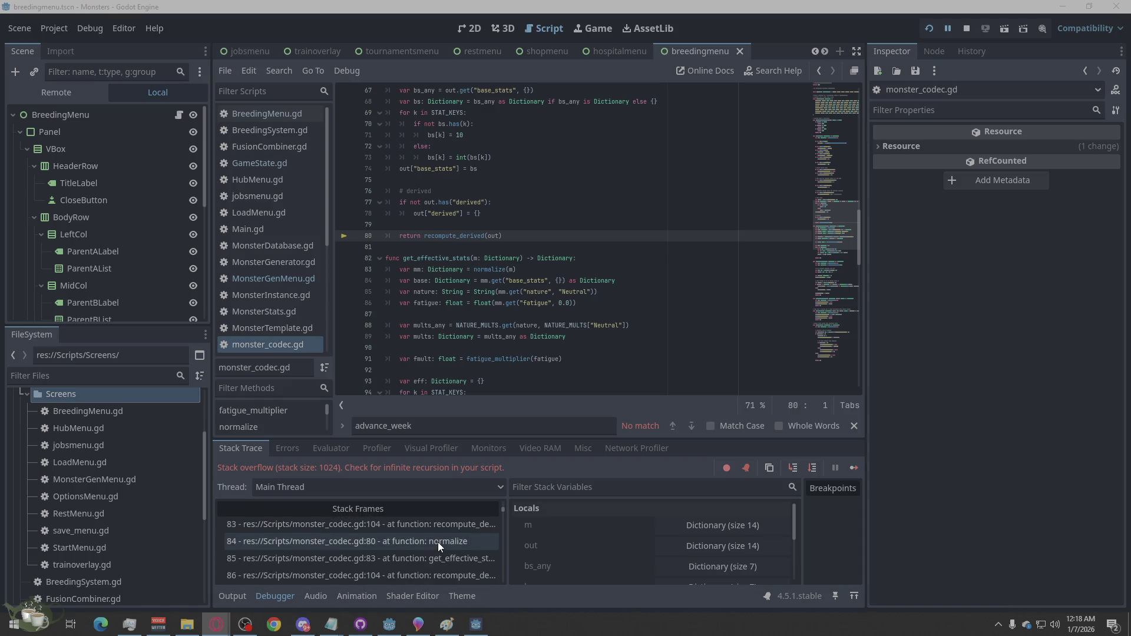
{"action": "scroll", "coordinate": [460, 536], "scroll_direction": "down", "scroll_amount": 19}
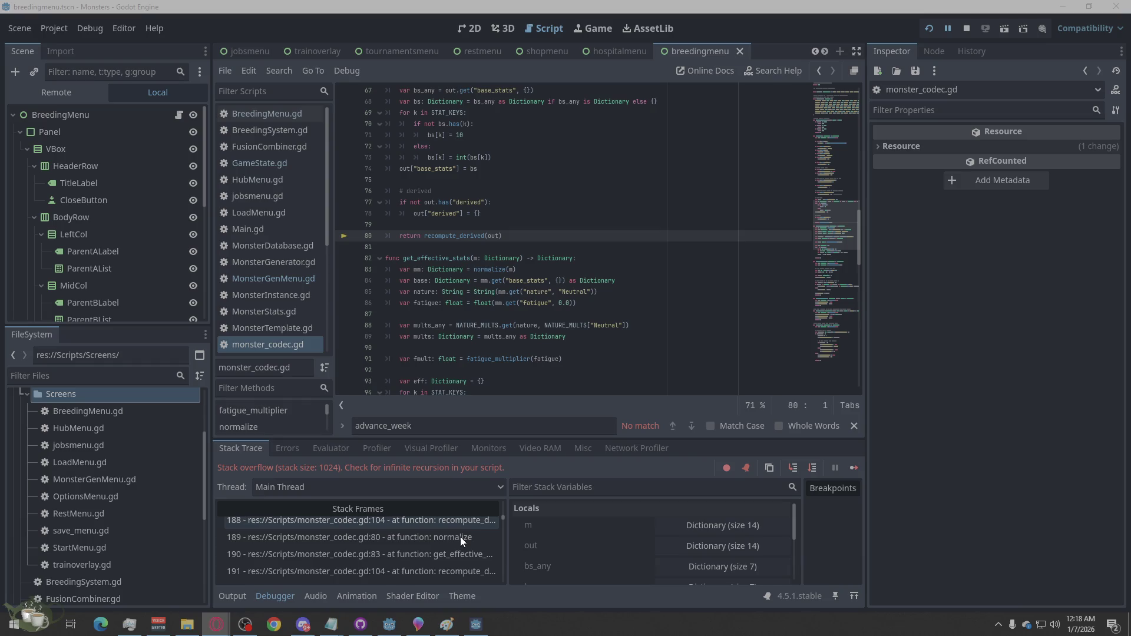
{"action": "left_click", "coordinate": [401, 552]}
{"action": "scroll", "coordinate": [689, 555], "scroll_direction": "down", "scroll_amount": 5}
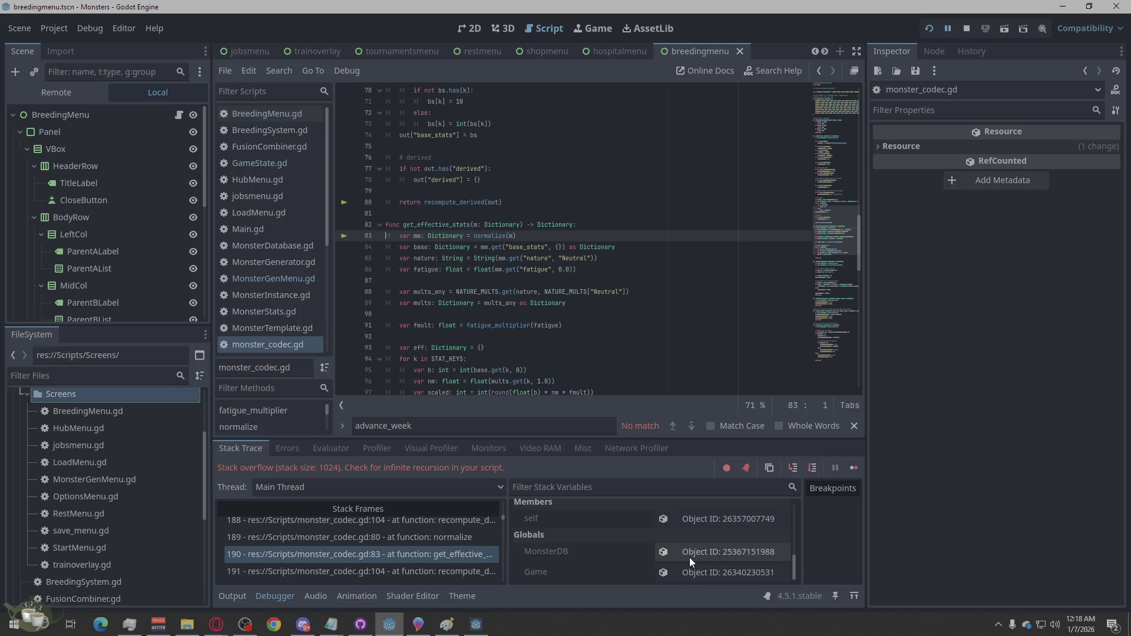
- View the MonsterDB global in the Inspector, confirming /root/MonsterDB runs MonsterDatabase.gd
{"action": "left_click", "coordinate": [689, 557]}
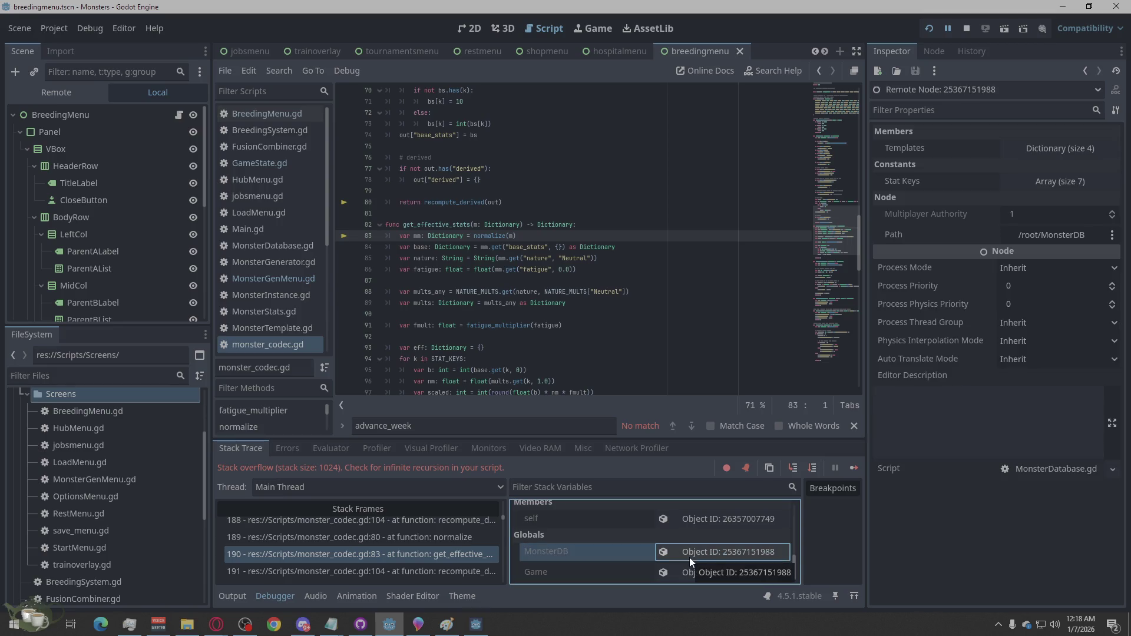
{"action": "left_click", "coordinate": [988, 554]}
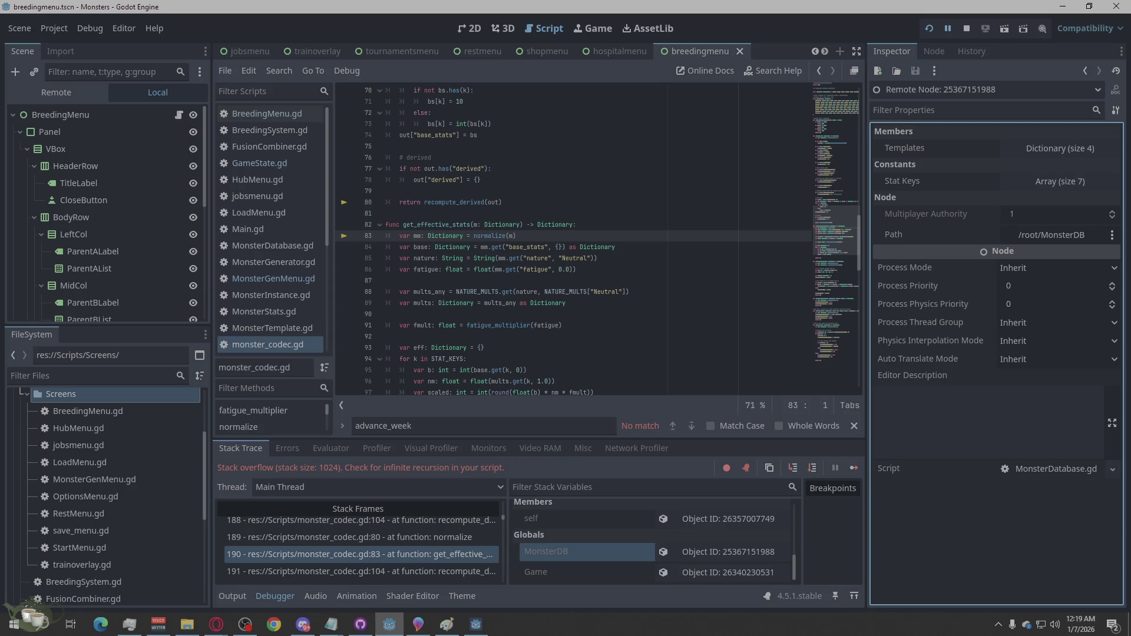
{"action": "left_click", "coordinate": [216, 623]}
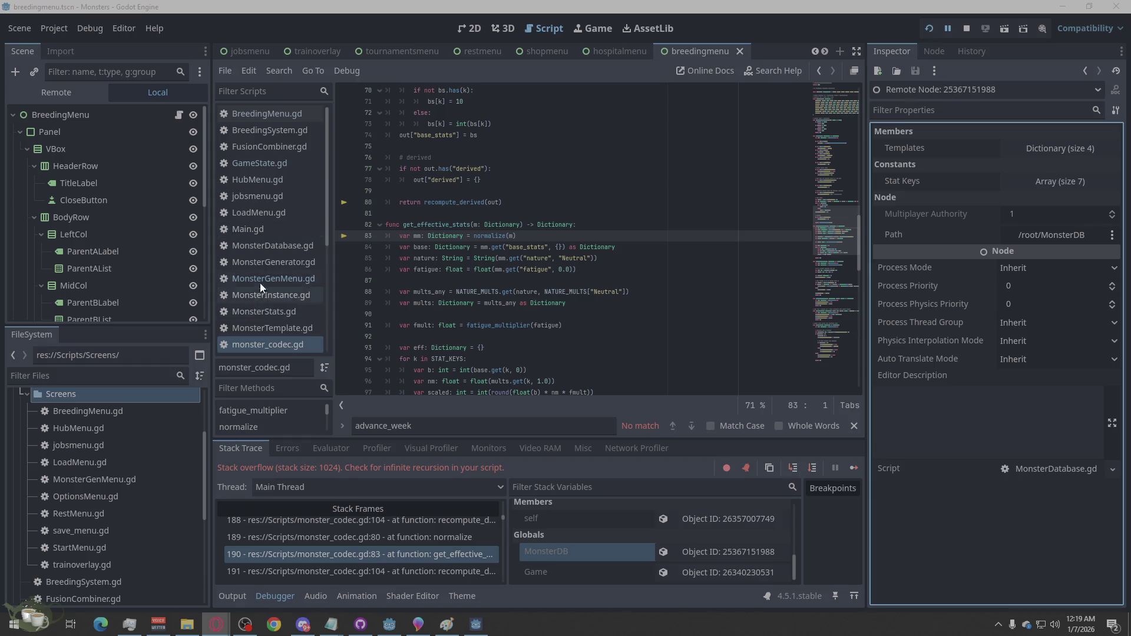
- Overwrite monster_codec.gd with the pasted code containing lock_actions and reset_week, then save
{"action": "left_click", "coordinate": [272, 344]}
{"action": "right_click", "coordinate": [554, 260]}
{"action": "left_click", "coordinate": [574, 388]}
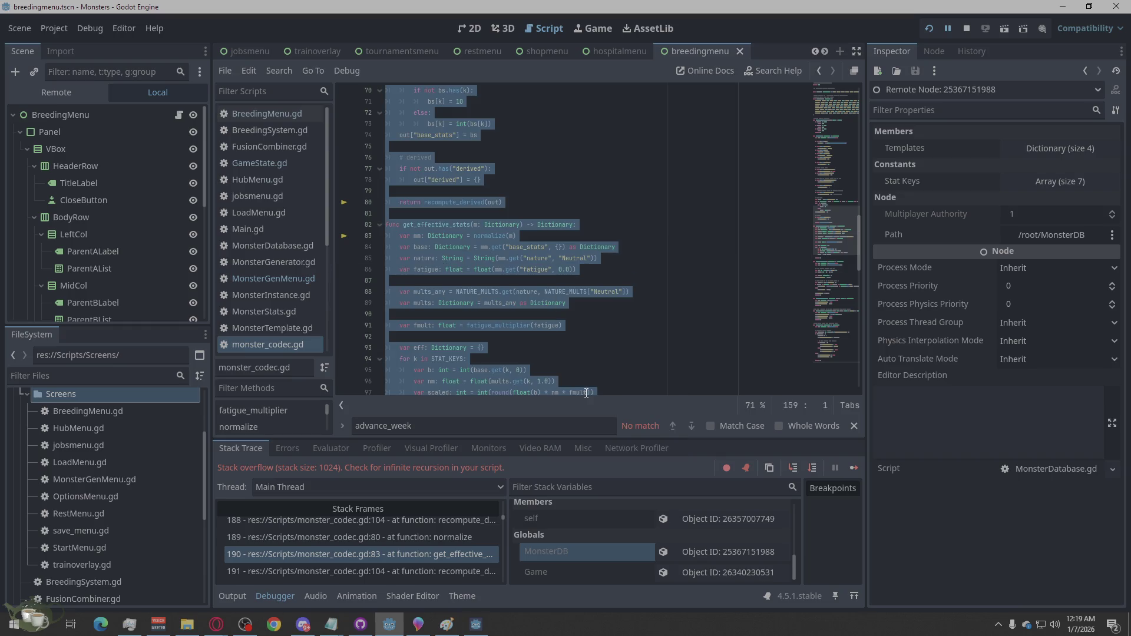
{"action": "key", "text": "F8"}
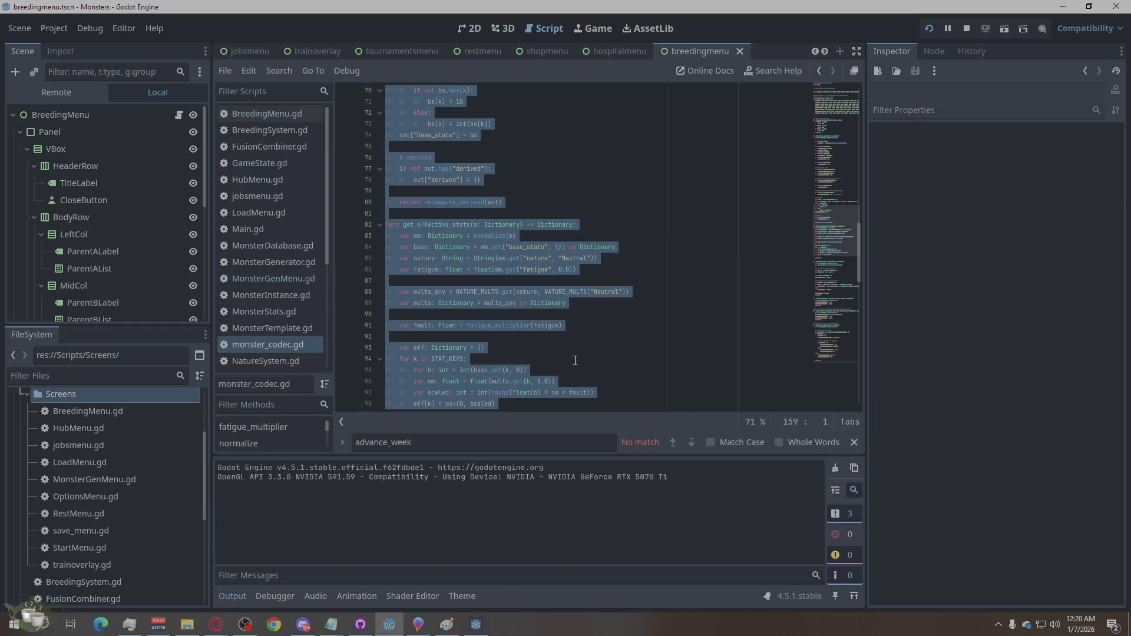
{"action": "left_click", "coordinate": [621, 321]}
{"action": "right_click", "coordinate": [622, 321]}
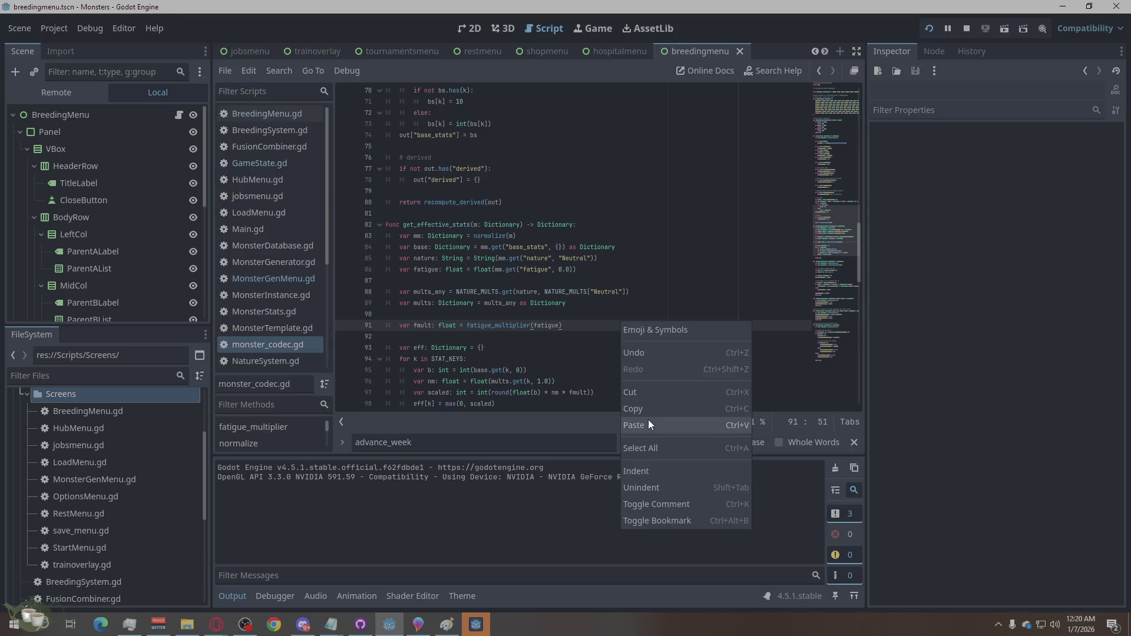
{"action": "left_click", "coordinate": [649, 441]}
{"action": "key", "text": "ctrl+v"}
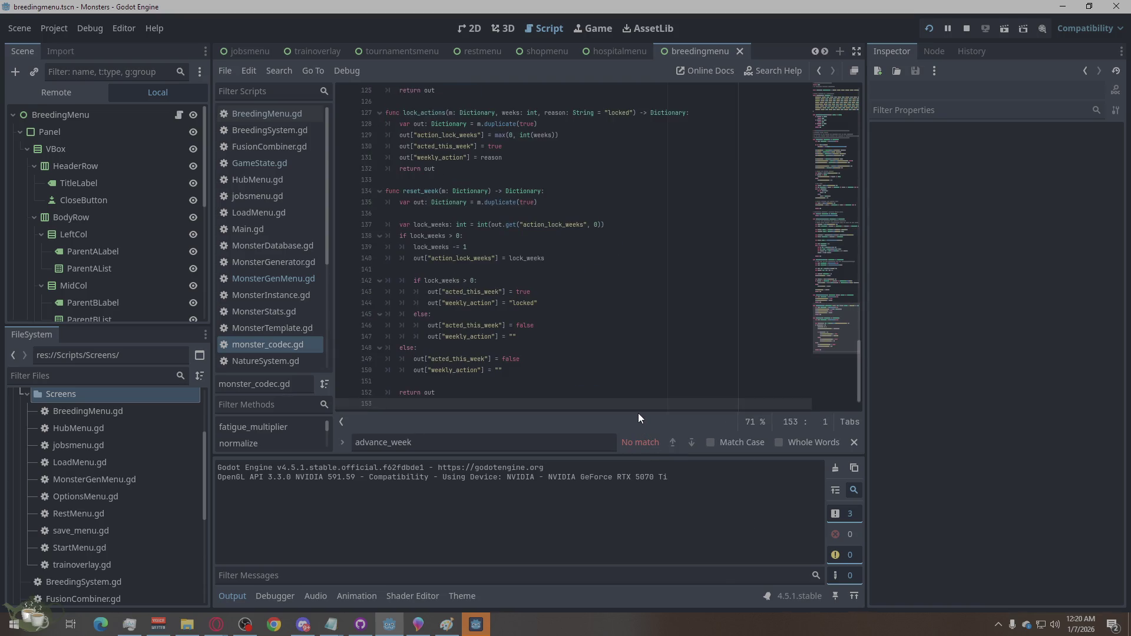
{"action": "key", "text": "ctrl+s"}
{"action": "key", "text": "alt+Tab"}
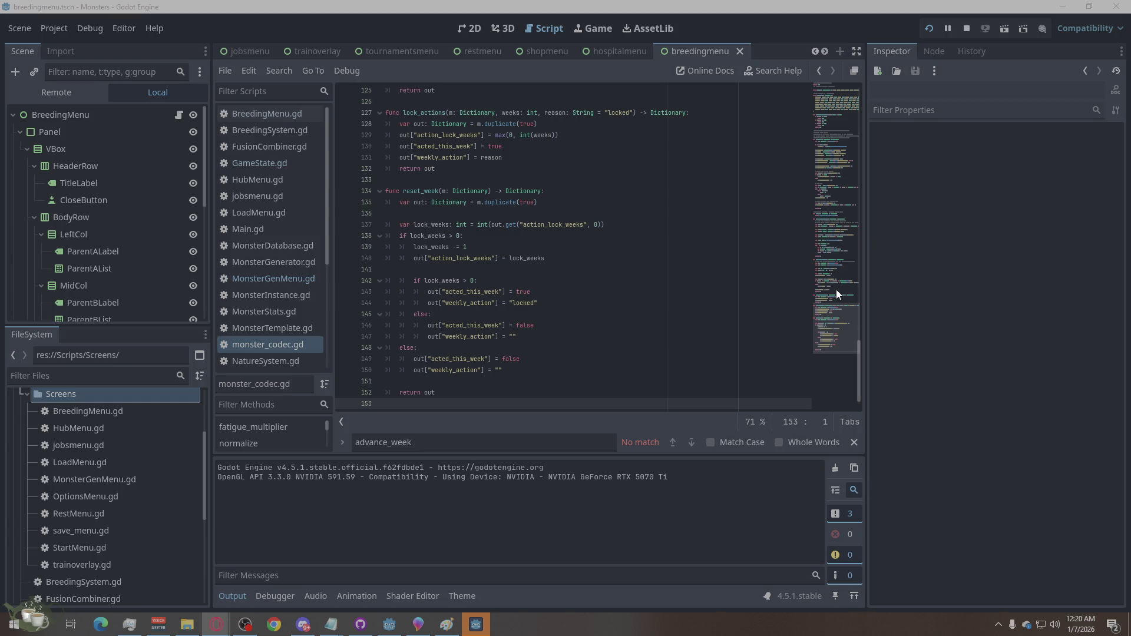
- Search for the pasted codec calls in each script from MonsterStats.gd up to BreedingMenu.gd
{"action": "double_click", "coordinate": [415, 442]}
{"action": "key", "text": "ctrl+v"}
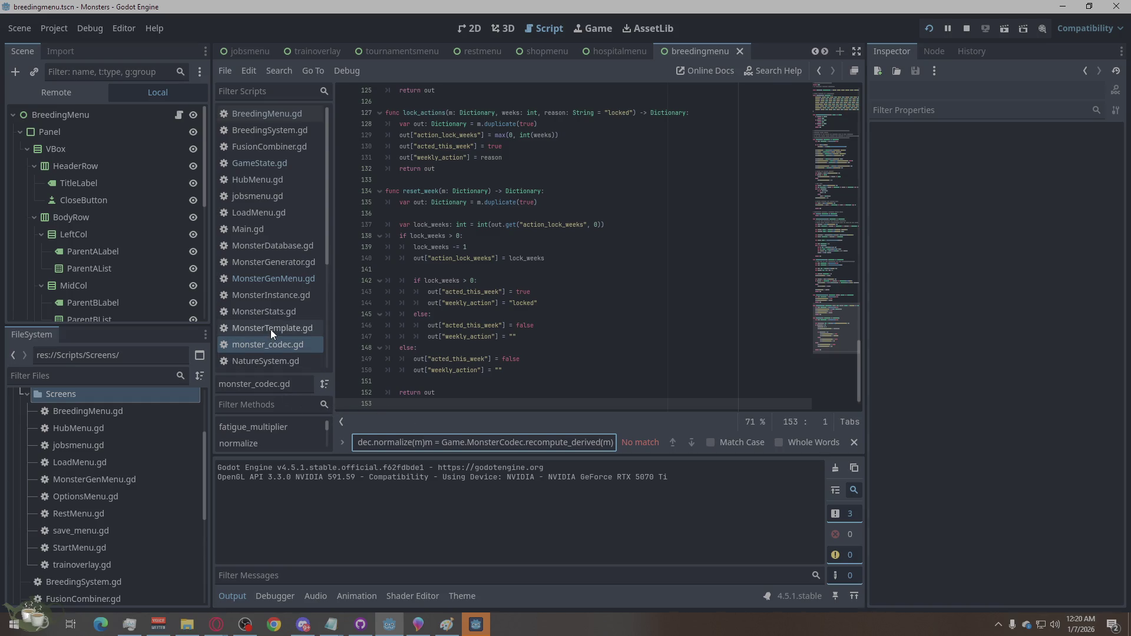
{"action": "left_click", "coordinate": [277, 317]}
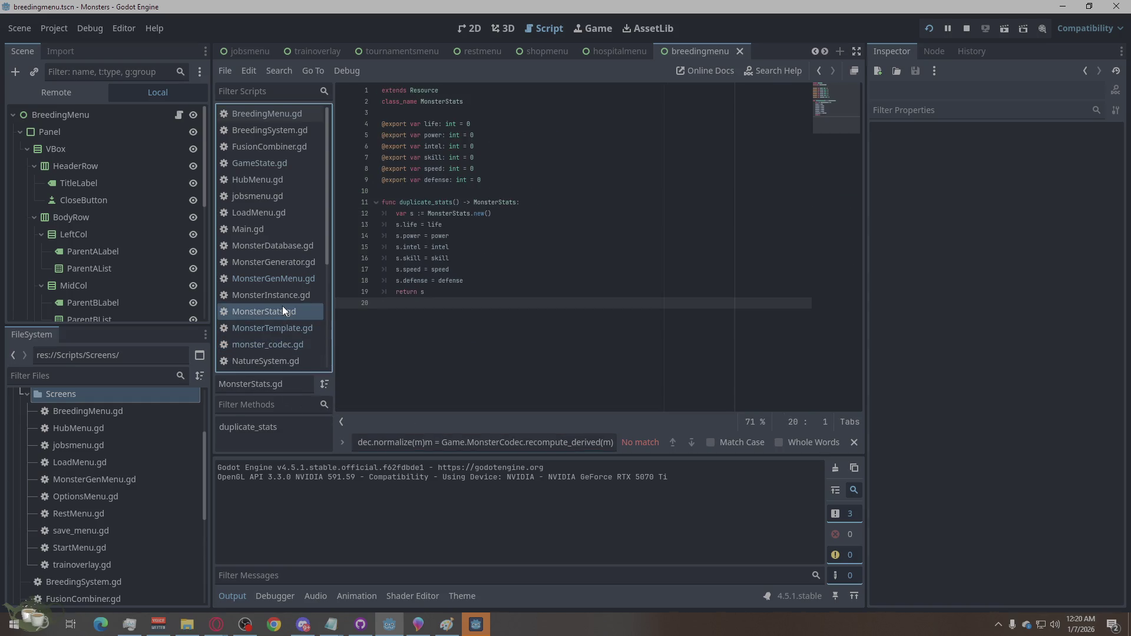
{"action": "left_click", "coordinate": [284, 293]}
{"action": "left_click", "coordinate": [288, 278]}
{"action": "left_click", "coordinate": [288, 266]}
{"action": "left_click", "coordinate": [281, 247]}
{"action": "left_click", "coordinate": [276, 230]}
{"action": "left_click", "coordinate": [271, 199]}
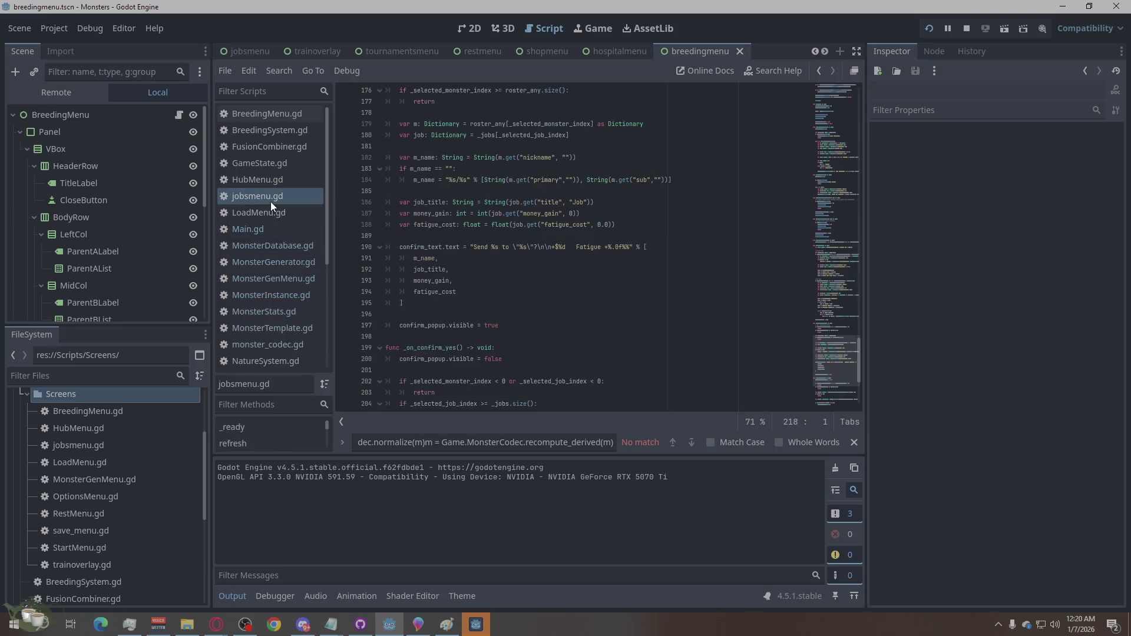
{"action": "left_click", "coordinate": [276, 213]}
{"action": "left_click", "coordinate": [275, 197]}
{"action": "left_click", "coordinate": [274, 182]}
{"action": "left_click", "coordinate": [278, 165]}
{"action": "left_click", "coordinate": [284, 147]}
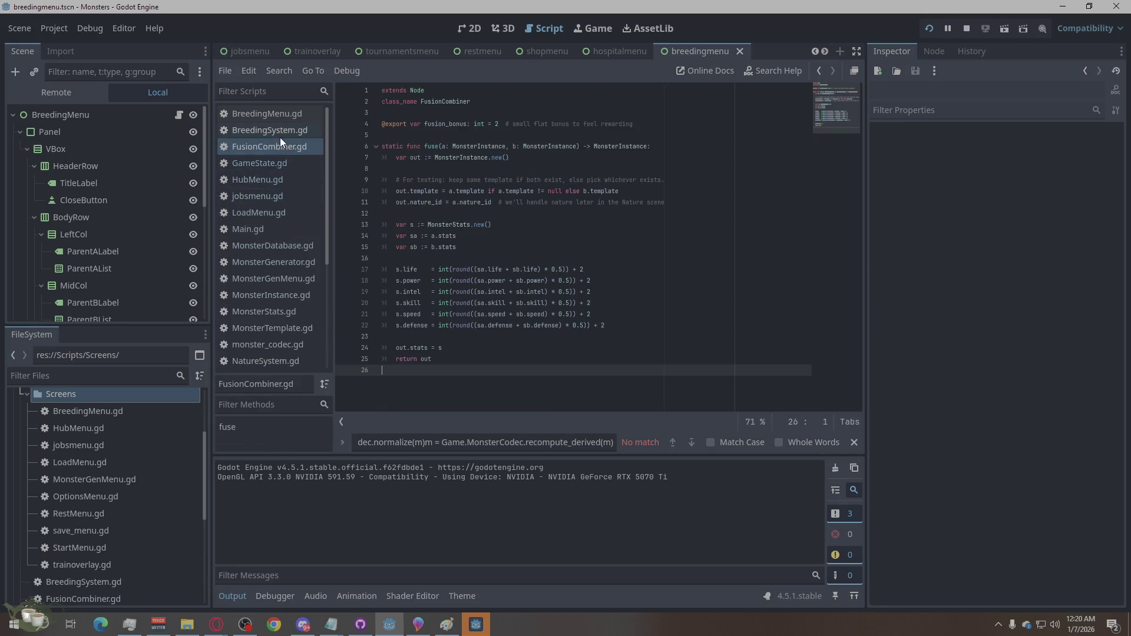
{"action": "left_click", "coordinate": [280, 131]}
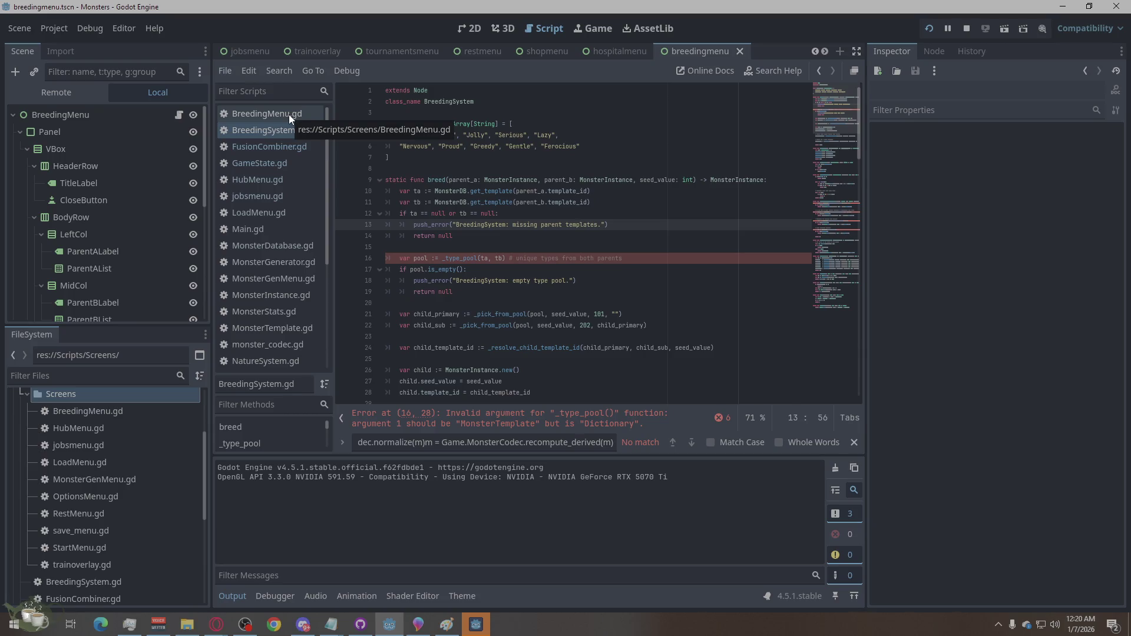
{"action": "left_click", "coordinate": [289, 114]}
{"action": "left_click", "coordinate": [288, 132]}
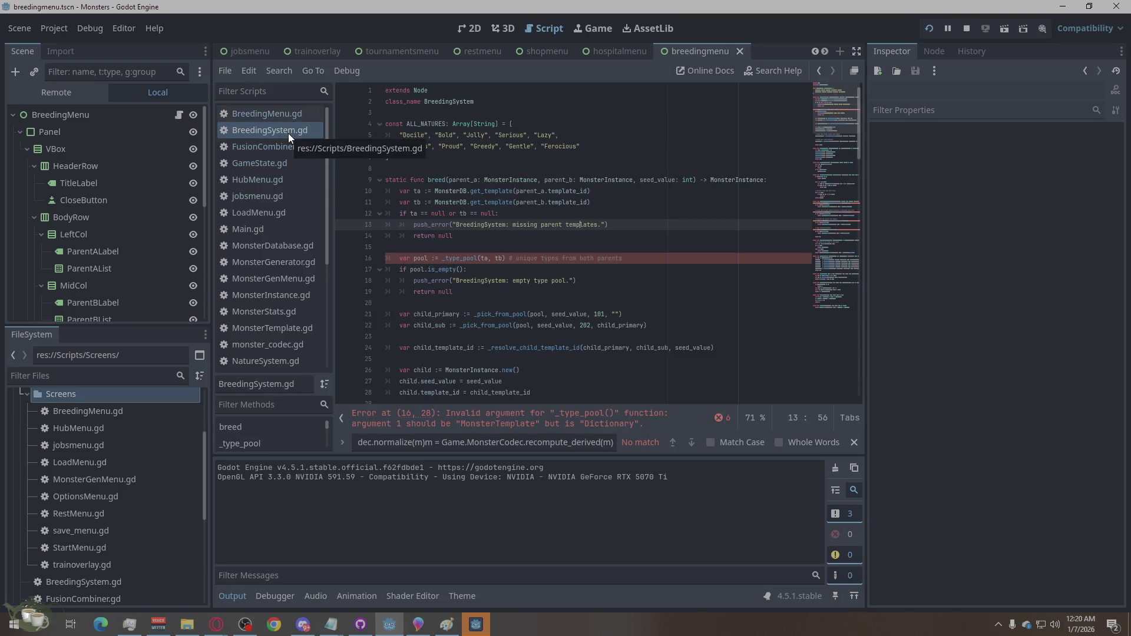
{"action": "left_click", "coordinate": [281, 116]}
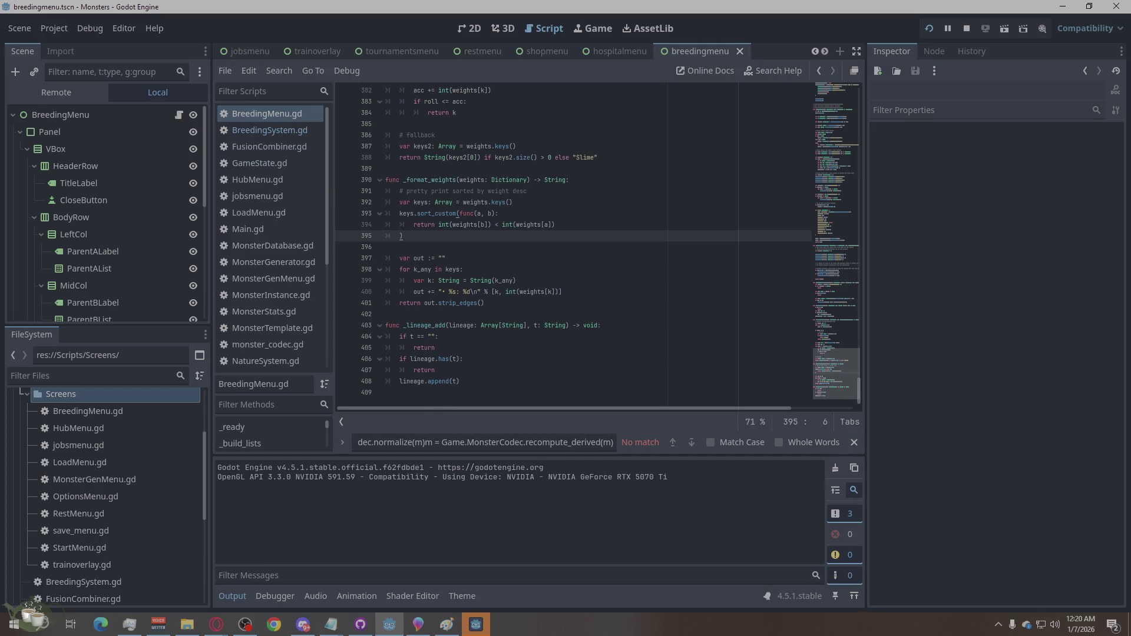
- Change the search text to m = Game.MonsterCodec.normalize(m) alone
{"action": "left_click_drag", "start_coordinate": [527, 443], "coordinate": [607, 443]}
{"action": "key", "text": "BackSpace"}
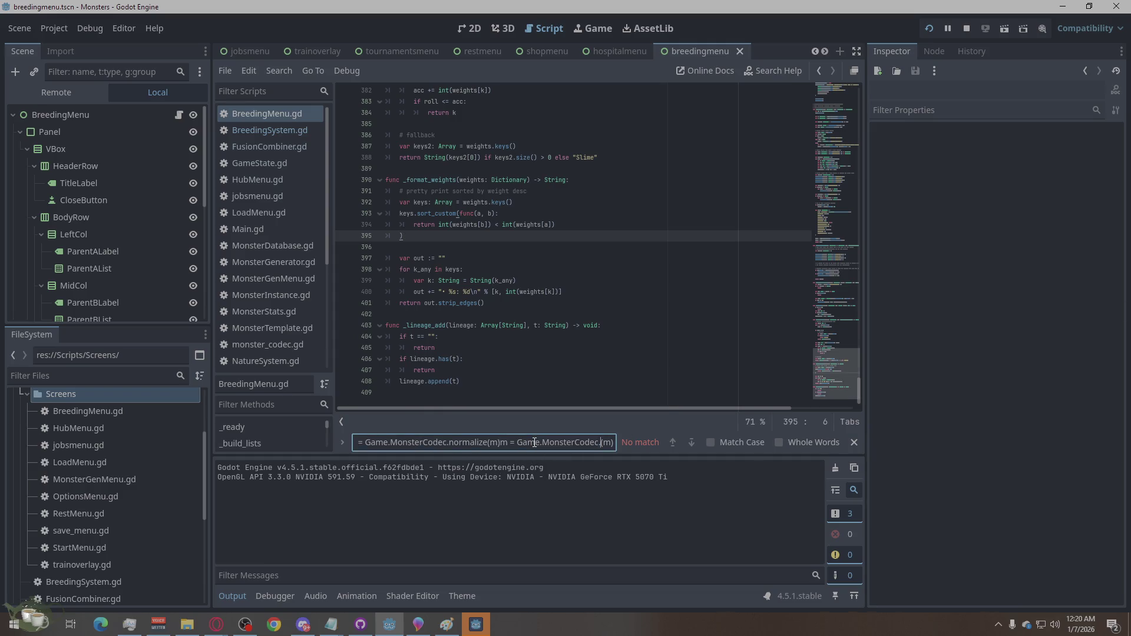
{"action": "double_click", "coordinate": [535, 443]}
{"action": "key", "text": "ctrl+a"}
{"action": "key", "text": "BackSpace"}
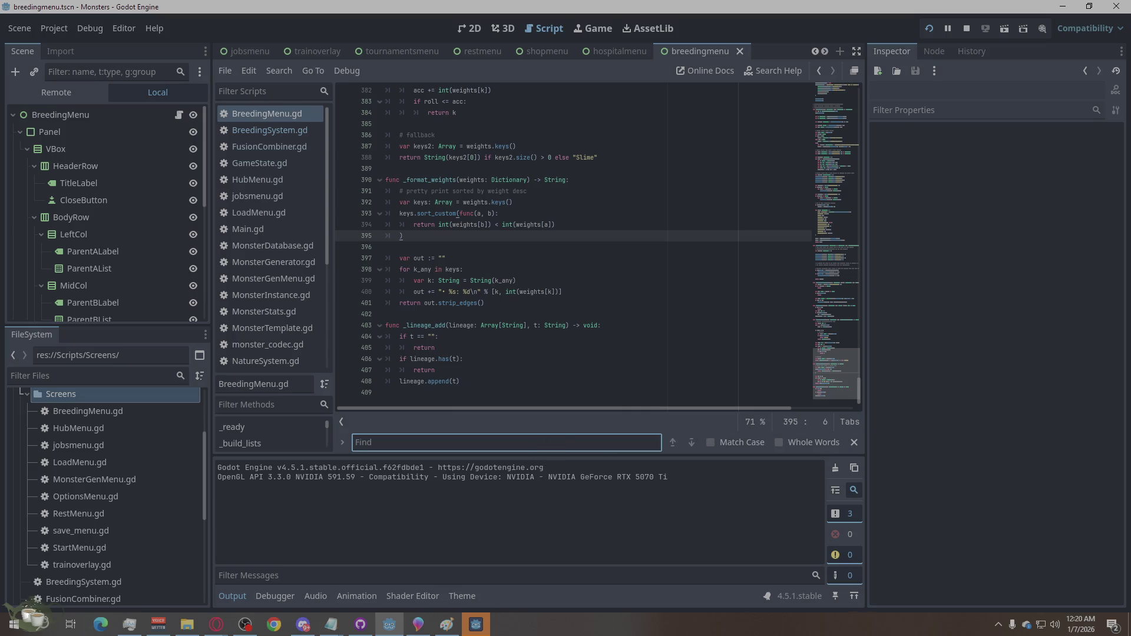
{"action": "key", "text": "alt+Tab"}
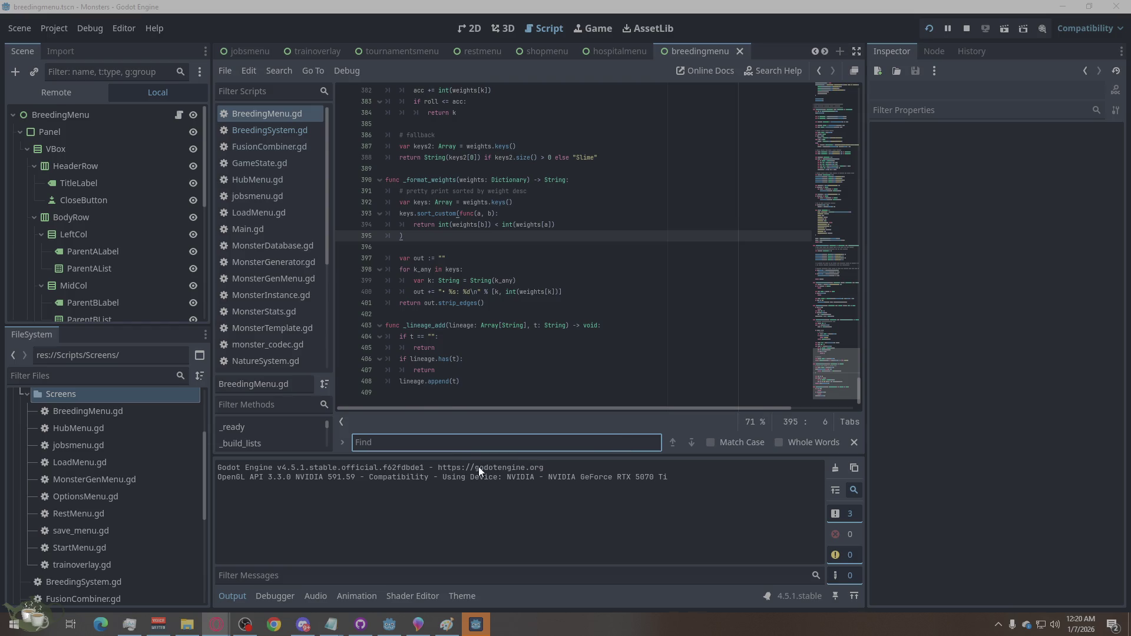
{"action": "key", "text": "alt+Tab"}
{"action": "type", "text": "m = Game.MonsterCodec.normalize(m)"}
- Check BreedingSystem.gd through MonsterDatabase.gd for the normalize call
{"action": "left_click", "coordinate": [280, 129]}
{"action": "left_click", "coordinate": [283, 148]}
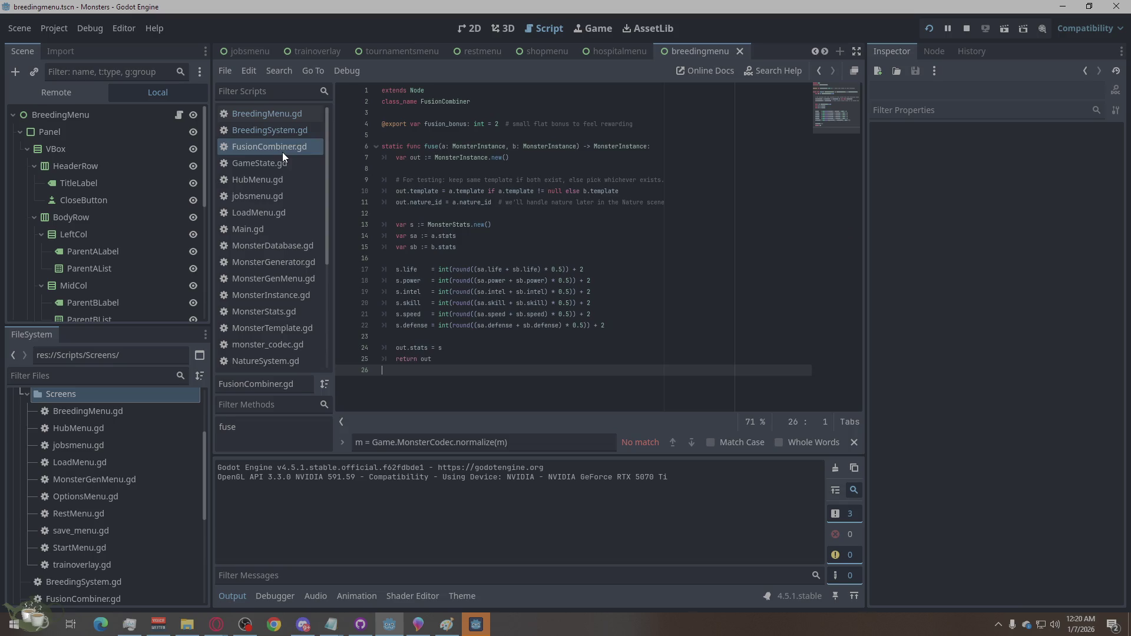
{"action": "left_click", "coordinate": [278, 164]}
{"action": "left_click", "coordinate": [272, 180]}
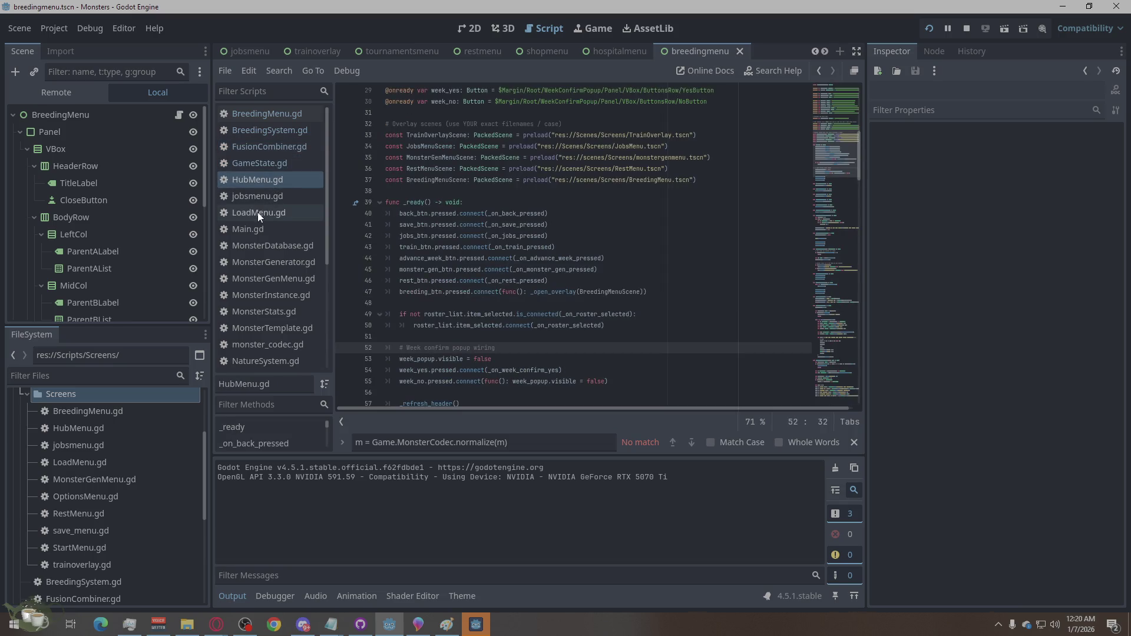
{"action": "left_click", "coordinate": [266, 197]}
{"action": "left_click", "coordinate": [265, 212]}
{"action": "left_click", "coordinate": [262, 229]}
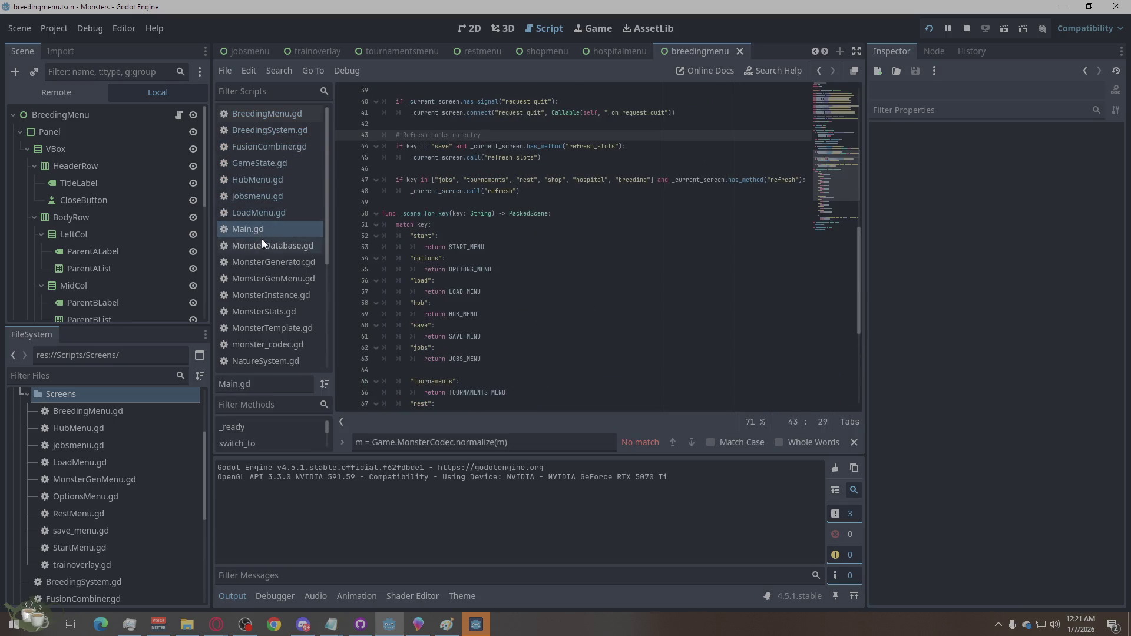
{"action": "left_click", "coordinate": [261, 243]}
{"action": "left_click", "coordinate": [256, 233]}
- Check MonsterGenerator.gd through RestMenu.gd, which shows one normalize match
{"action": "left_click", "coordinate": [259, 262]}
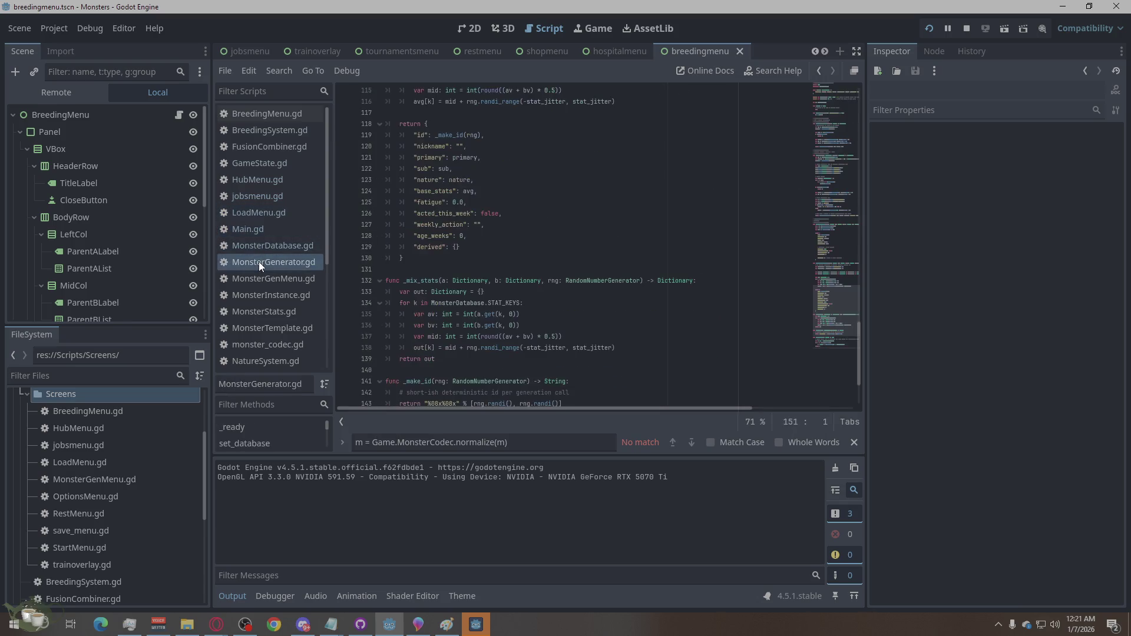
{"action": "left_click", "coordinate": [259, 278]}
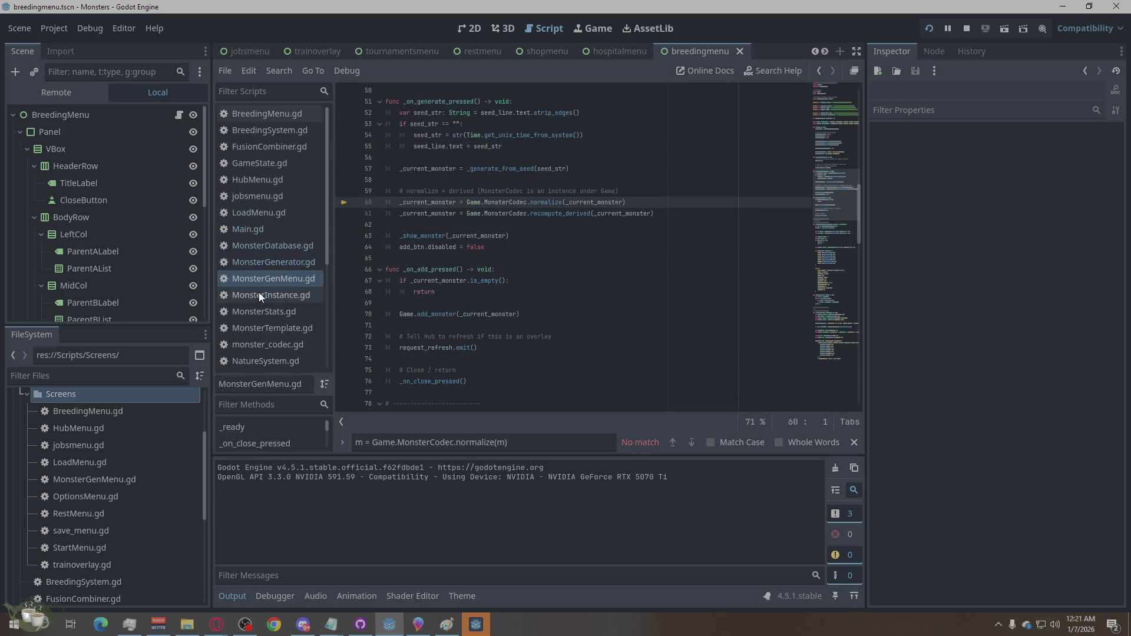
{"action": "left_click", "coordinate": [259, 292]}
{"action": "left_click", "coordinate": [260, 307]}
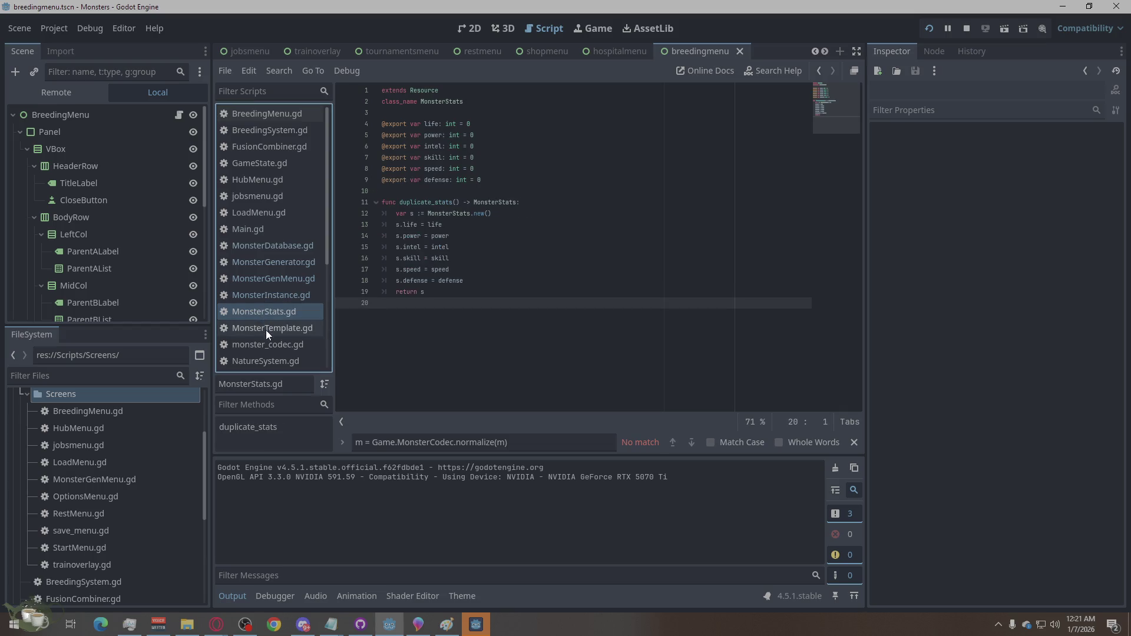
{"action": "left_click", "coordinate": [275, 325]}
{"action": "left_click", "coordinate": [271, 345]}
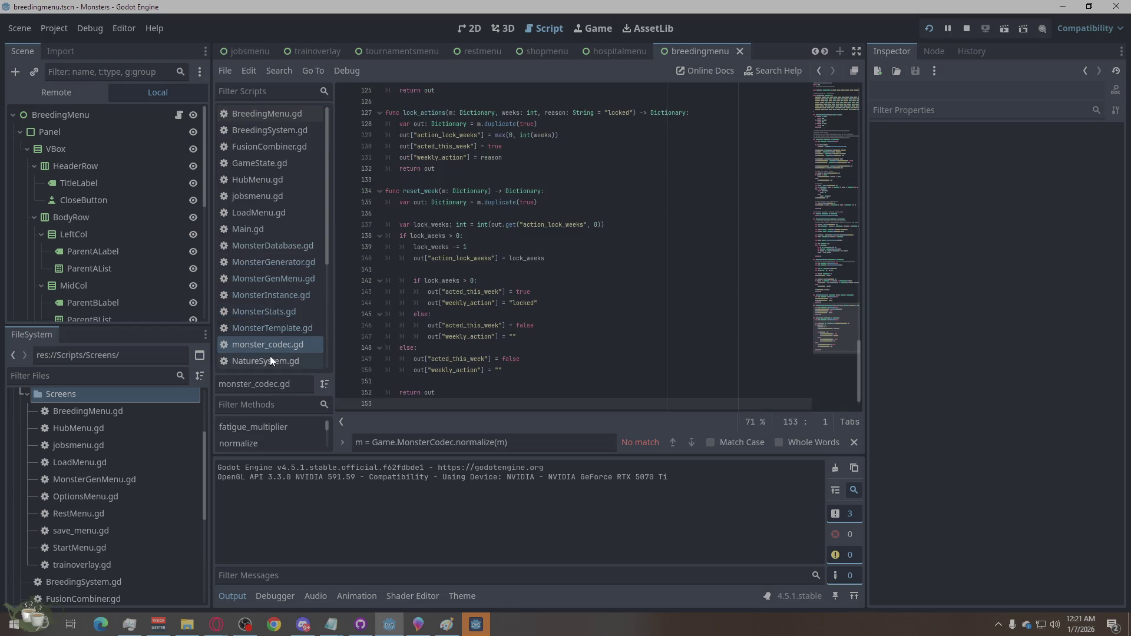
{"action": "left_click", "coordinate": [270, 361]}
{"action": "scroll", "coordinate": [266, 344], "scroll_direction": "down", "scroll_amount": 3}
{"action": "left_click", "coordinate": [268, 279]}
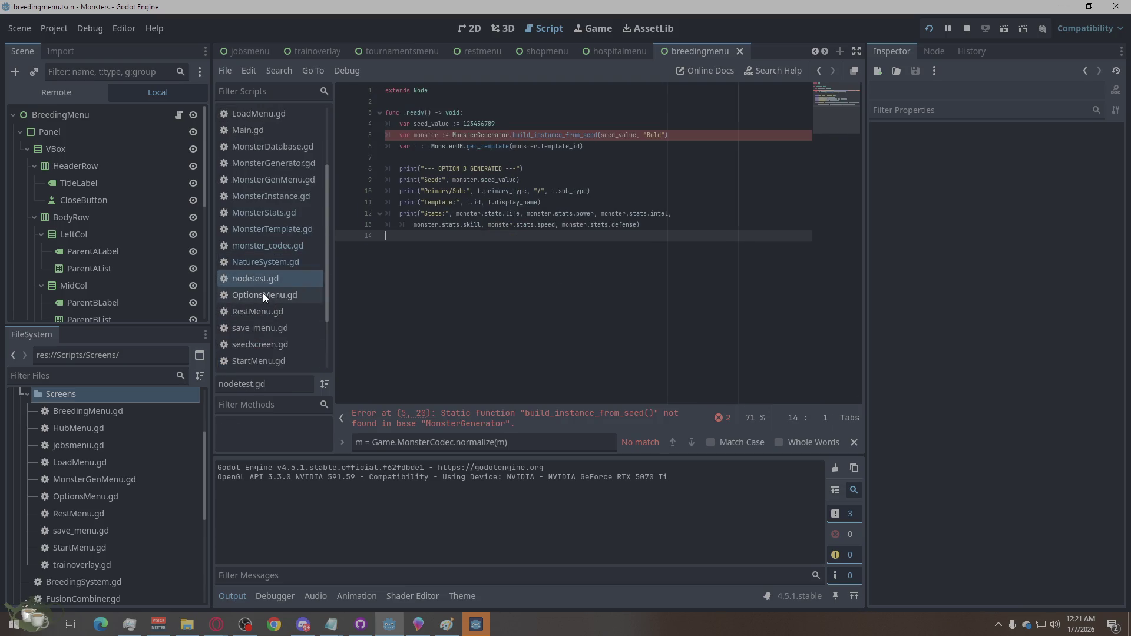
{"action": "left_click", "coordinate": [263, 292]}
{"action": "left_click", "coordinate": [261, 311]}
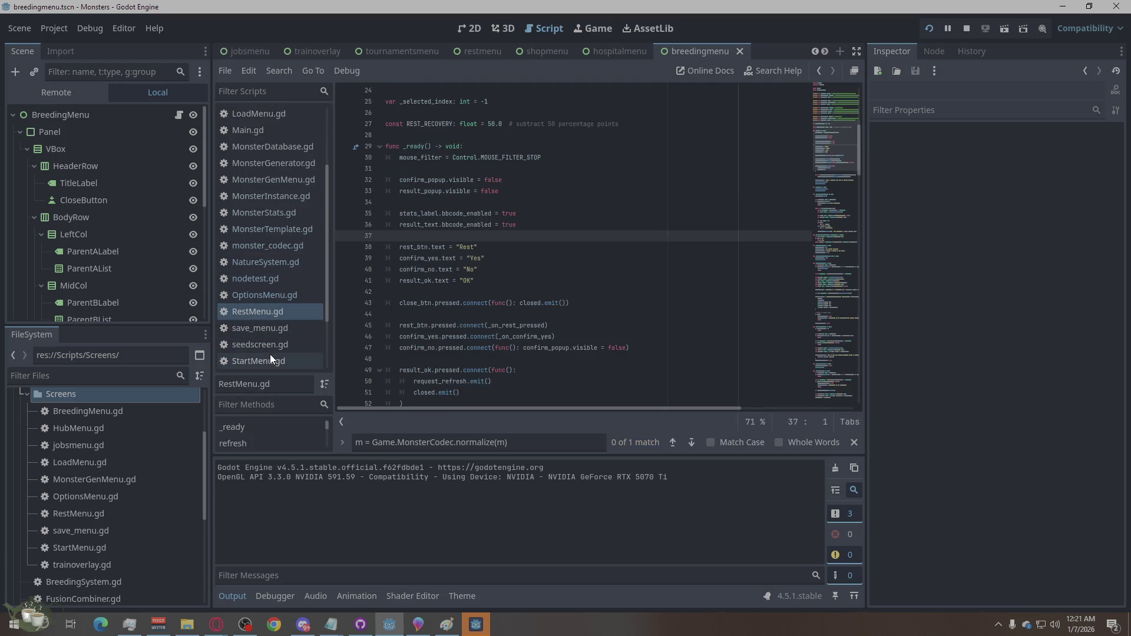
- Replace RestMenu.gd line 176's normalize call with Game.MonsterCodec.ensure(m), save, and open save_menu.gd
{"action": "left_click", "coordinate": [688, 441]}
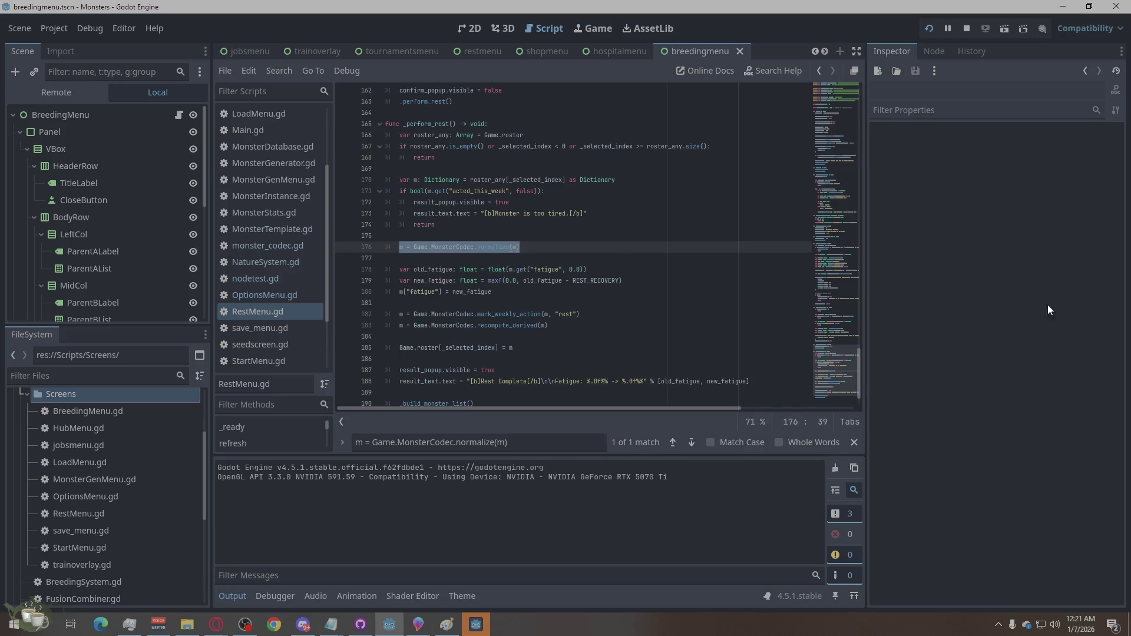
{"action": "left_click", "coordinate": [216, 624]}
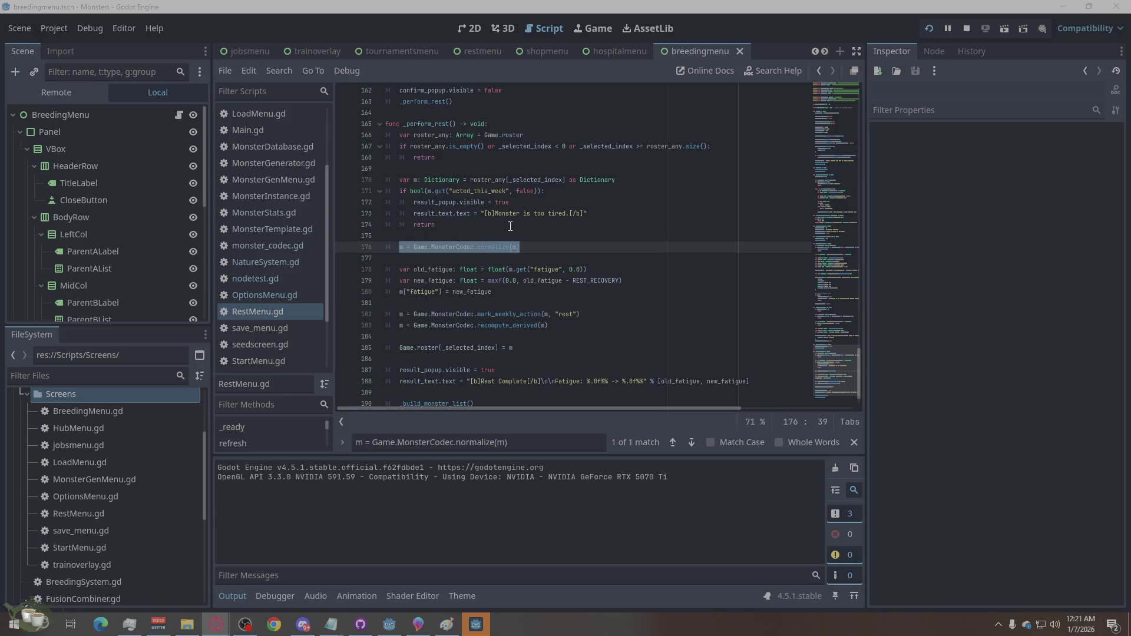
{"action": "left_click_drag", "start_coordinate": [520, 246], "coordinate": [409, 246]}
{"action": "type", "text": "m = Game.MonsterCodec.ensure(m)"}
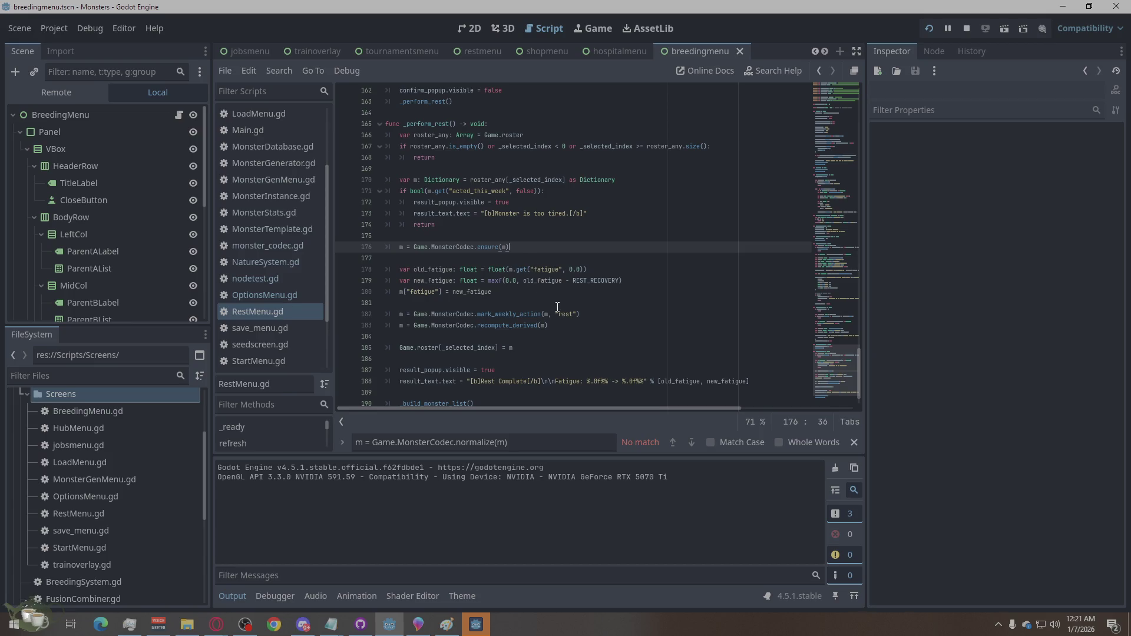
{"action": "key", "text": "ctrl+s"}
{"action": "left_click", "coordinate": [288, 325]}
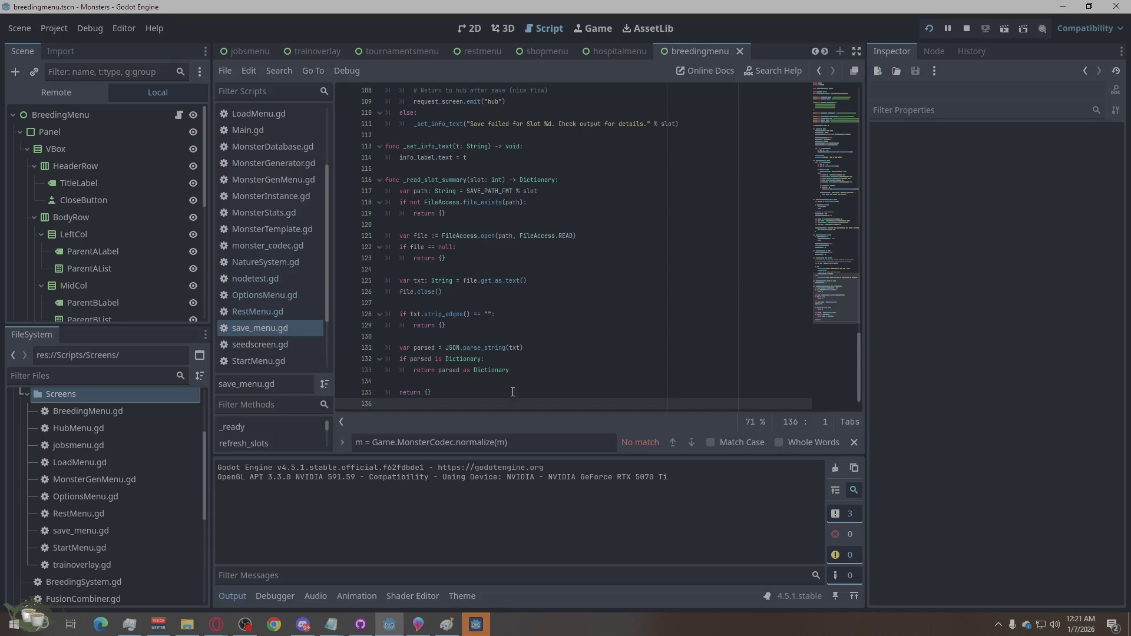
- Check the scripts from seedscreen.gd down to trainoverlay.gd for the normalize call
{"action": "left_click", "coordinate": [277, 345]}
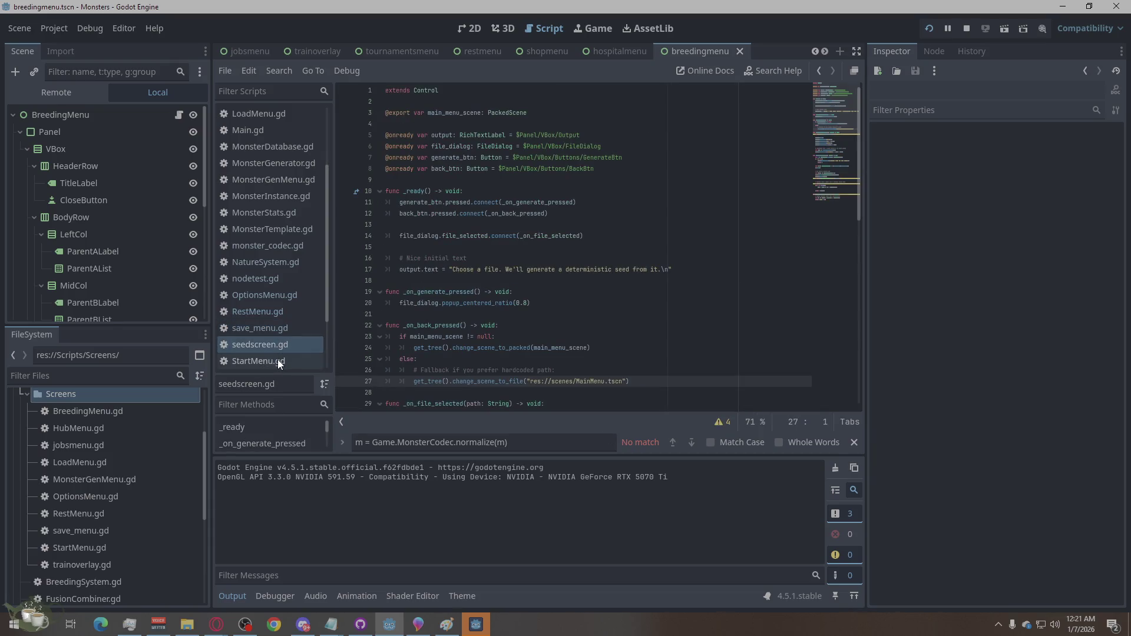
{"action": "left_click", "coordinate": [278, 361]}
{"action": "scroll", "coordinate": [295, 337], "scroll_direction": "down", "scroll_amount": 3}
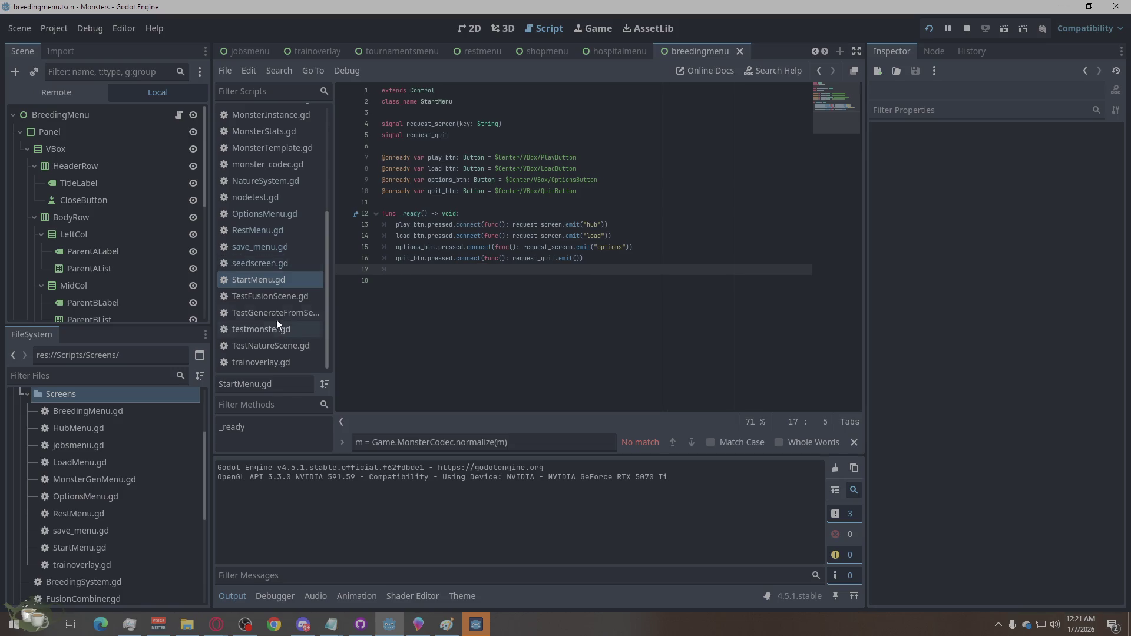
{"action": "left_click", "coordinate": [270, 297]}
{"action": "left_click", "coordinate": [270, 313]}
{"action": "left_click", "coordinate": [268, 329]}
{"action": "left_click", "coordinate": [266, 346]}
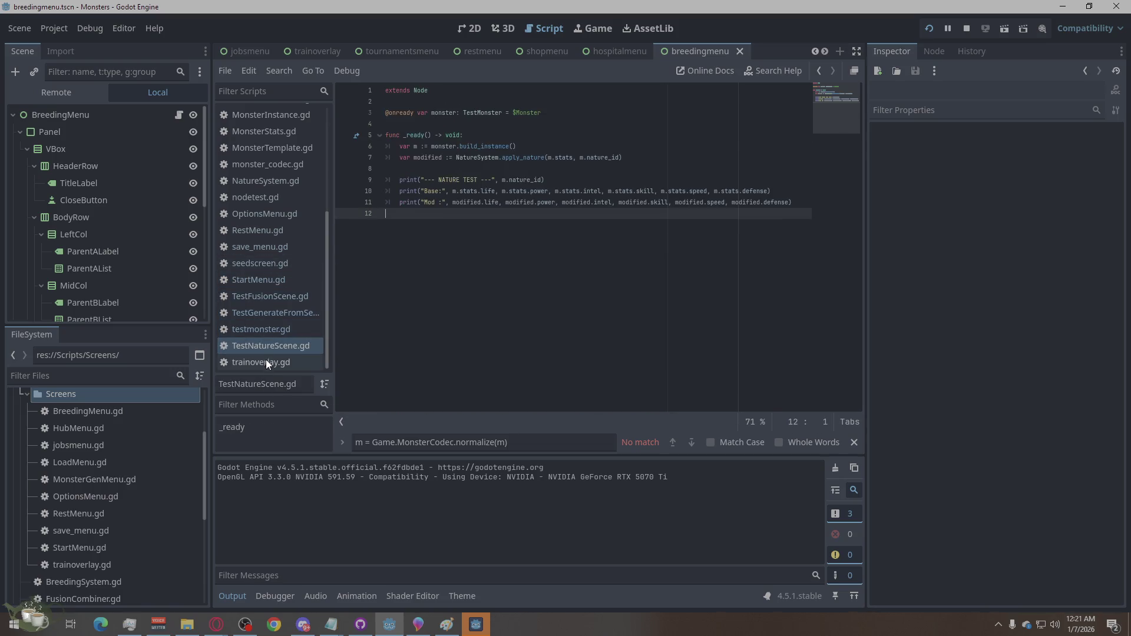
{"action": "left_click", "coordinate": [264, 363]}
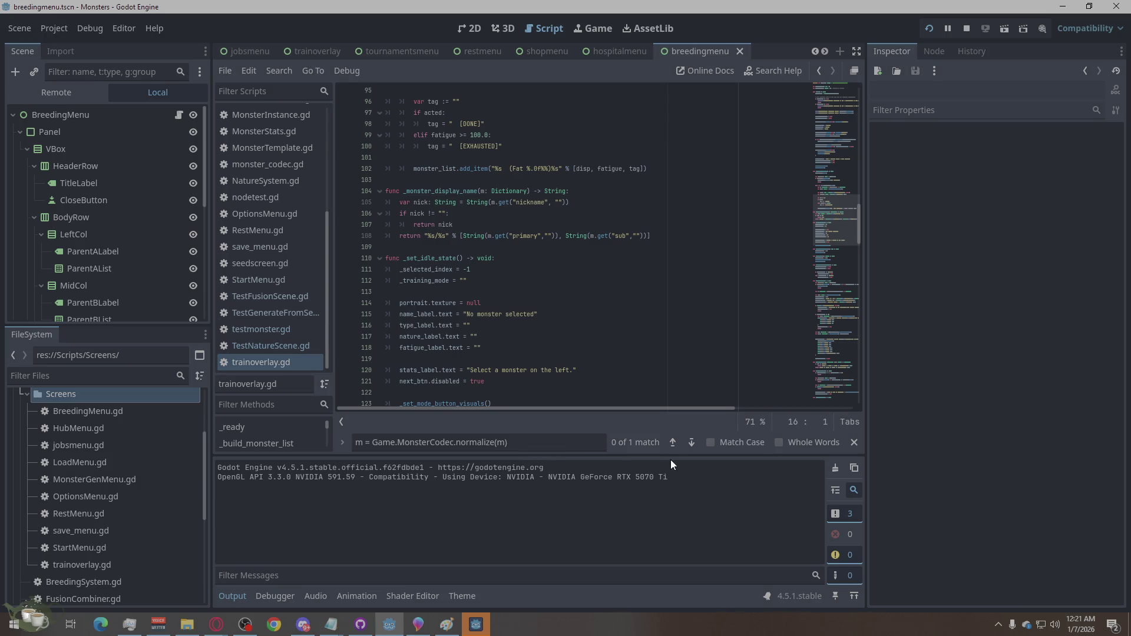
- Paste Game.MonsterCodec.ensure(m) over trainoverlay.gd line 226's normalize call, then stop the running game
{"action": "left_click", "coordinate": [691, 442]}
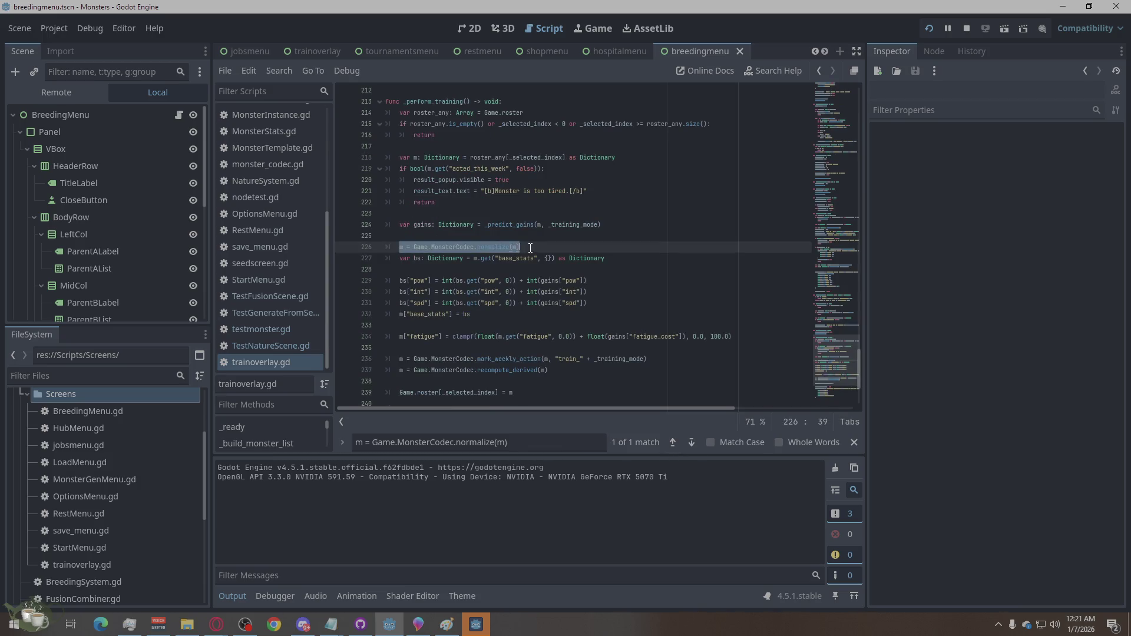
{"action": "right_click", "coordinate": [506, 249]}
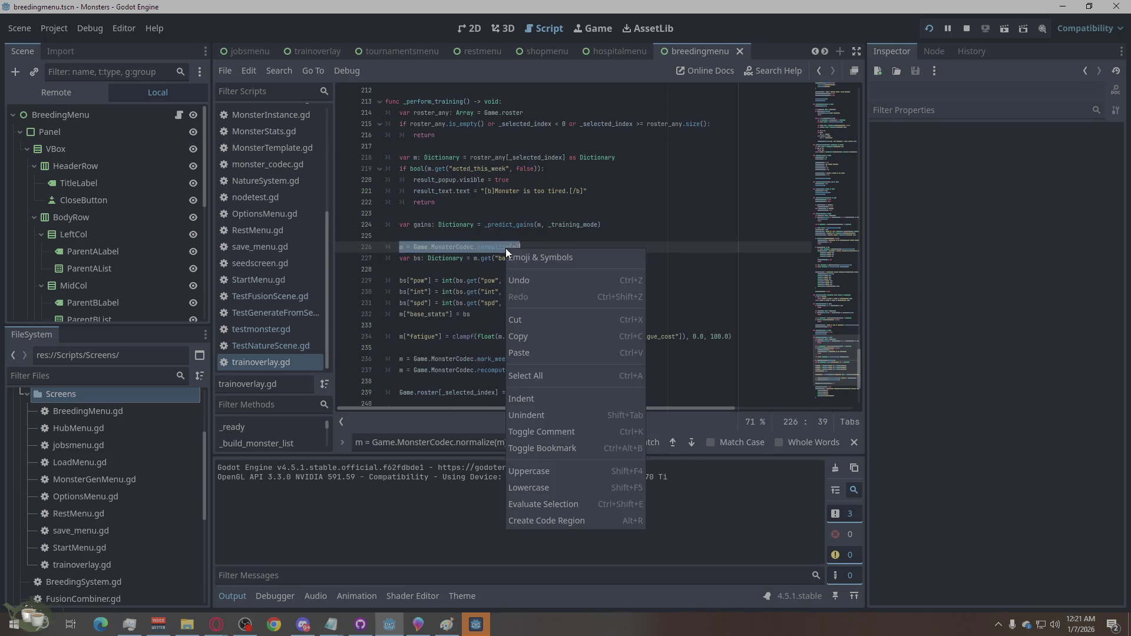
{"action": "left_click", "coordinate": [529, 353]}
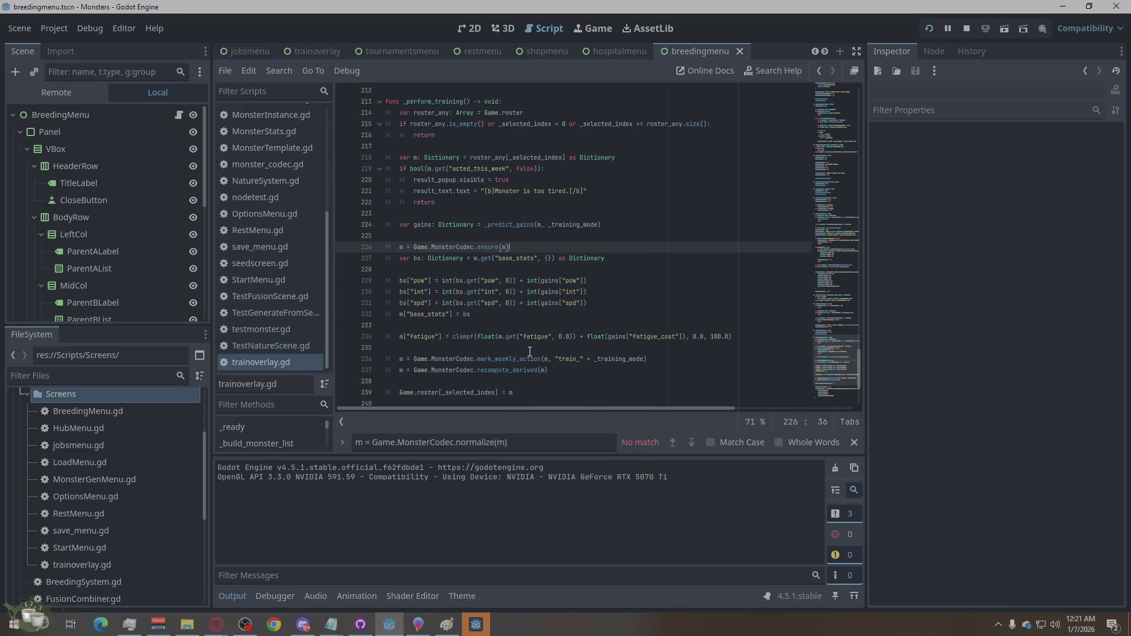
{"action": "scroll", "coordinate": [271, 271], "scroll_direction": "up", "scroll_amount": 5}
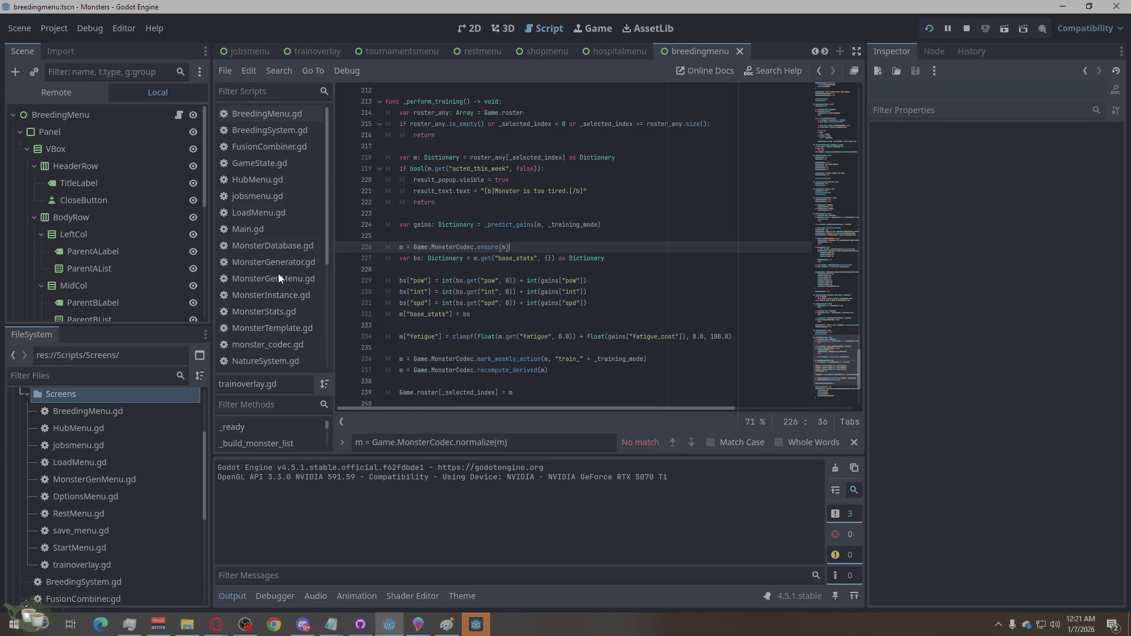
{"action": "left_click", "coordinate": [967, 28]}
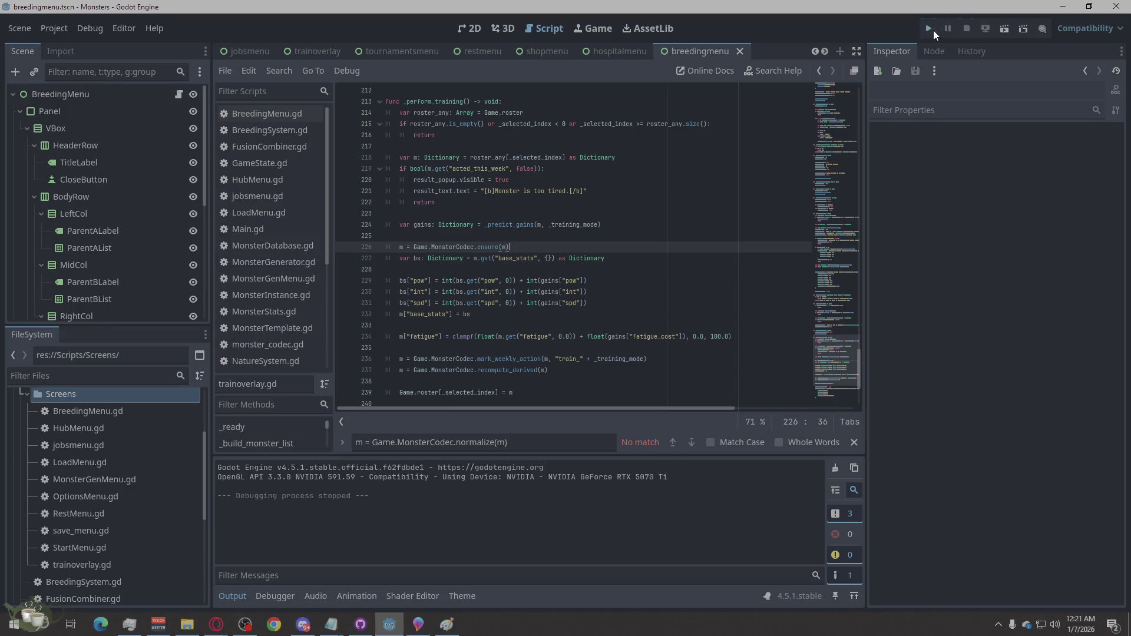
- Run the project, start a new game, add a Plant monster from the Monster Shrine, then open Breeding
{"action": "key", "text": "F5"}
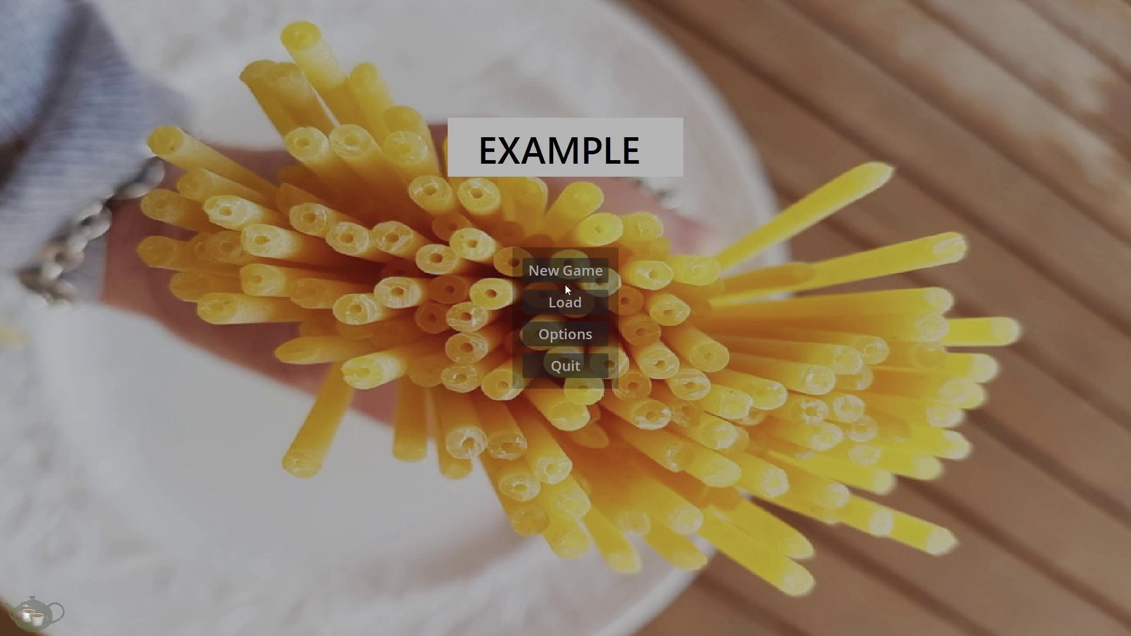
{"action": "left_click", "coordinate": [569, 272]}
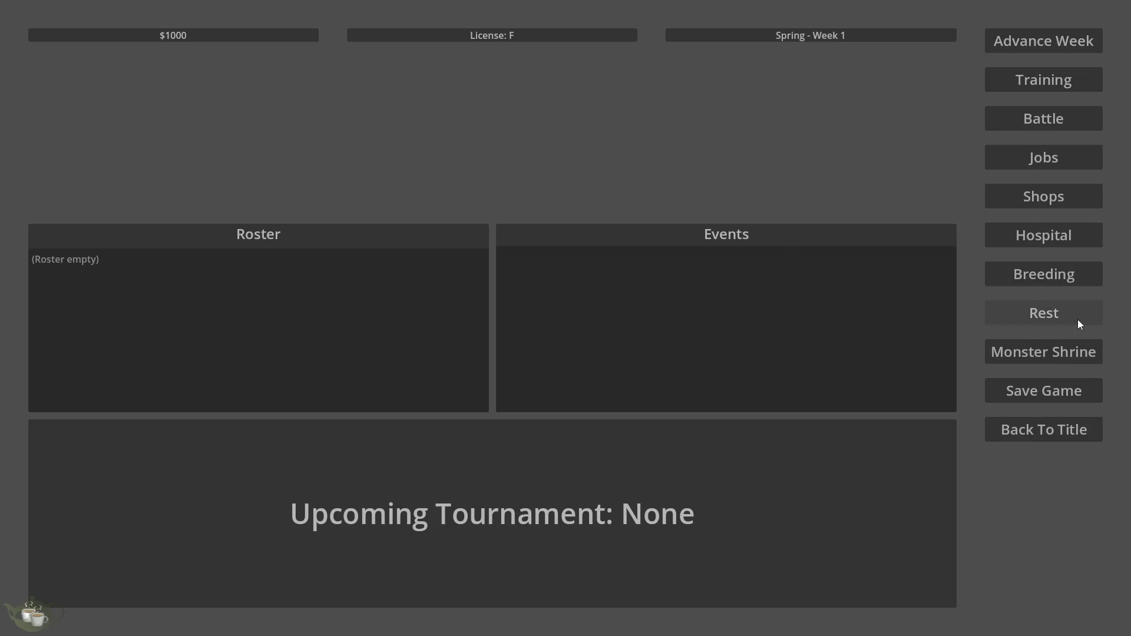
{"action": "left_click", "coordinate": [1007, 352]}
{"action": "left_click", "coordinate": [330, 233]}
{"action": "left_click", "coordinate": [333, 252]}
{"action": "left_click", "coordinate": [307, 260]}
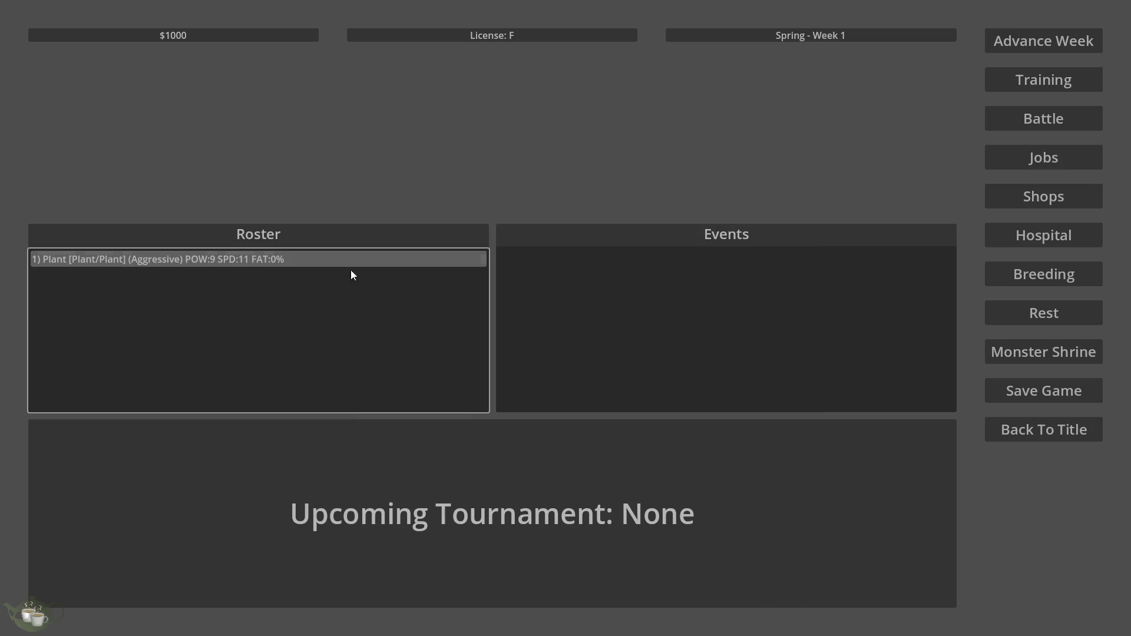
{"action": "left_click", "coordinate": [1101, 276]}
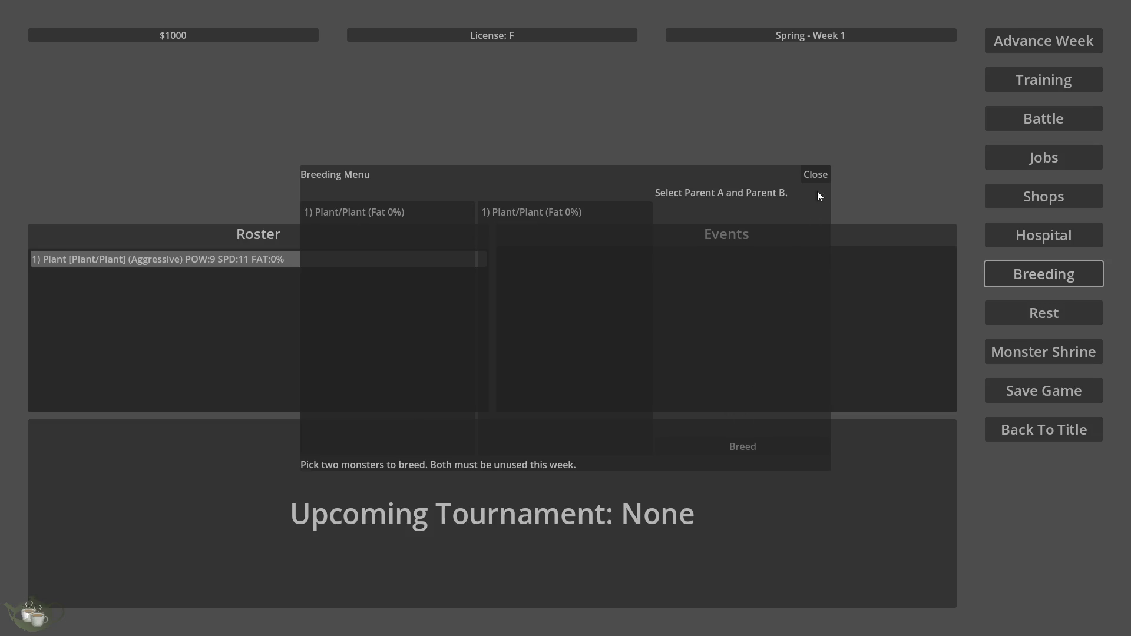
- Generate a Construct monster at the Monster Shrine and add it to the roster
{"action": "key", "text": "Escape"}
{"action": "left_click", "coordinate": [1055, 355]}
{"action": "left_click", "coordinate": [347, 232]}
{"action": "left_click", "coordinate": [338, 253]}
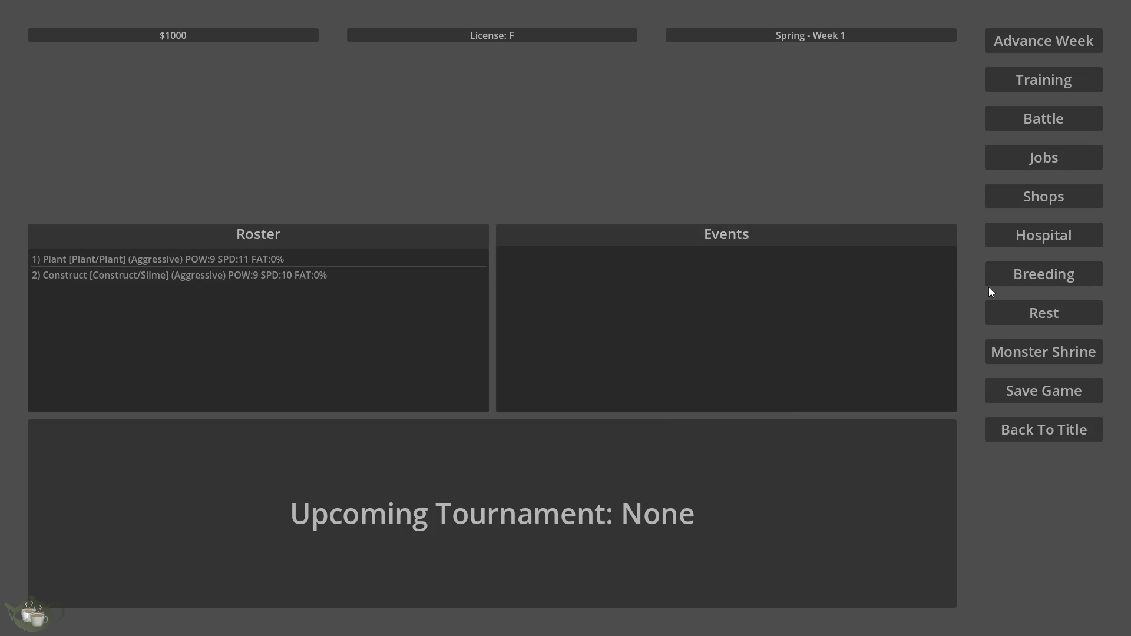
- Breed the Plant with the Construct/Slime to produce a Cheerful Plant child
{"action": "left_click", "coordinate": [1072, 284]}
{"action": "left_click", "coordinate": [420, 210]}
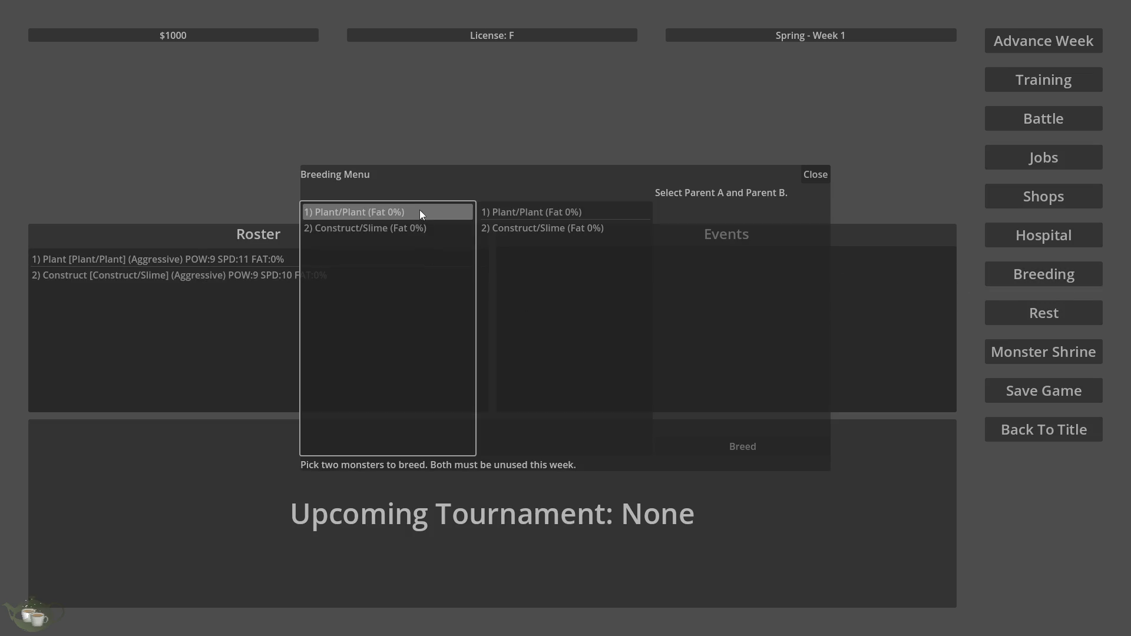
{"action": "left_click", "coordinate": [530, 229]}
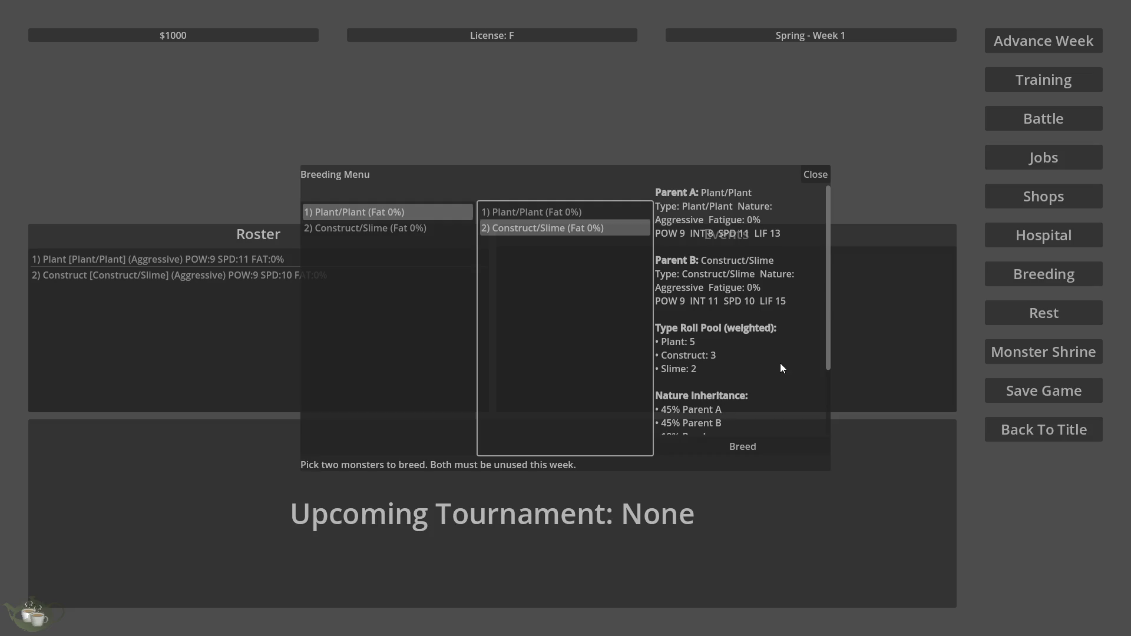
{"action": "scroll", "coordinate": [781, 364], "scroll_direction": "down", "scroll_amount": 2}
{"action": "scroll", "coordinate": [781, 364], "scroll_direction": "up", "scroll_amount": 2}
{"action": "scroll", "coordinate": [780, 362], "scroll_direction": "down", "scroll_amount": 2}
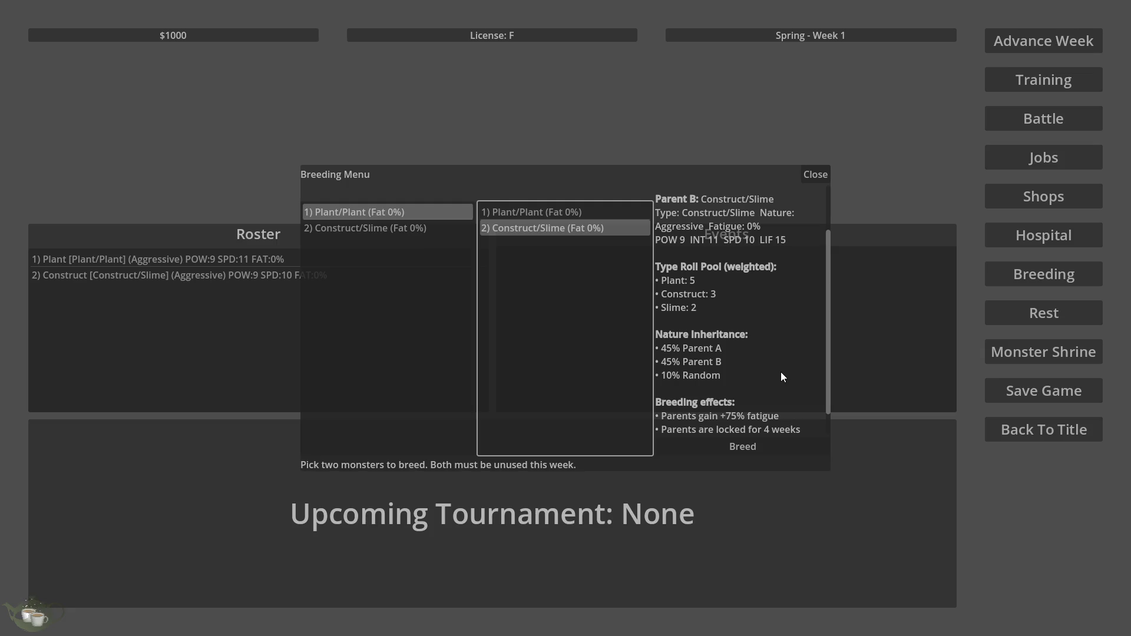
{"action": "scroll", "coordinate": [782, 377], "scroll_direction": "down", "scroll_amount": 1}
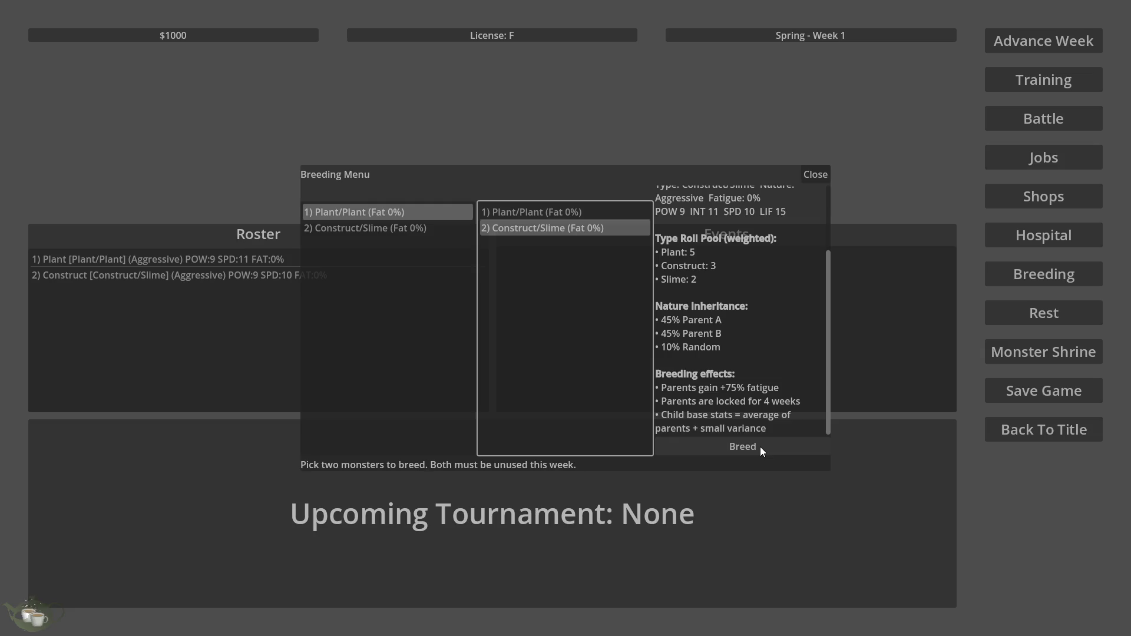
{"action": "left_click", "coordinate": [760, 446]}
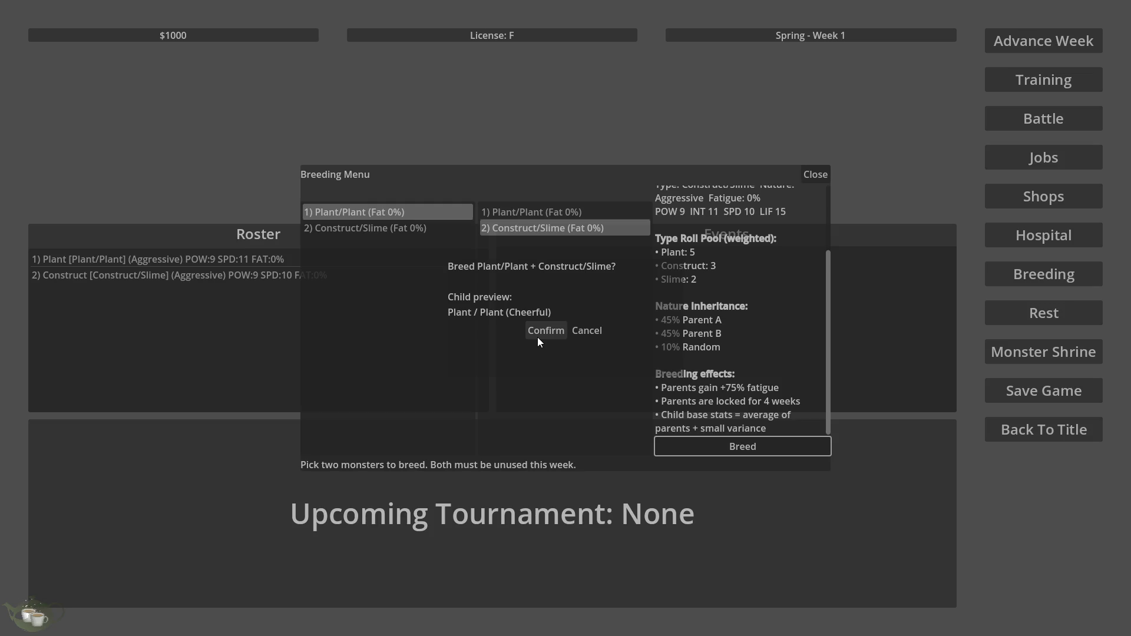
{"action": "left_click", "coordinate": [538, 336]}
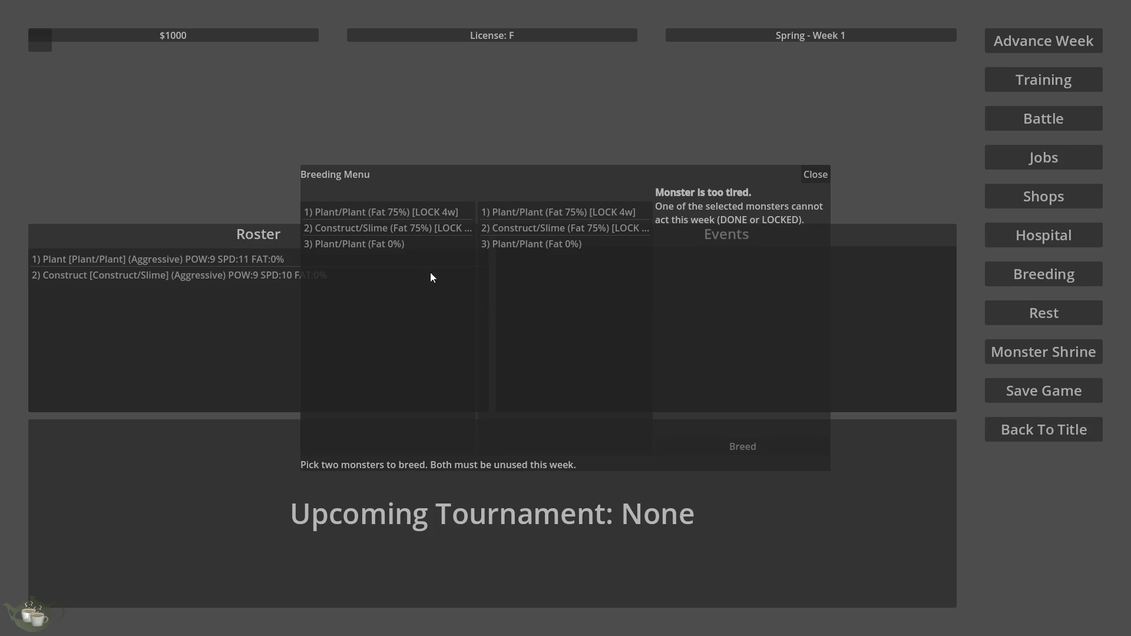
{"action": "left_click", "coordinate": [403, 247]}
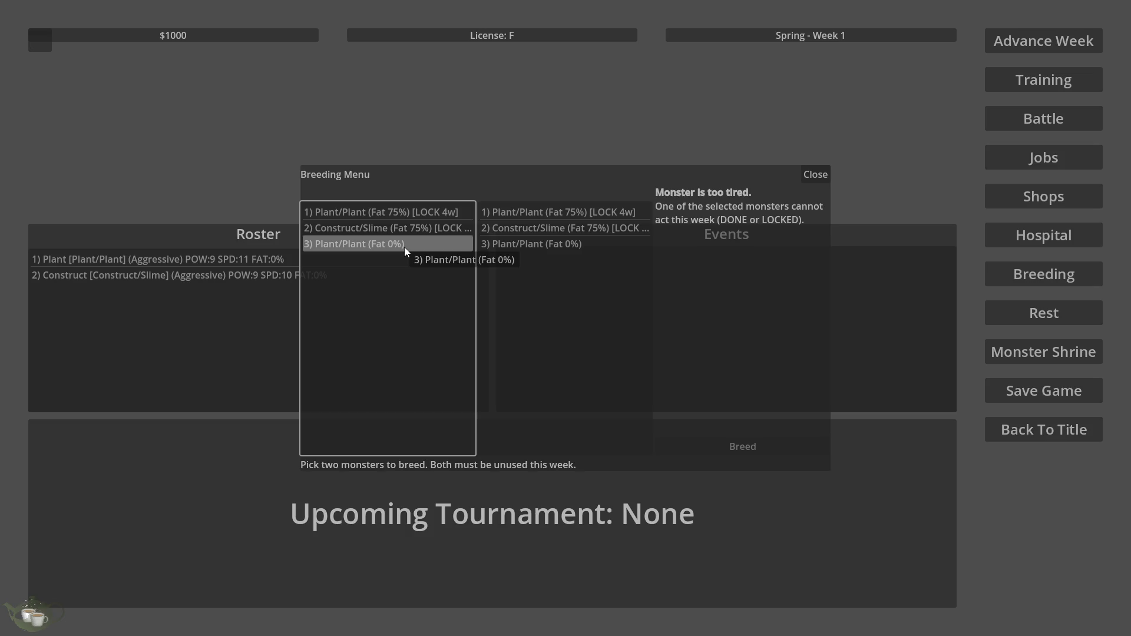
{"action": "left_click", "coordinate": [828, 172]}
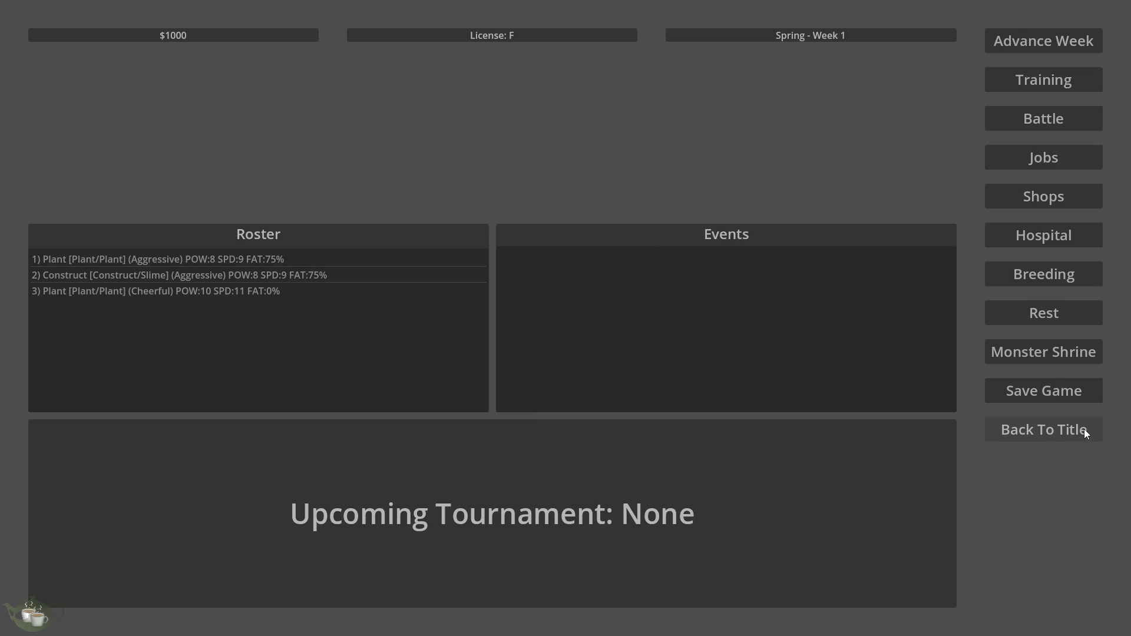
- Add a Calm Plant, a Stoic Metal/Slime and a Timid Metal/Beast from the Monster Shrine
{"action": "left_click", "coordinate": [1057, 346]}
{"action": "left_click", "coordinate": [344, 231]}
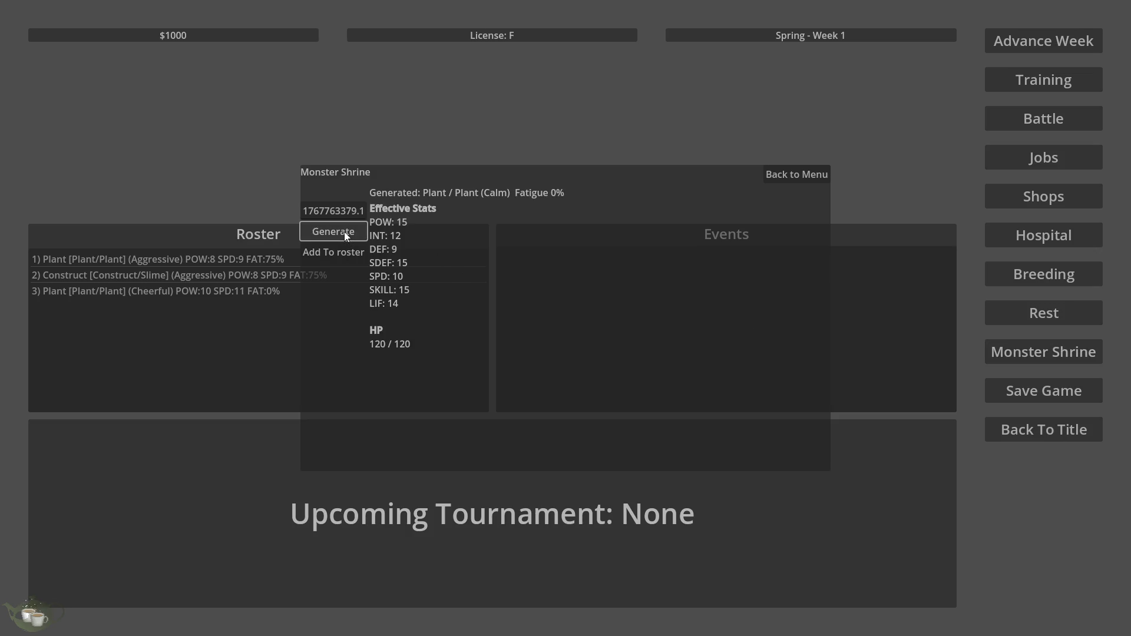
{"action": "left_click", "coordinate": [345, 252]}
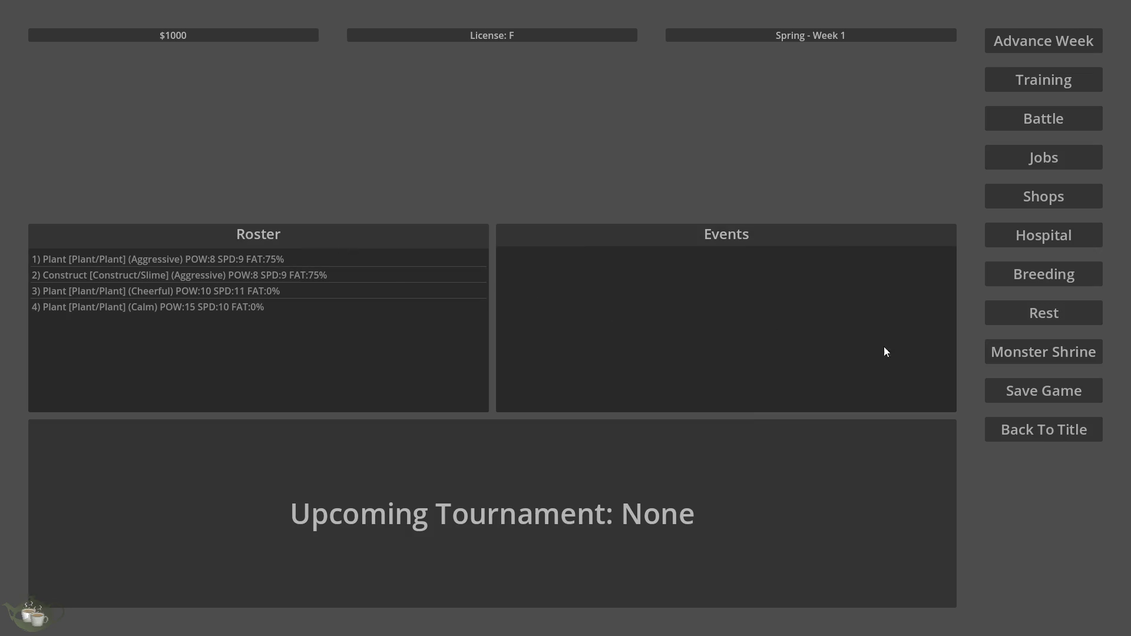
{"action": "left_click", "coordinate": [1044, 350]}
{"action": "left_click", "coordinate": [353, 231]}
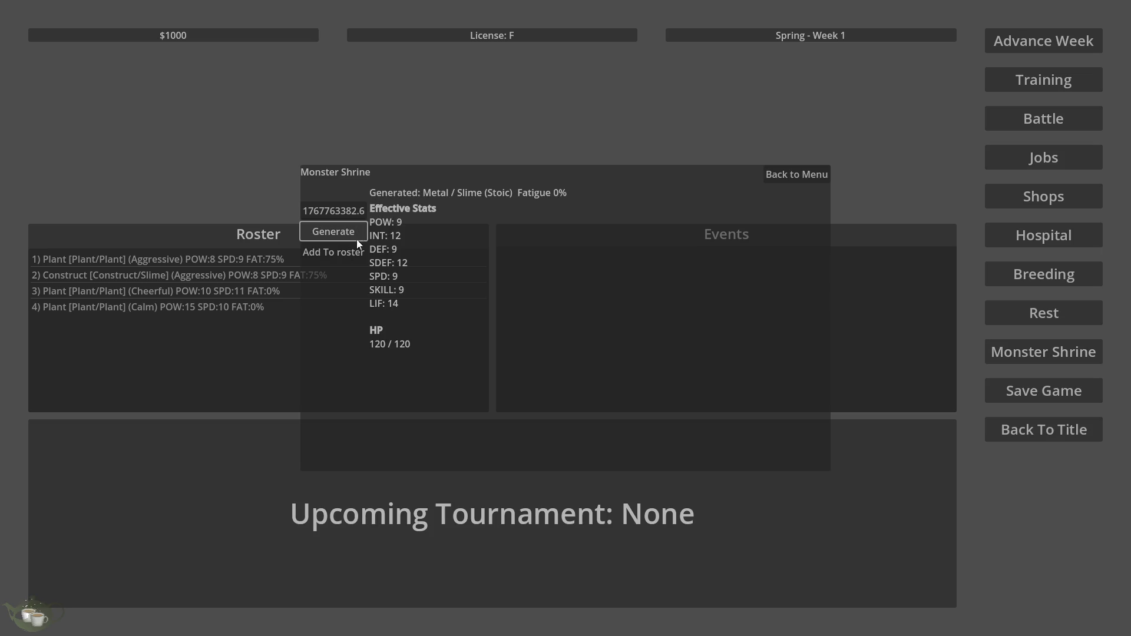
{"action": "left_click", "coordinate": [351, 253]}
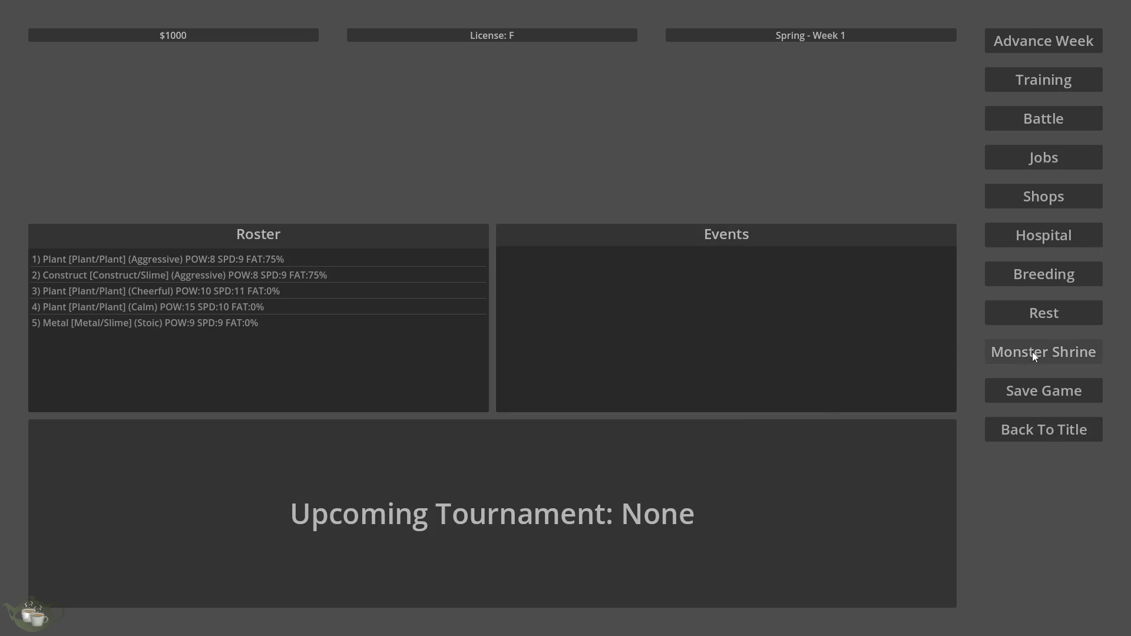
{"action": "left_click", "coordinate": [1034, 354]}
{"action": "left_click", "coordinate": [337, 232]}
{"action": "left_click", "coordinate": [330, 254]}
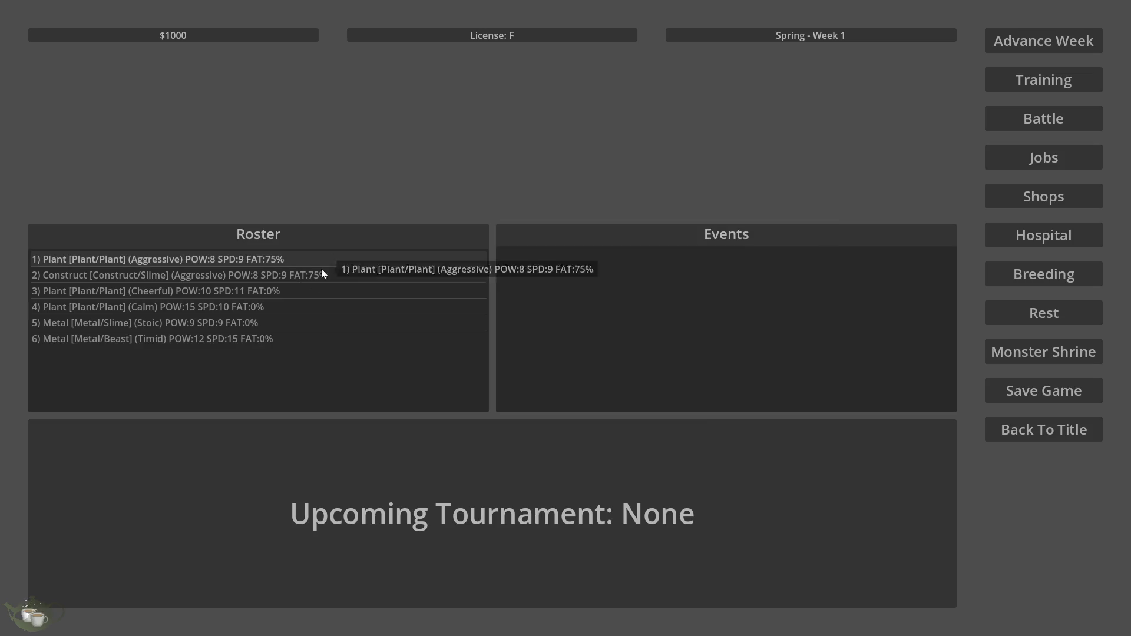
- Open Breeding with Metal/Beast and Metal/Slime chosen as the two parents
{"action": "left_click", "coordinate": [152, 340]}
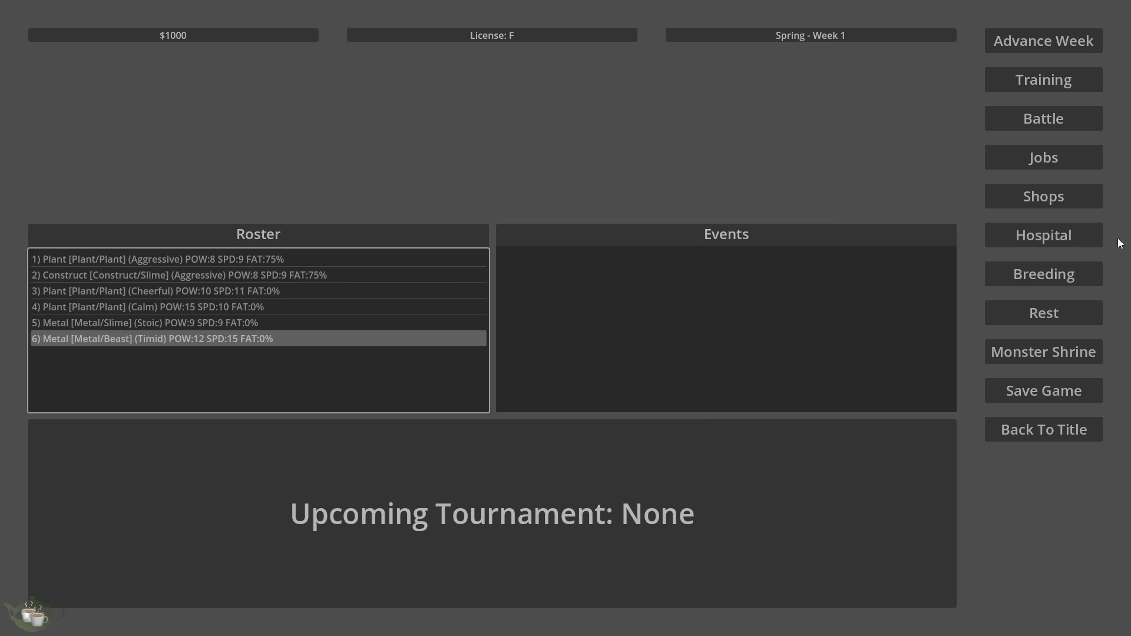
{"action": "left_click", "coordinate": [1043, 284]}
{"action": "left_click", "coordinate": [387, 292]}
{"action": "left_click", "coordinate": [519, 275]}
{"action": "scroll", "coordinate": [732, 408], "scroll_direction": "down", "scroll_amount": 3}
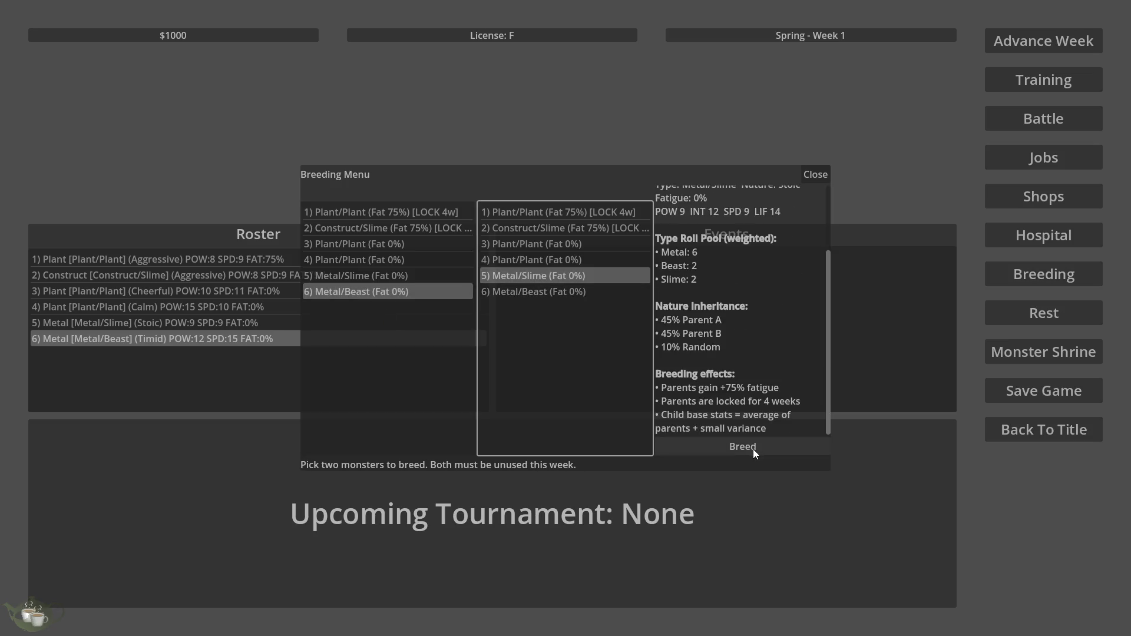
- Reroll the child preview several times, cancelling each Breed prompt without breeding
{"action": "left_click", "coordinate": [754, 449]}
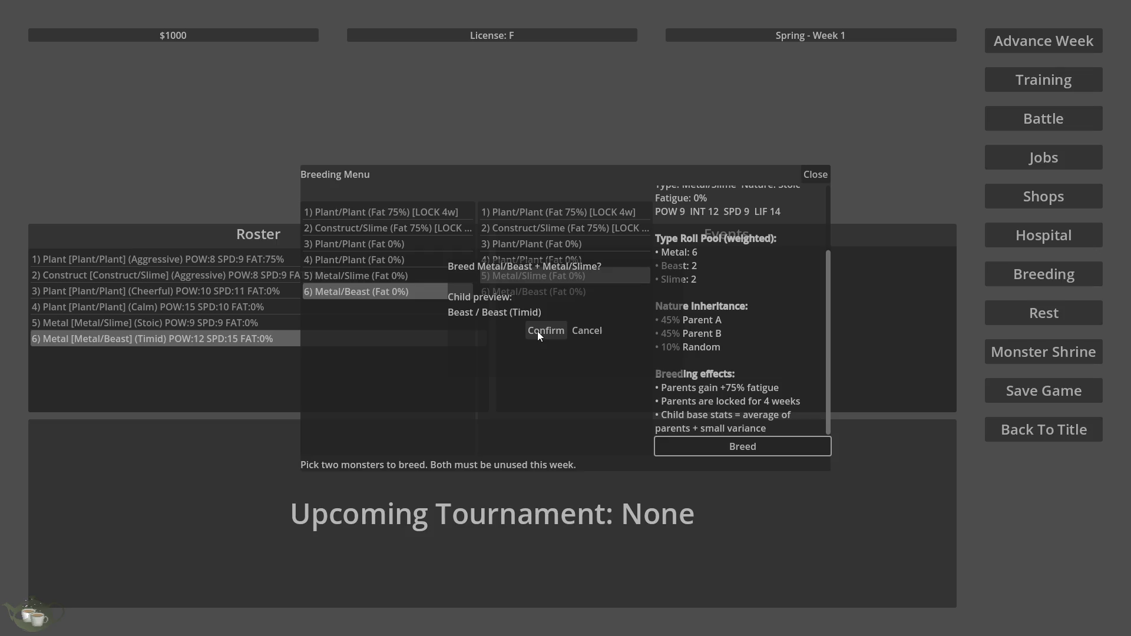
{"action": "left_click", "coordinate": [580, 331]}
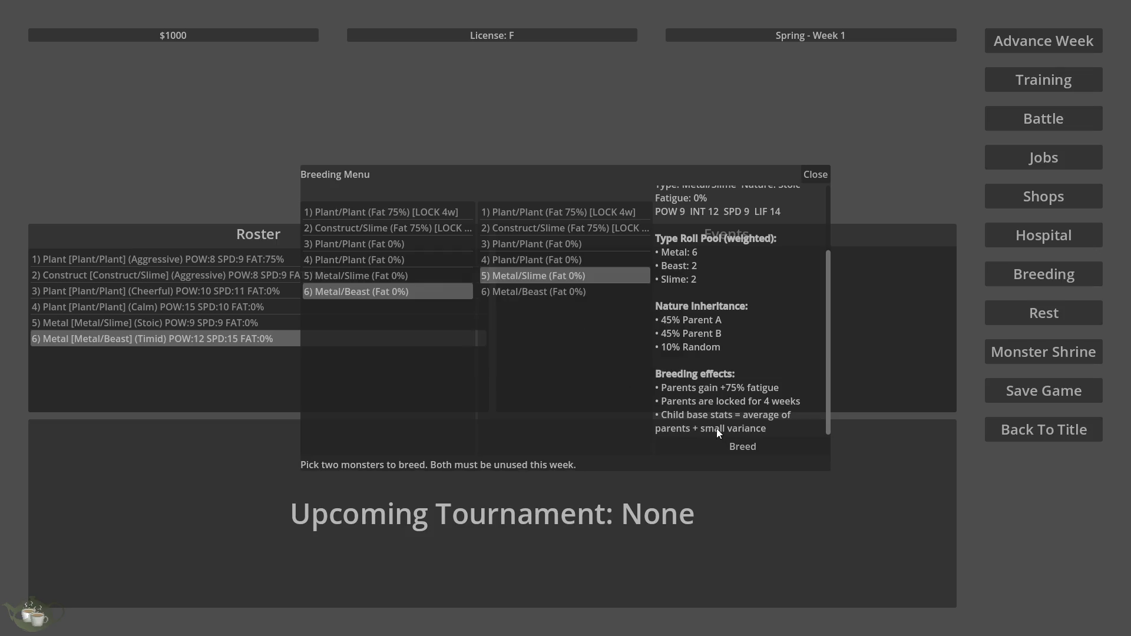
{"action": "left_click", "coordinate": [734, 447]}
{"action": "left_click", "coordinate": [585, 330]}
{"action": "left_click", "coordinate": [685, 441]}
{"action": "left_click", "coordinate": [580, 331]}
{"action": "left_click", "coordinate": [684, 443]}
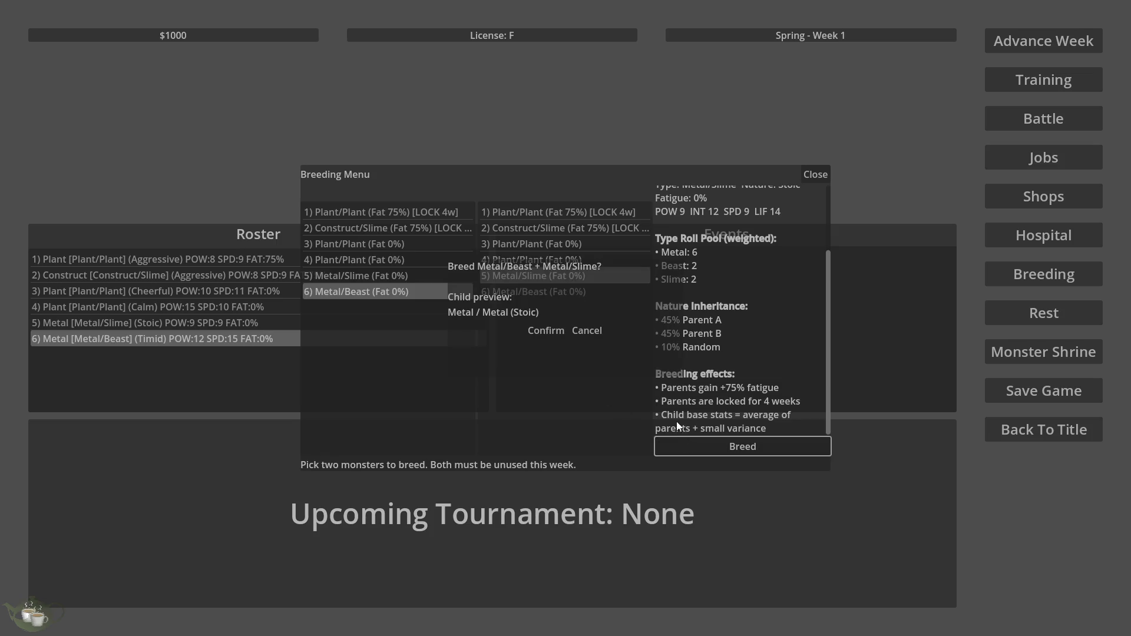
{"action": "left_click", "coordinate": [589, 332]}
{"action": "left_click", "coordinate": [588, 331]}
{"action": "left_click", "coordinate": [685, 447]}
{"action": "left_click", "coordinate": [597, 333]}
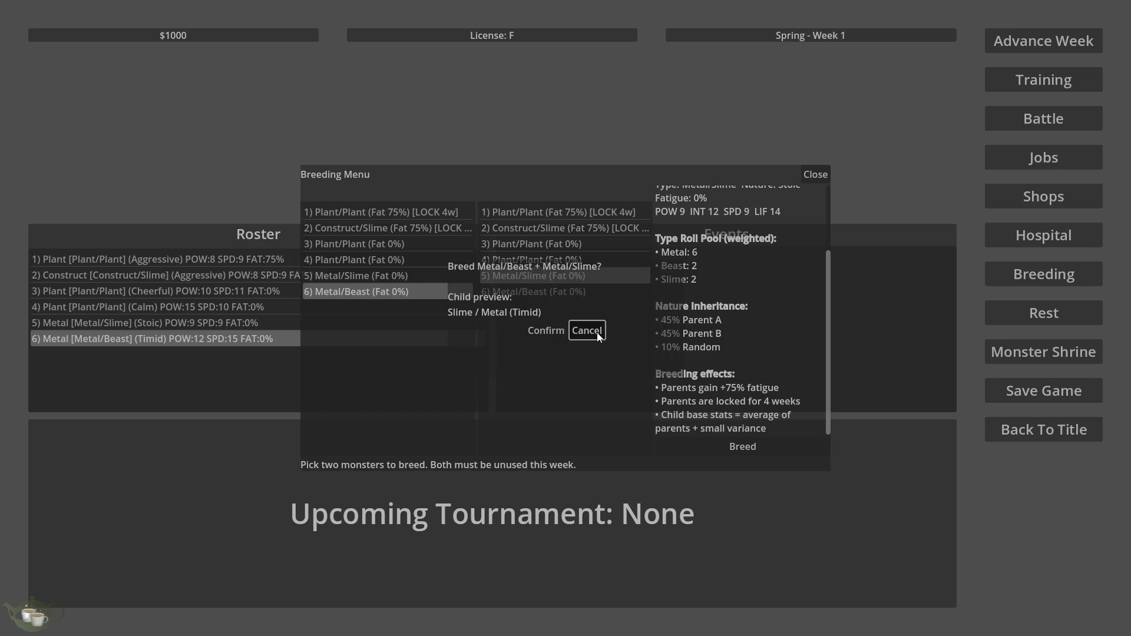
- Close Breeding, return to the title screen and quit the game
{"action": "left_click", "coordinate": [817, 178]}
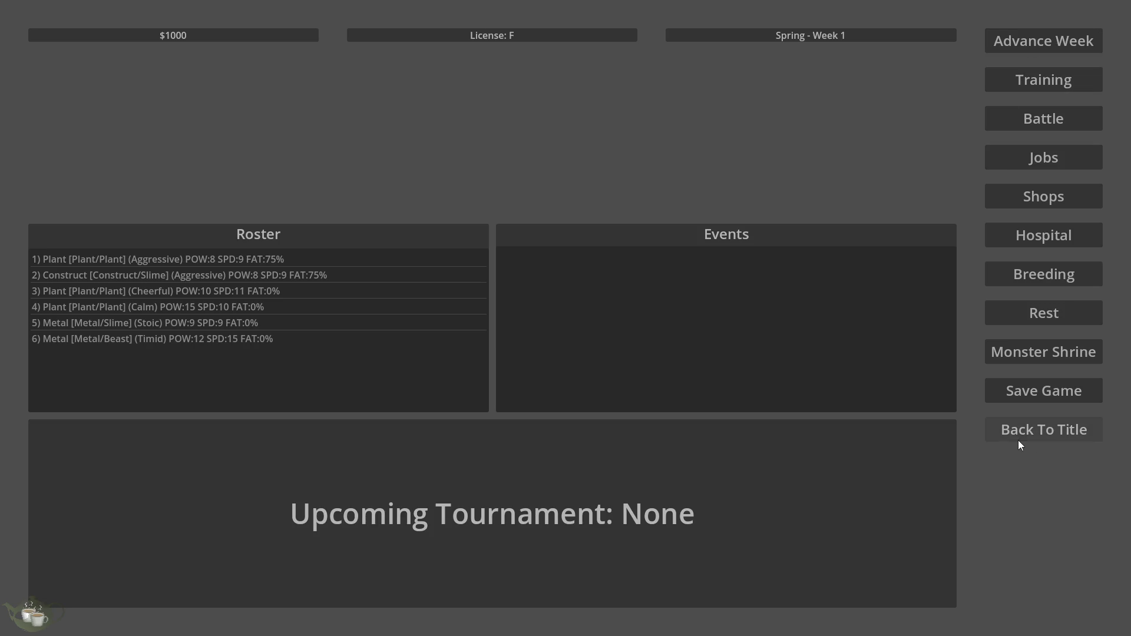
{"action": "left_click", "coordinate": [1016, 426]}
{"action": "left_click", "coordinate": [543, 356]}
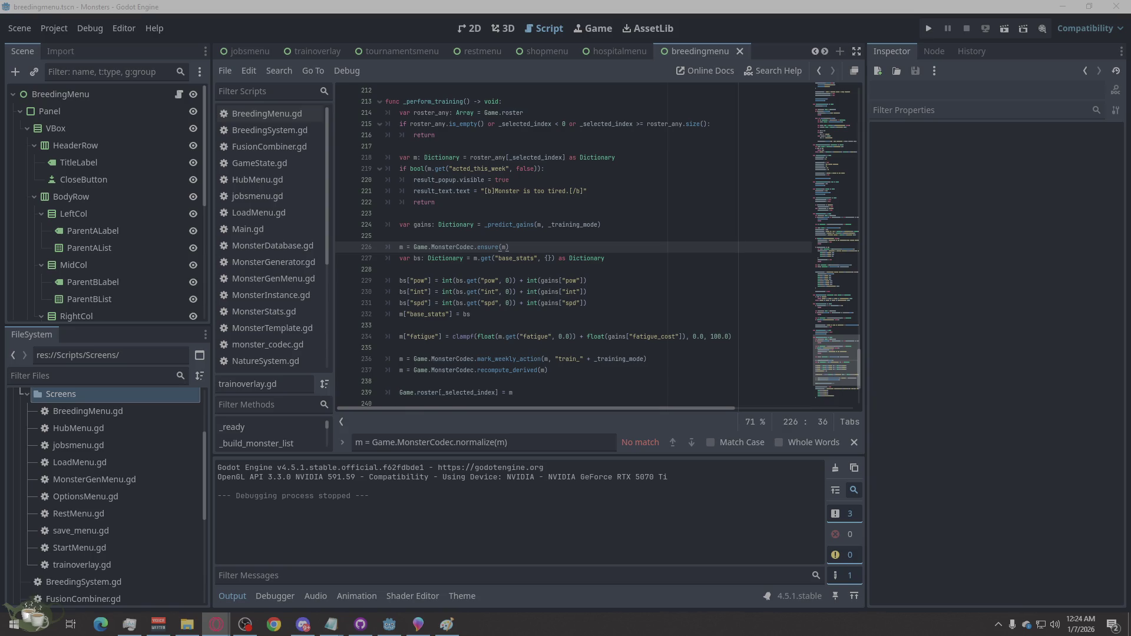
- Switch to the 2D breeding menu layout and show the ConfirmPopup on the canvas
{"action": "left_click", "coordinate": [473, 30]}
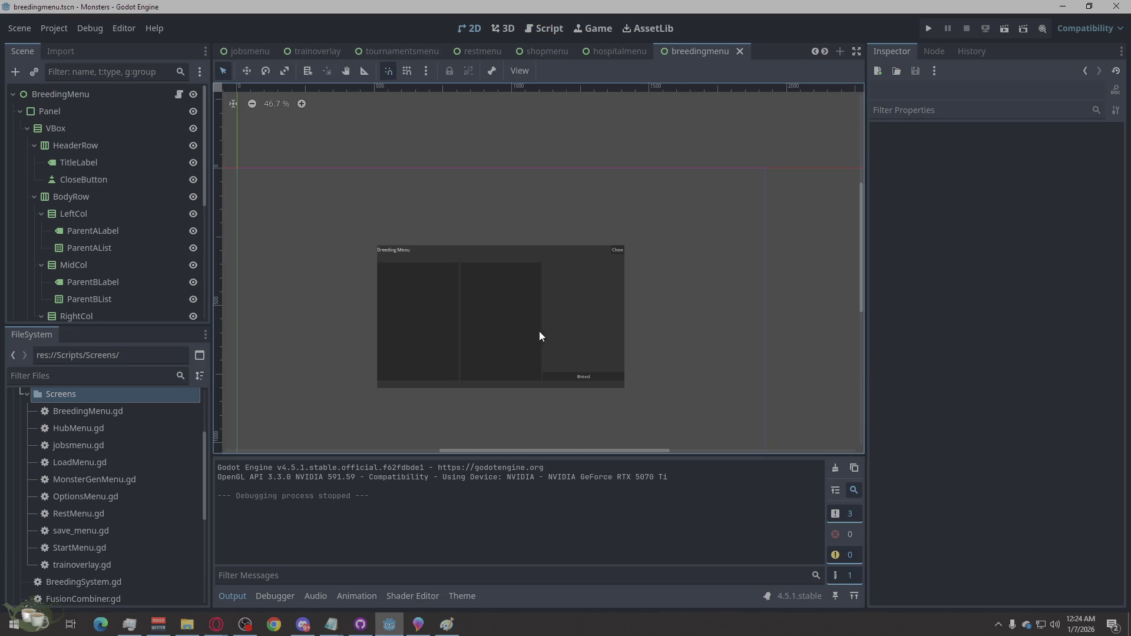
{"action": "scroll", "coordinate": [175, 283], "scroll_direction": "down", "scroll_amount": 5}
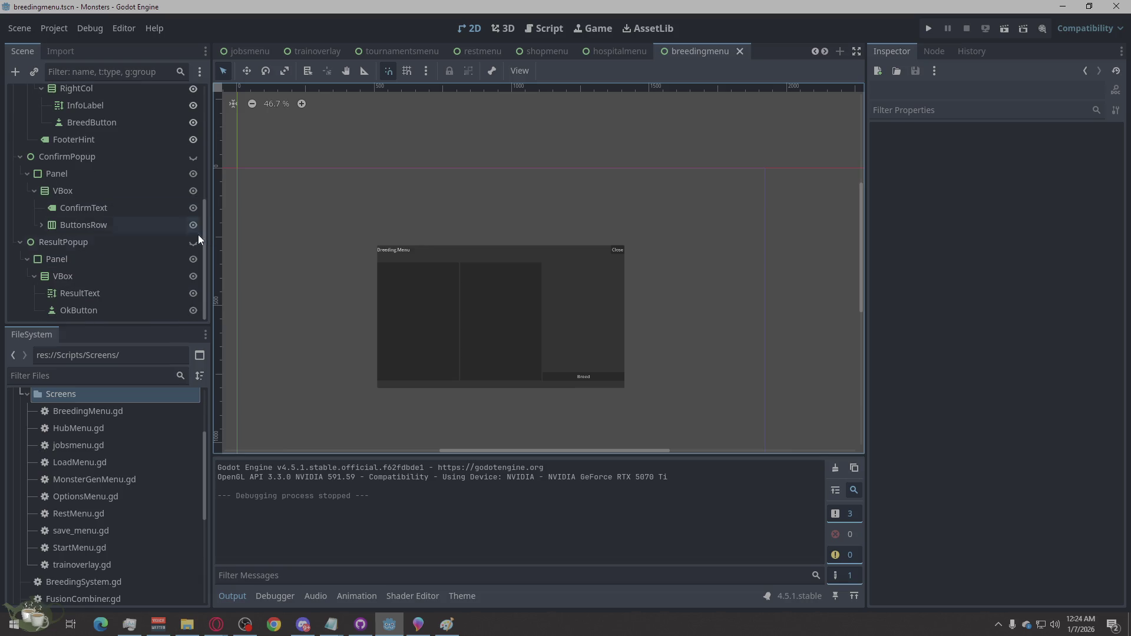
{"action": "left_click", "coordinate": [188, 242]}
{"action": "left_click", "coordinate": [189, 243]}
{"action": "left_click", "coordinate": [199, 155]}
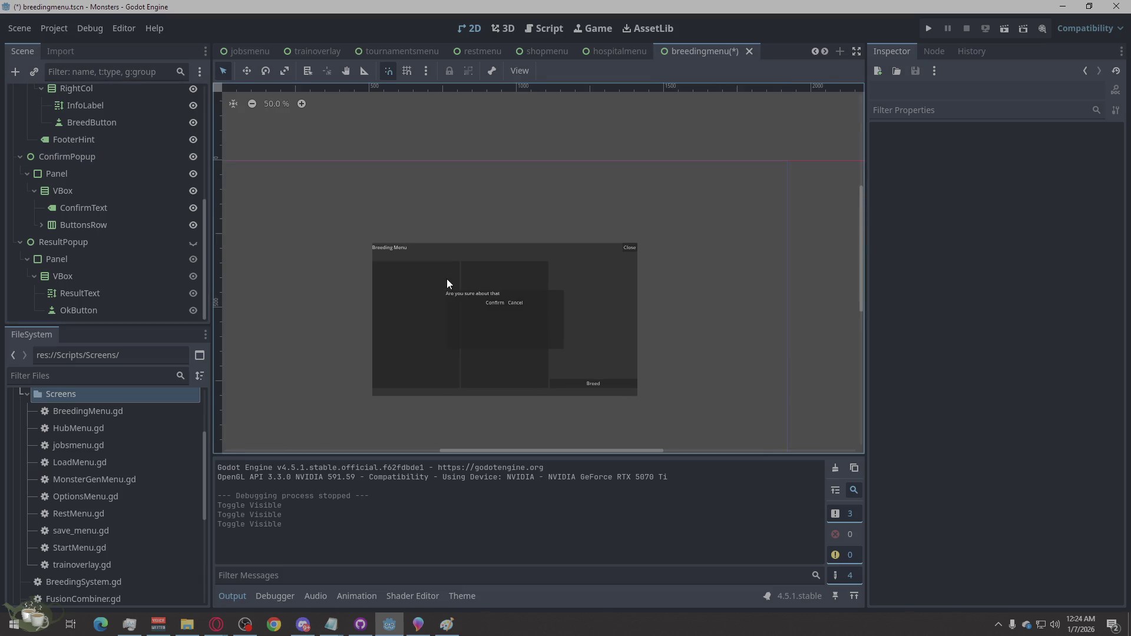
{"action": "scroll", "coordinate": [444, 281], "scroll_direction": "up", "scroll_amount": 5}
- Inspect the Panel, VBox, ConfirmText, ButtonsRow, ResultPopup and ResultText nodes
{"action": "left_click", "coordinate": [113, 176]}
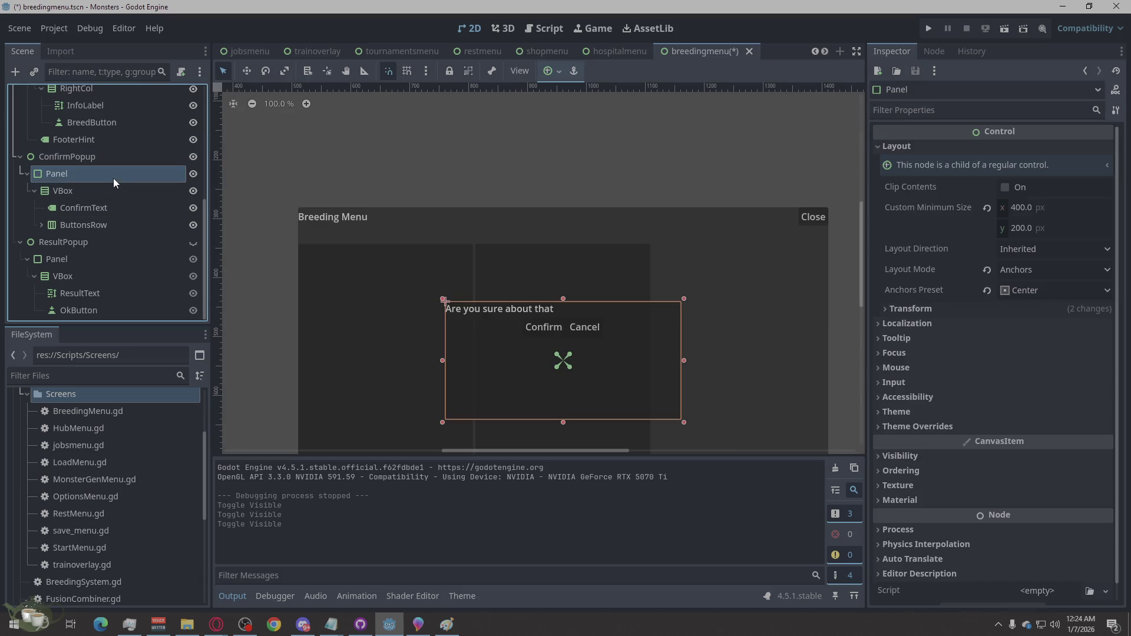
{"action": "left_click", "coordinate": [90, 192]}
{"action": "left_click", "coordinate": [88, 207]}
{"action": "left_click", "coordinate": [90, 223]}
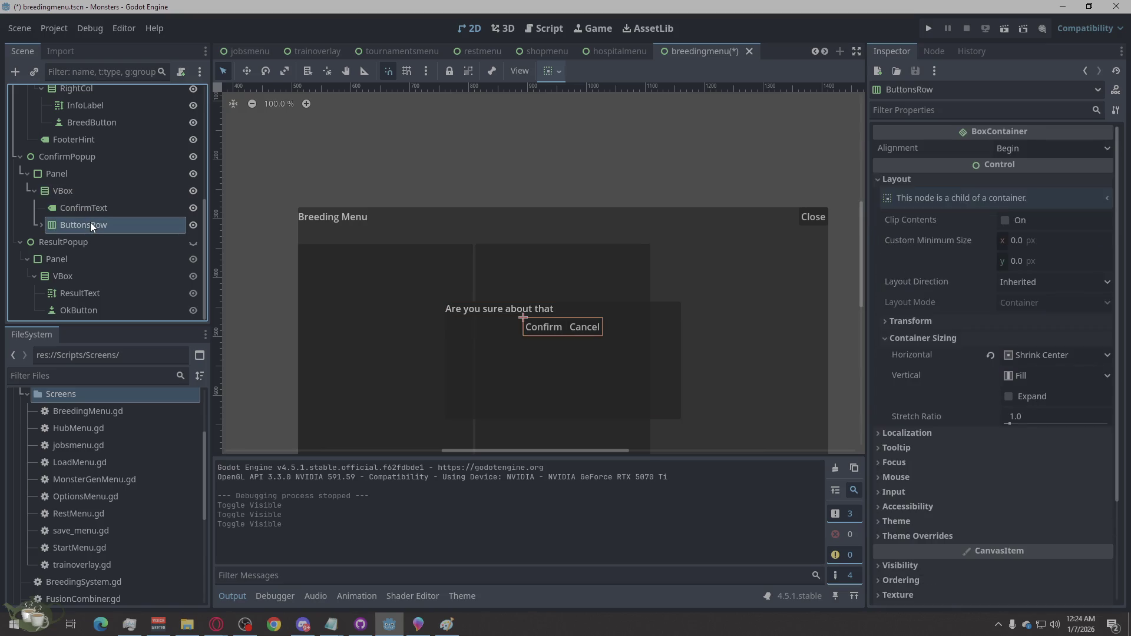
{"action": "left_click", "coordinate": [87, 243]}
{"action": "left_click", "coordinate": [81, 259]}
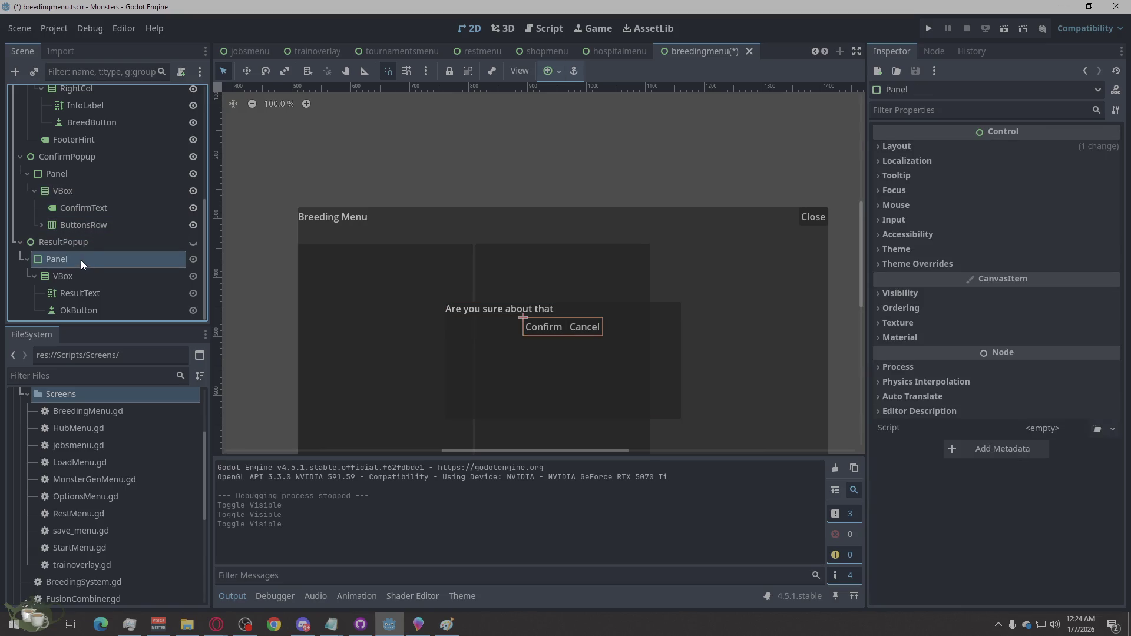
{"action": "left_click", "coordinate": [80, 276]}
{"action": "left_click", "coordinate": [80, 293]}
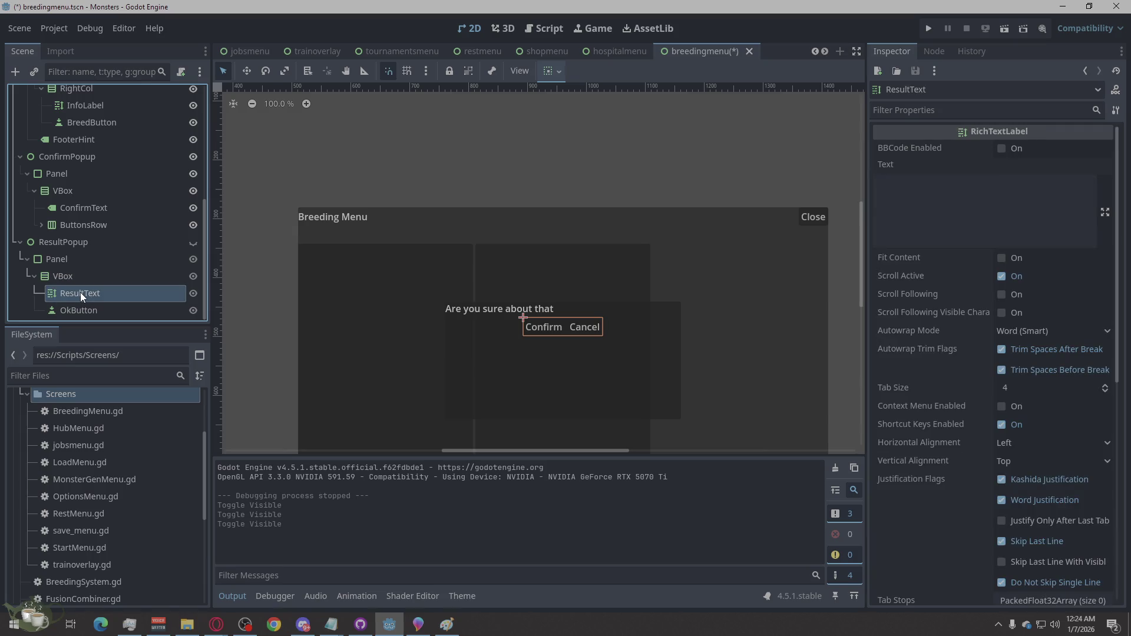
- Hide the ConfirmPopup, show the ResultPopup, and inspect OkButton and ResultText
{"action": "left_click", "coordinate": [191, 157]}
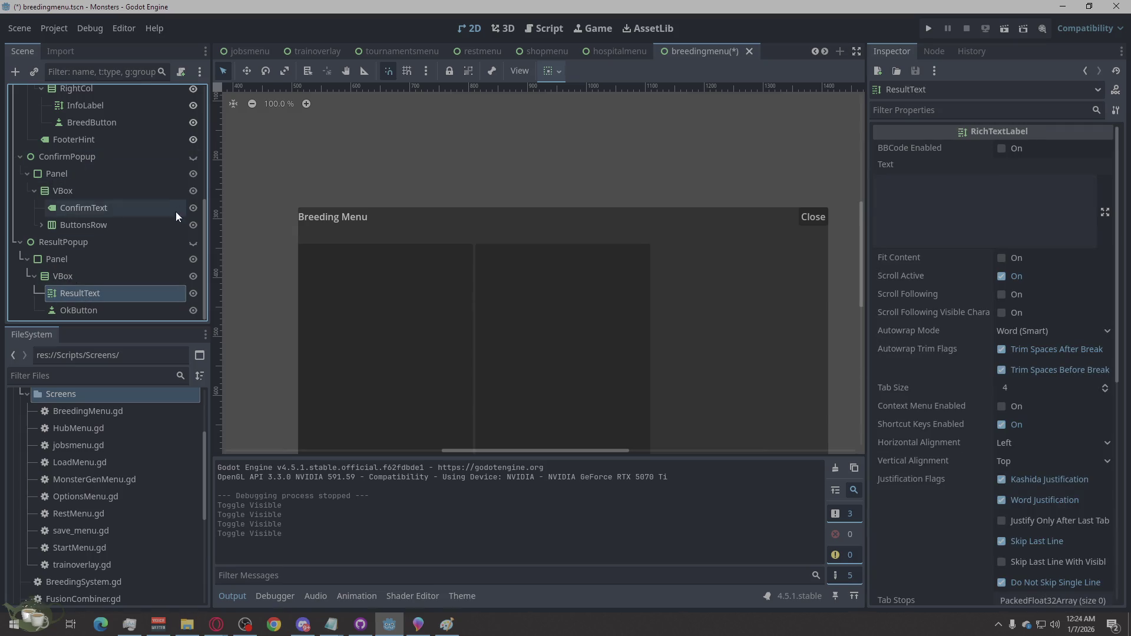
{"action": "left_click", "coordinate": [191, 244]}
{"action": "left_click", "coordinate": [94, 311]}
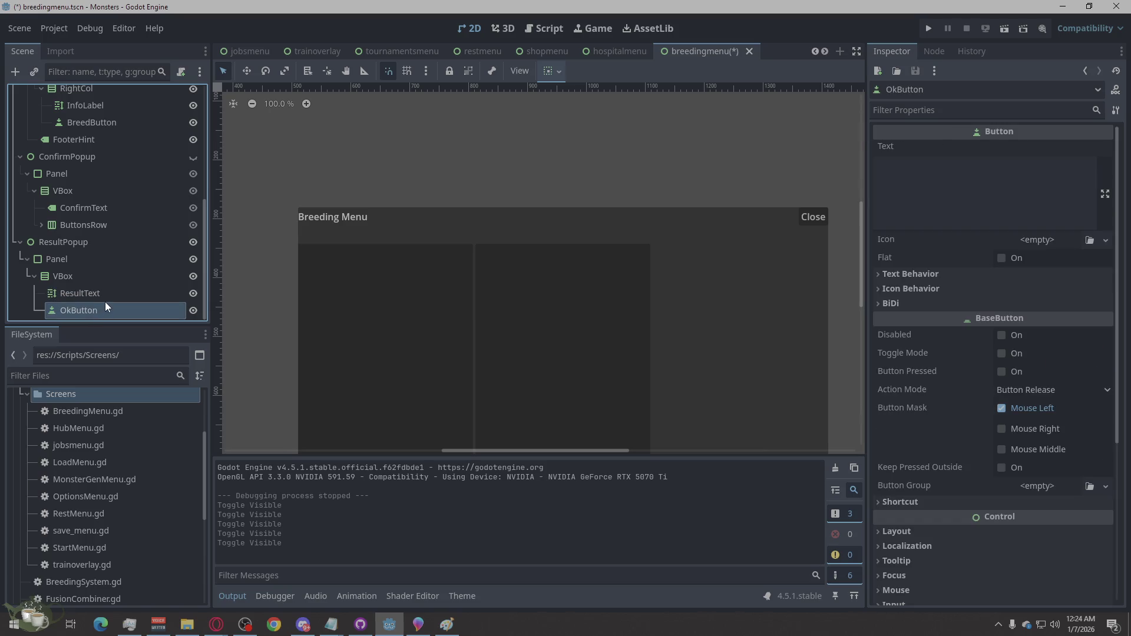
{"action": "left_click", "coordinate": [107, 299]}
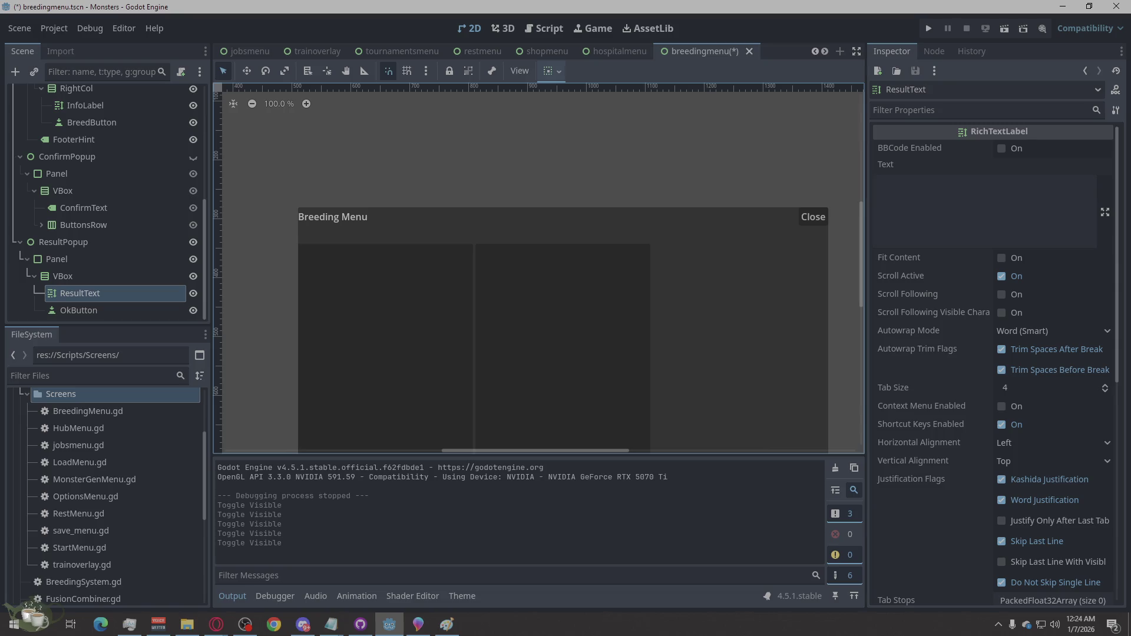
{"action": "key", "text": "alt+Tab"}
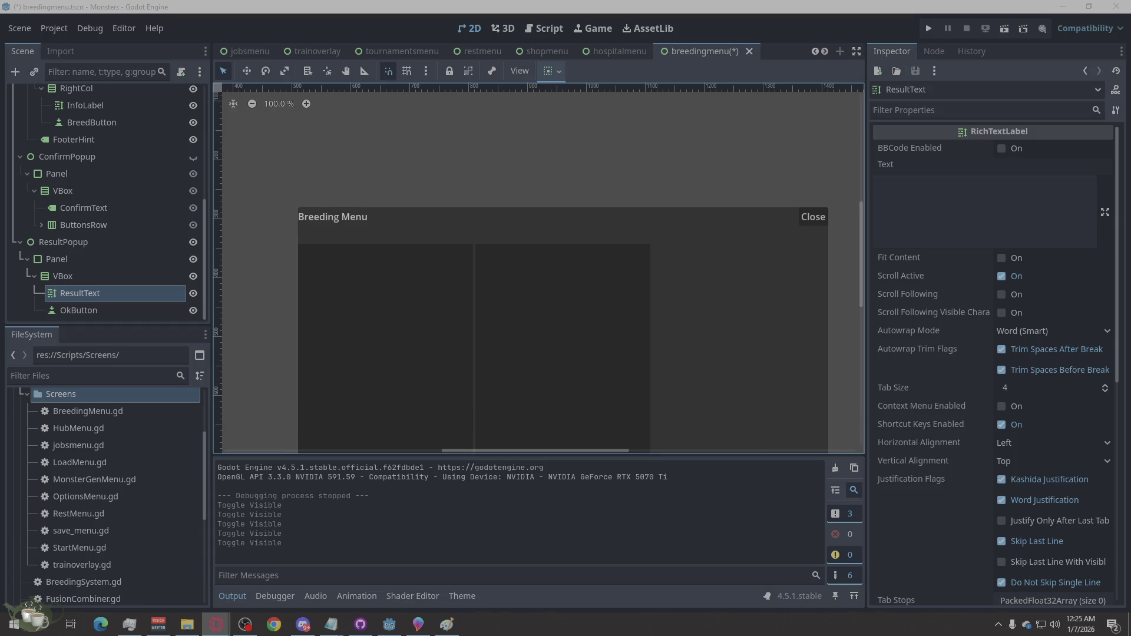
- Save and run the game, then generate two monsters at the Monster Shrine and add both to the roster
{"action": "left_click", "coordinate": [928, 28]}
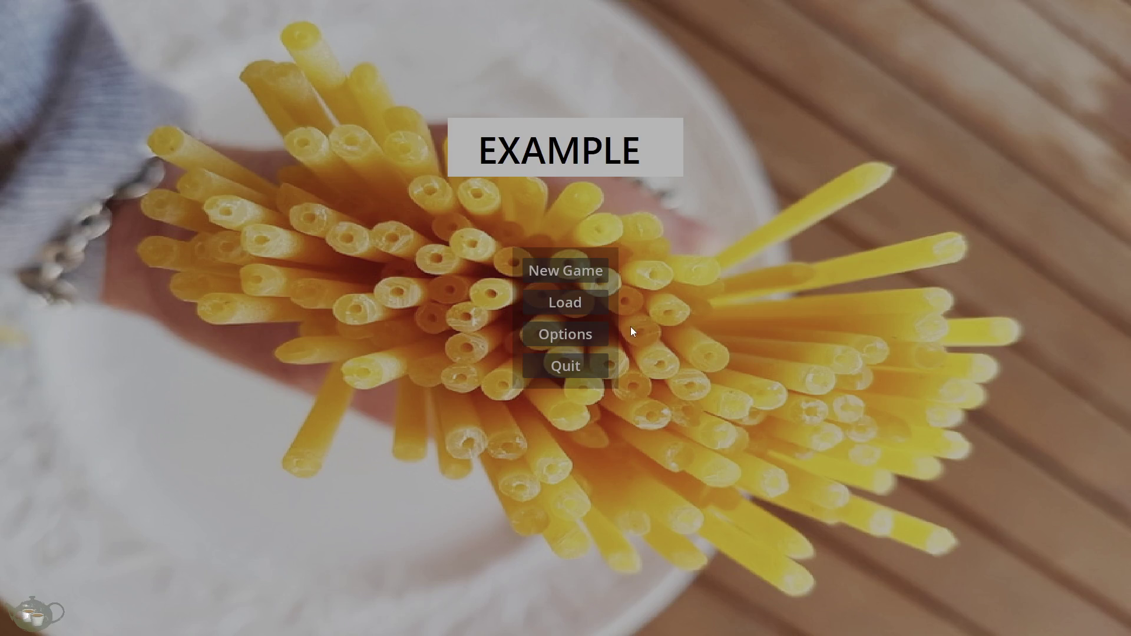
{"action": "left_click", "coordinate": [566, 268]}
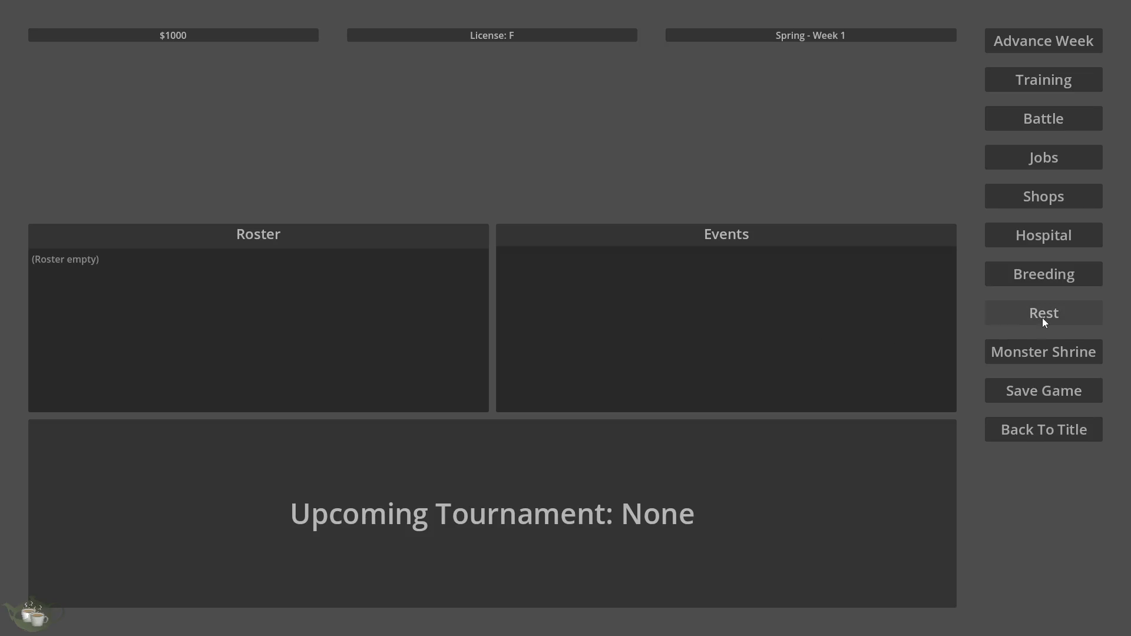
{"action": "left_click", "coordinate": [1073, 351]}
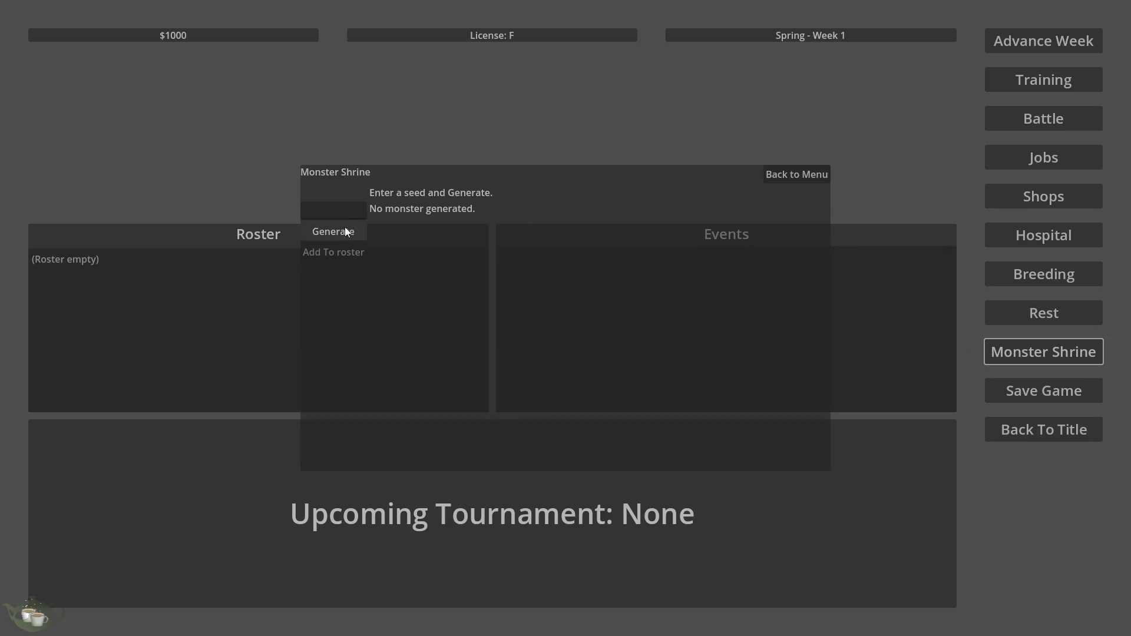
{"action": "left_click", "coordinate": [345, 230]}
{"action": "left_click", "coordinate": [339, 252]}
{"action": "left_click", "coordinate": [1067, 354]}
{"action": "left_click", "coordinate": [336, 218]}
{"action": "left_click", "coordinate": [334, 231]}
{"action": "left_click", "coordinate": [335, 253]}
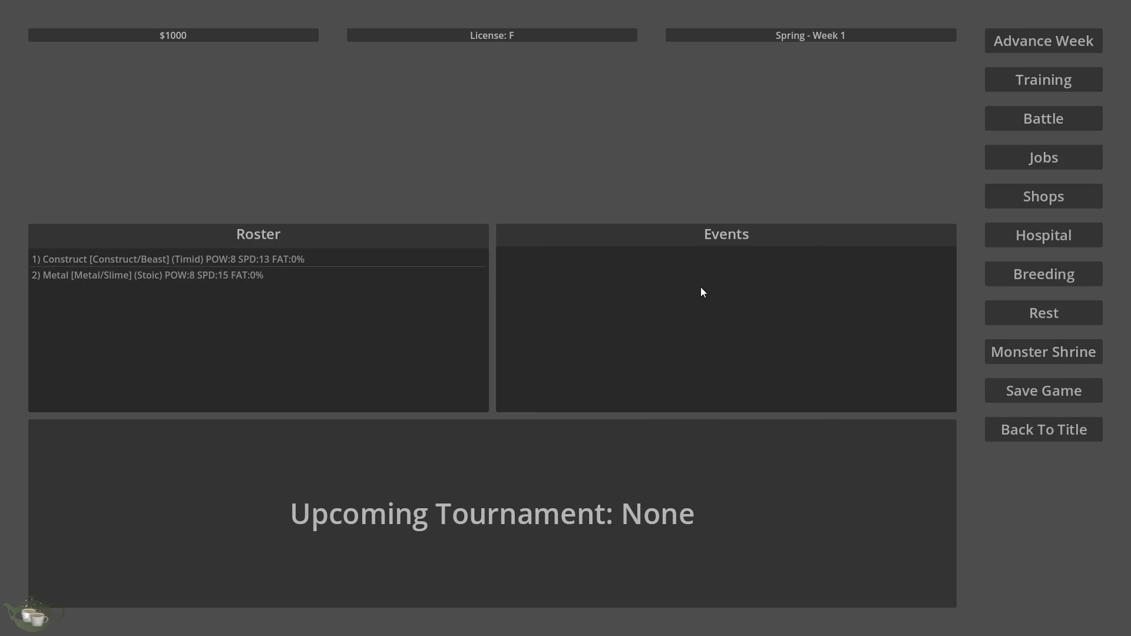
- In Breeding, pick Metal/Slime as Parent A and Construct/Beast as Parent B
{"action": "left_click", "coordinate": [1028, 275]}
{"action": "left_click", "coordinate": [424, 230]}
{"action": "left_click", "coordinate": [494, 212]}
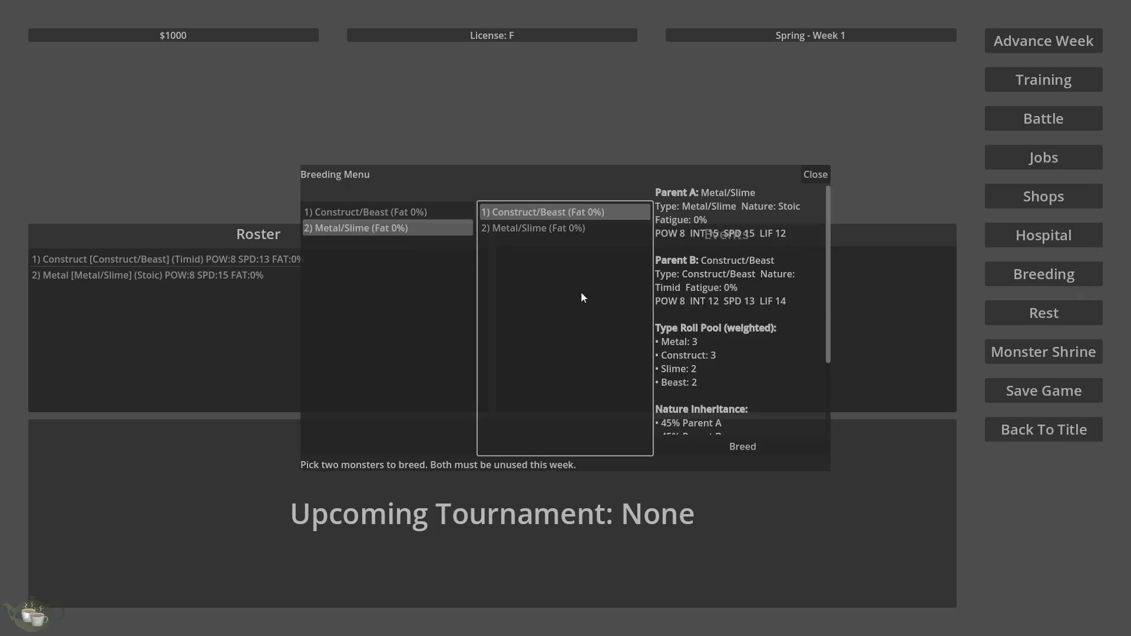
- Ask to breed Metal/Slime with Construct/Beast, bringing up the Confirm/Cancel prompt
{"action": "left_click", "coordinate": [743, 443]}
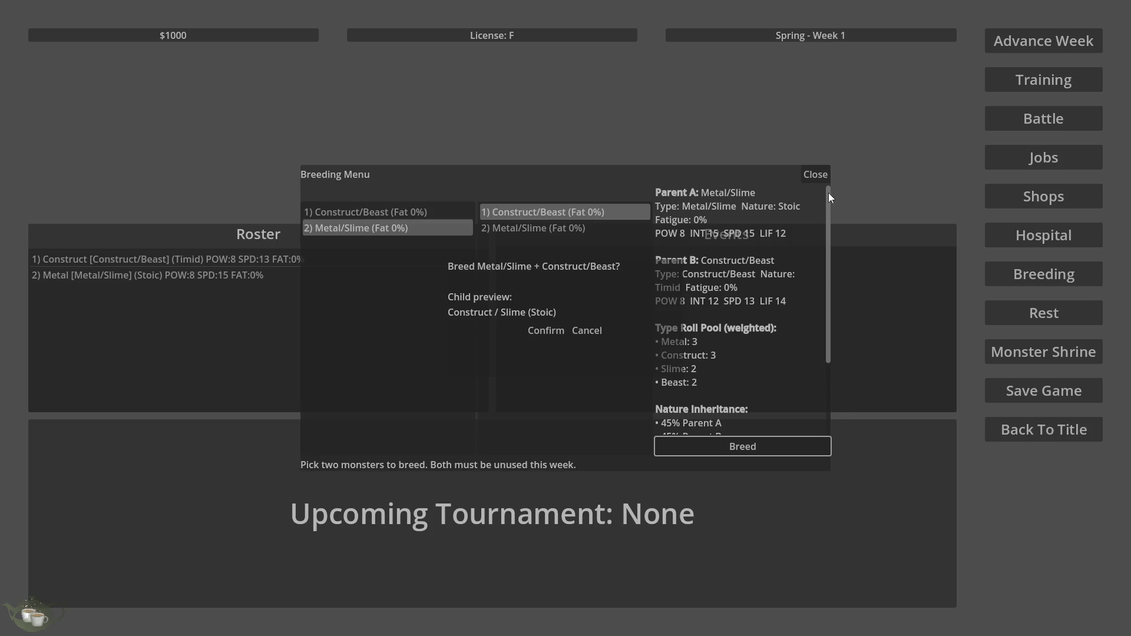
- Confirm the breeding, select the new Construct/Slime child, and close the Breeding Menu
{"action": "left_click", "coordinate": [554, 331]}
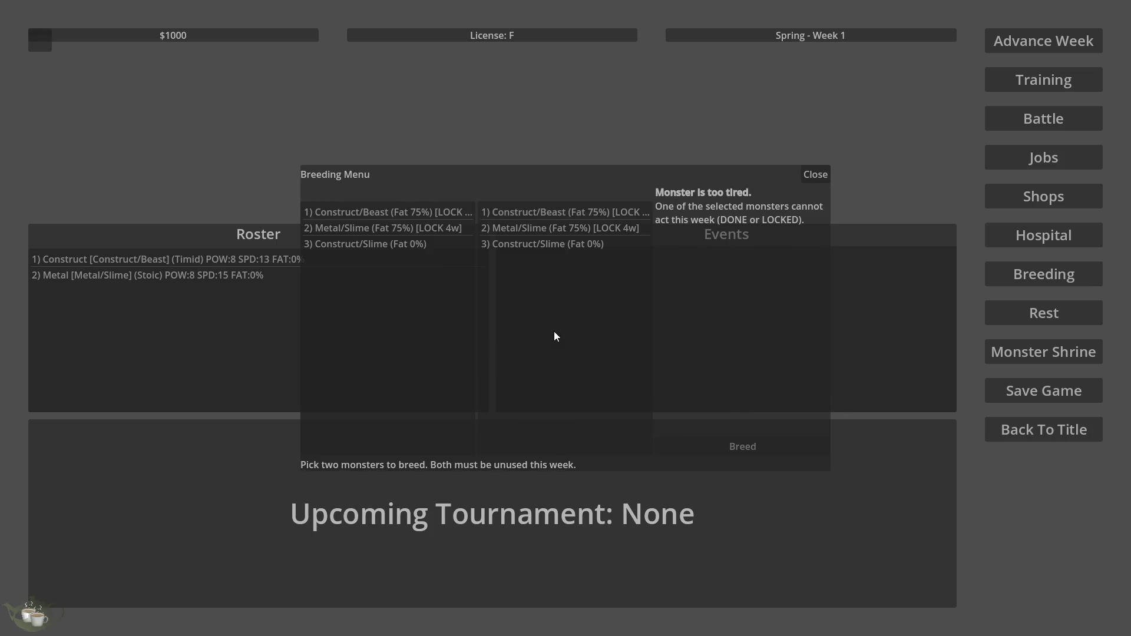
{"action": "left_click", "coordinate": [398, 245]}
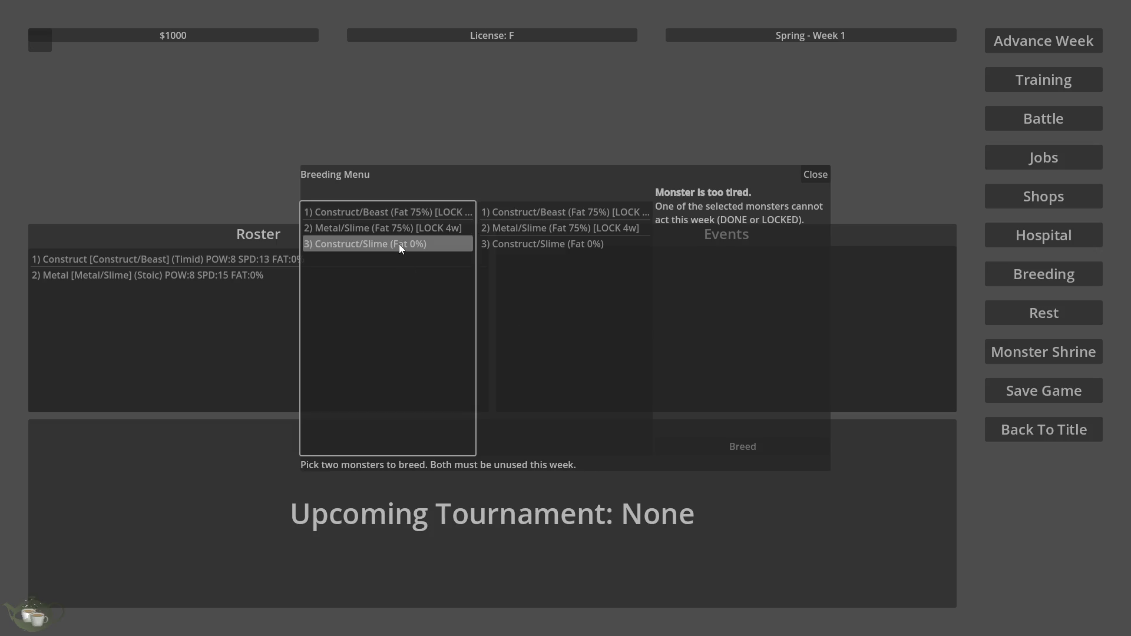
{"action": "left_click", "coordinate": [826, 177]}
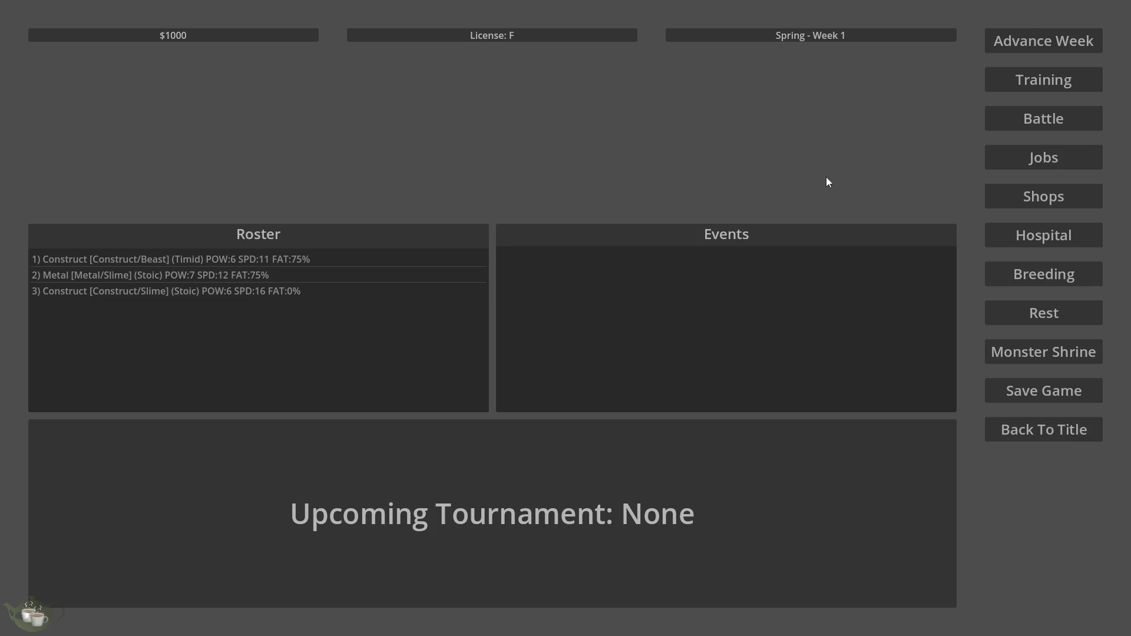
- Open the Training Menu for the Construct/Slime monster and choose Gentle training
{"action": "left_click", "coordinate": [251, 295]}
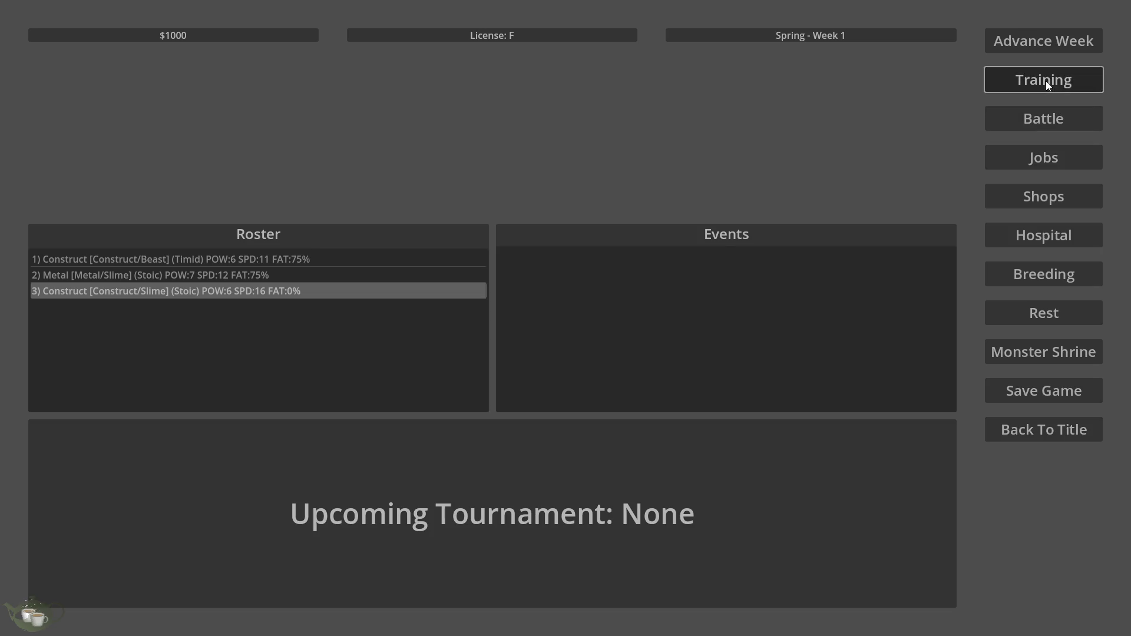
{"action": "left_click", "coordinate": [1044, 80]}
{"action": "left_click", "coordinate": [469, 241]}
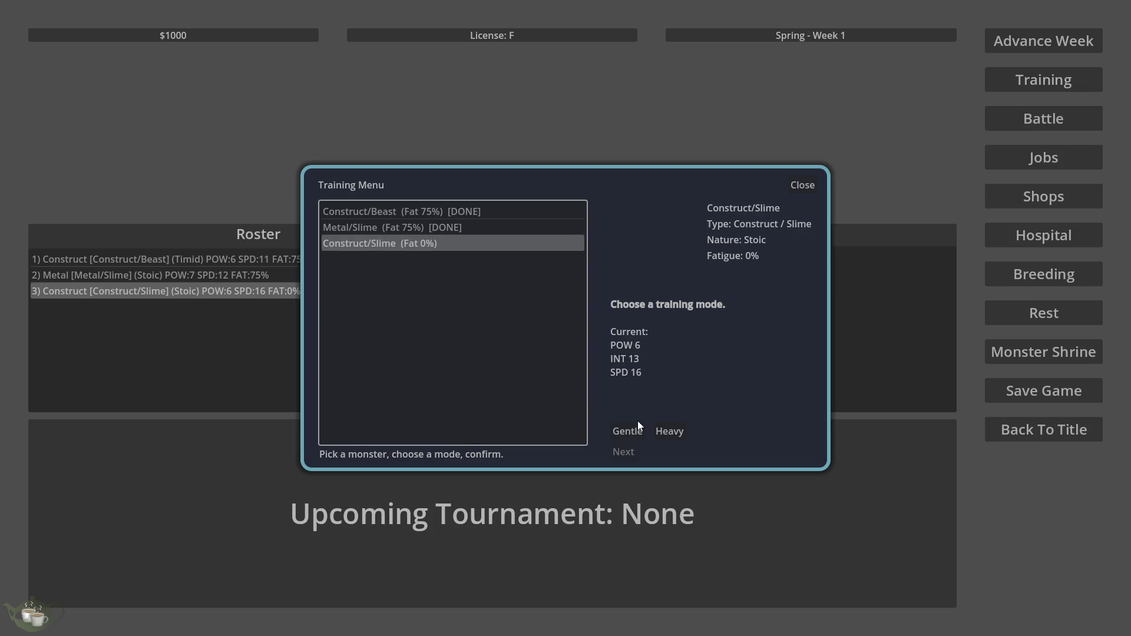
{"action": "left_click", "coordinate": [623, 432]}
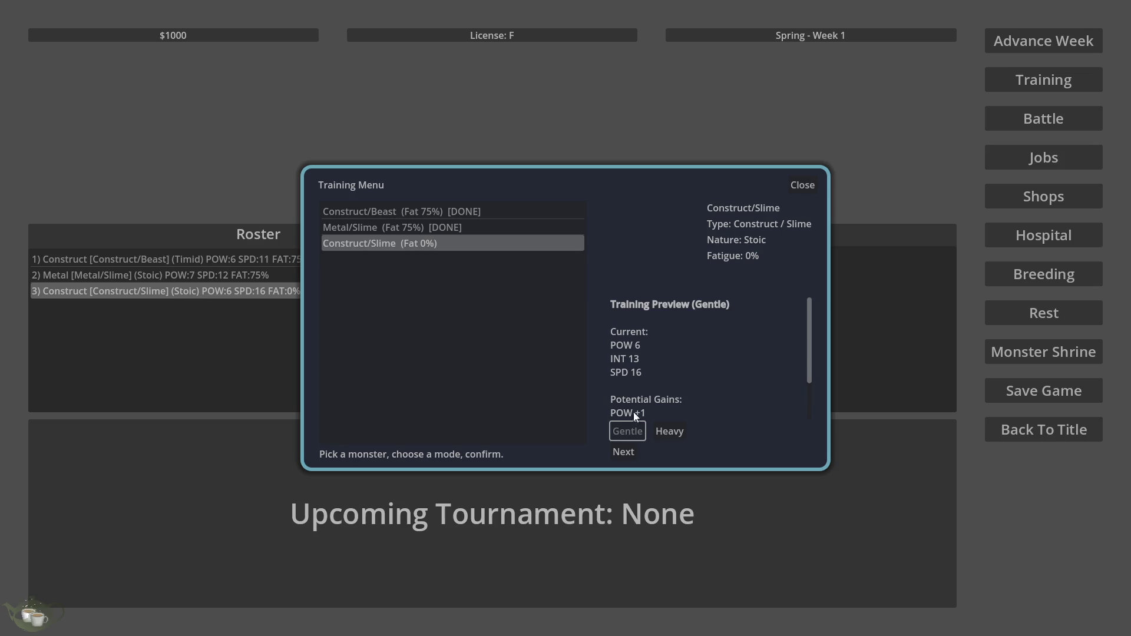
{"action": "scroll", "coordinate": [716, 335], "scroll_direction": "down", "scroll_amount": 2}
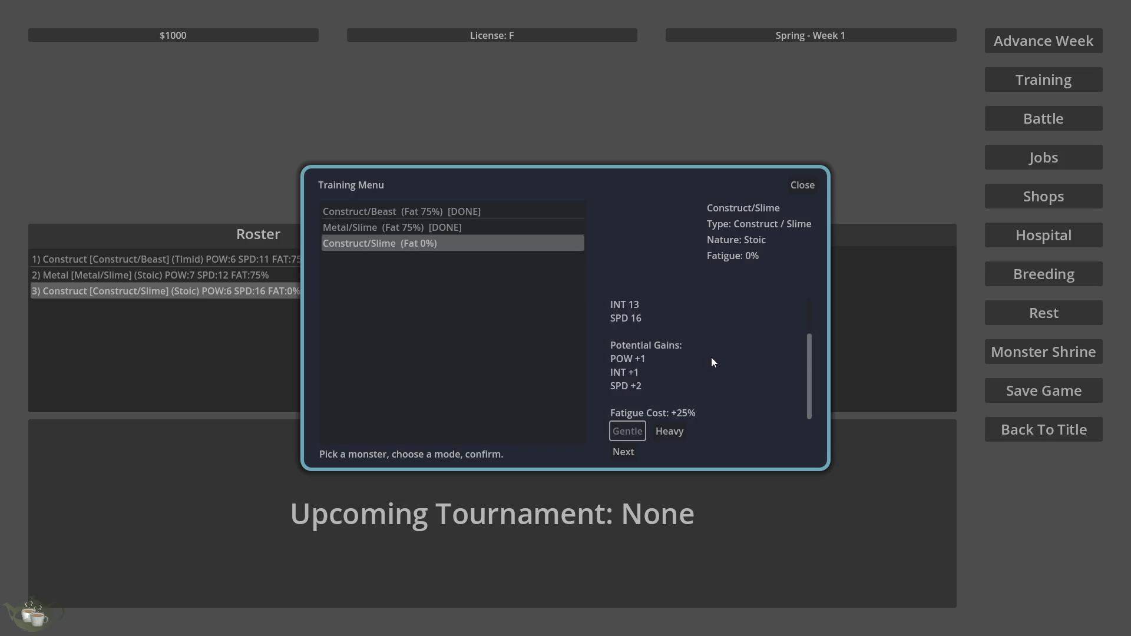
{"action": "left_click", "coordinate": [671, 433]}
{"action": "left_click", "coordinate": [627, 438]}
- Confirm Gentle training, close the results, reselect Construct/Slime, and return to the title screen
{"action": "left_click", "coordinate": [631, 453]}
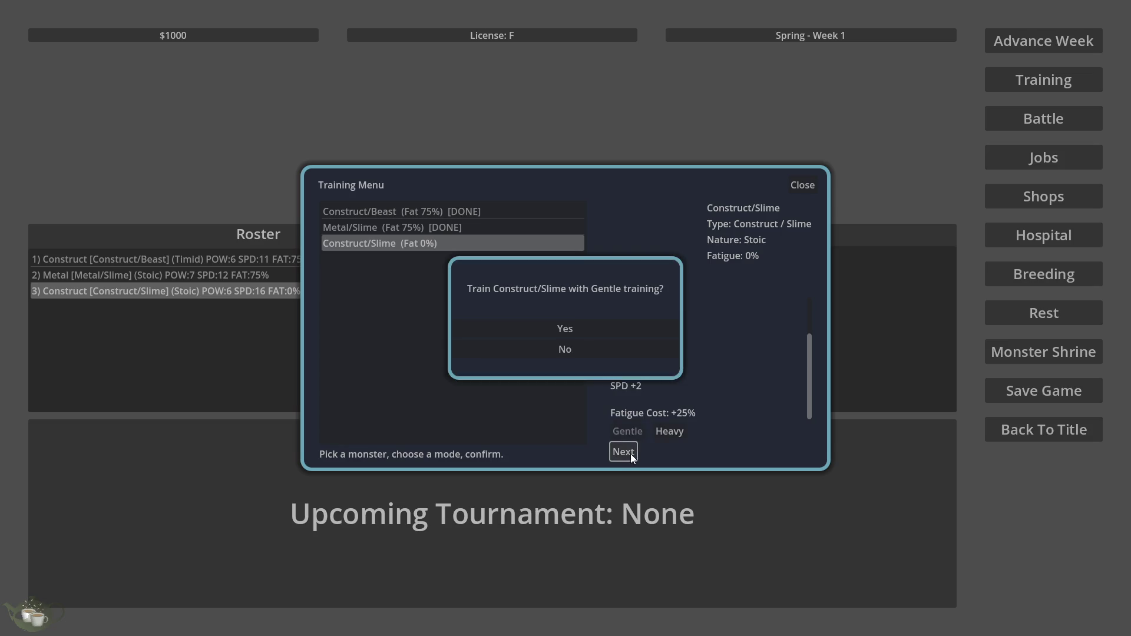
{"action": "left_click", "coordinate": [631, 321]}
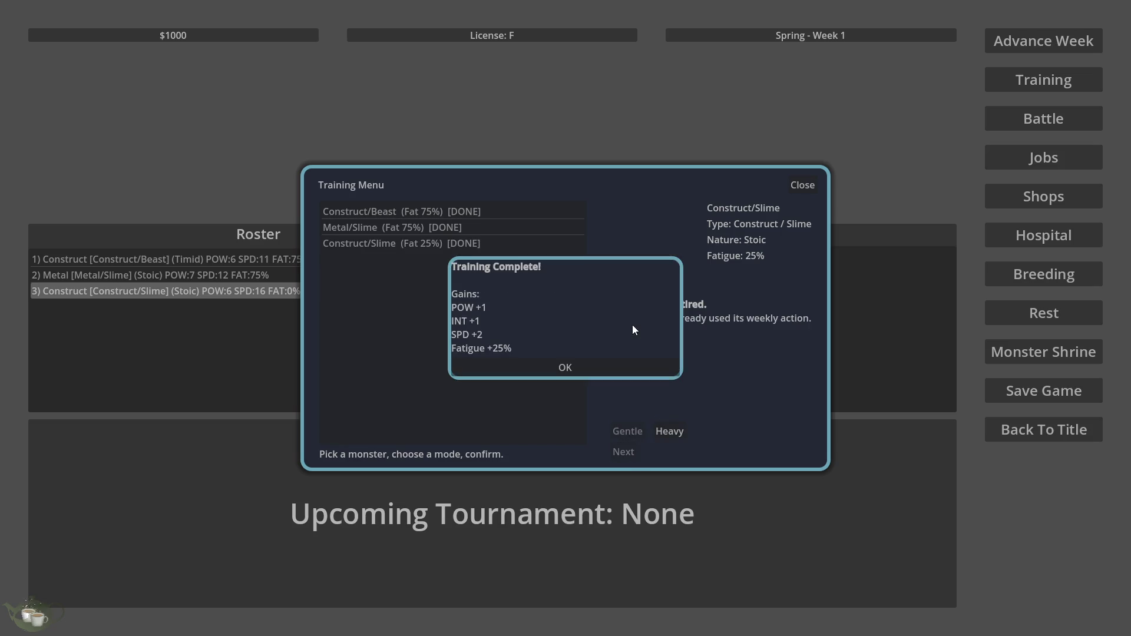
{"action": "left_click", "coordinate": [578, 370]}
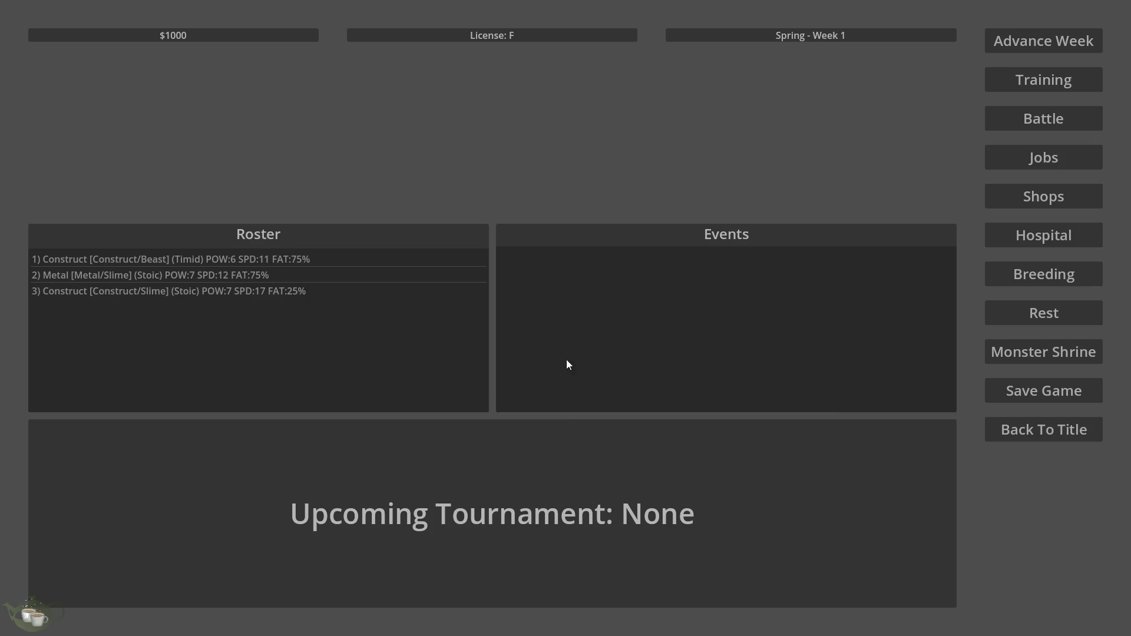
{"action": "left_click", "coordinate": [306, 291]}
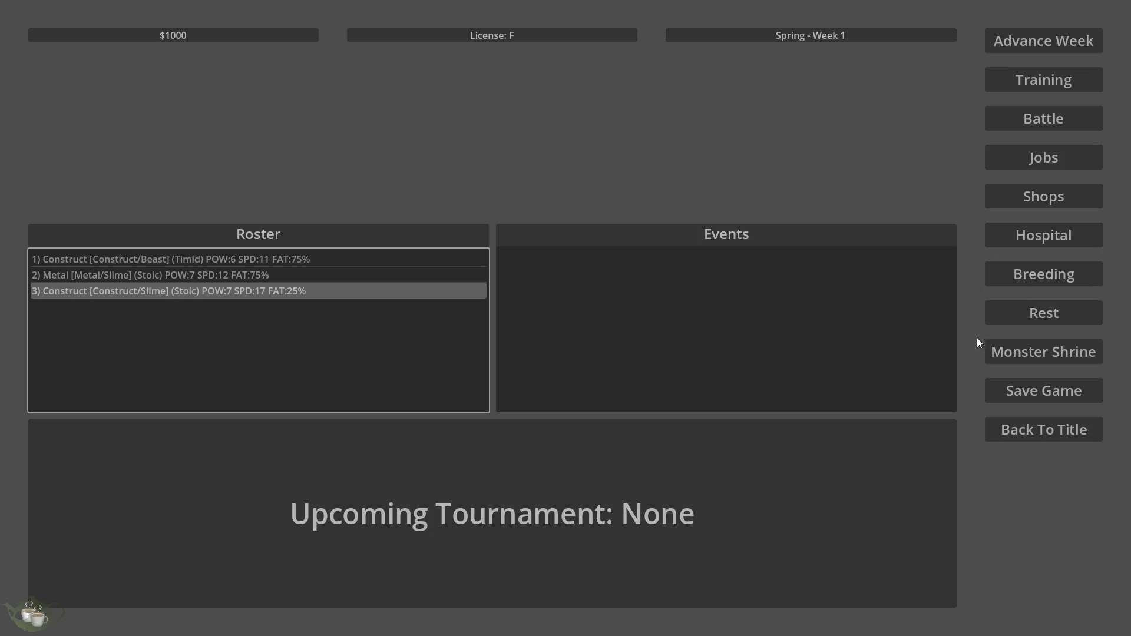
{"action": "left_click", "coordinate": [1027, 427]}
- Quit the game back to the editor and drag ConfirmPopup to a new spot in the Scene dock
{"action": "left_click", "coordinate": [527, 365]}
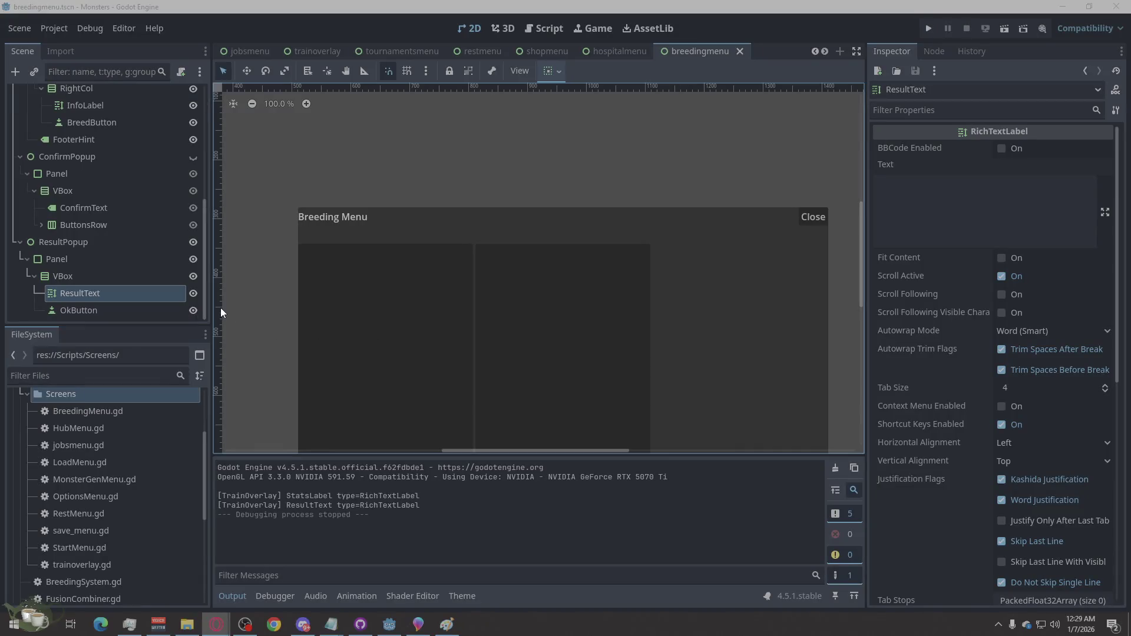
{"action": "scroll", "coordinate": [97, 243], "scroll_direction": "up", "scroll_amount": 3}
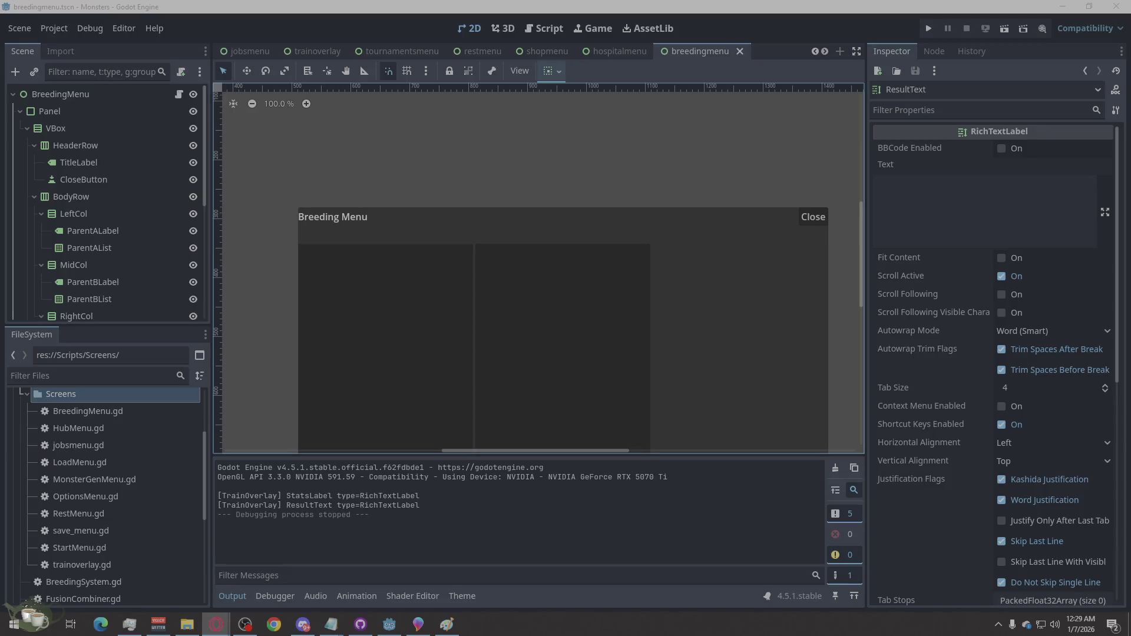
{"action": "scroll", "coordinate": [73, 220], "scroll_direction": "down", "scroll_amount": 8}
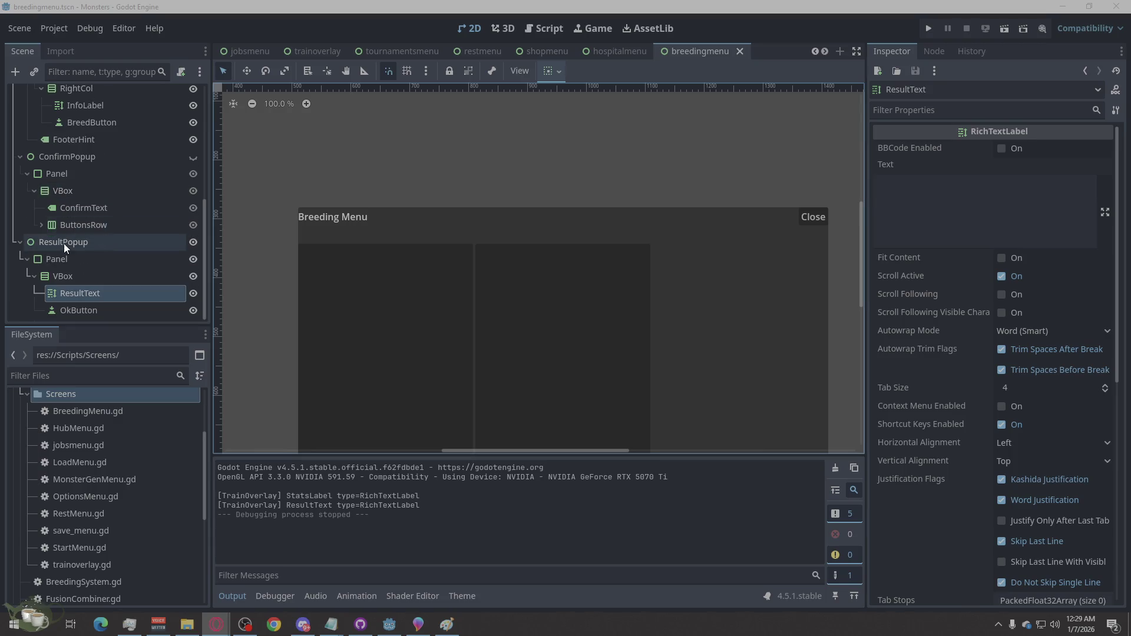
{"action": "mouse_move", "coordinate": [45, 160]}
{"action": "left_mouse_down"}
{"action": "mouse_move", "coordinate": [65, 143]}
{"action": "mouse_move", "coordinate": [113, 148]}
{"action": "left_mouse_up"}
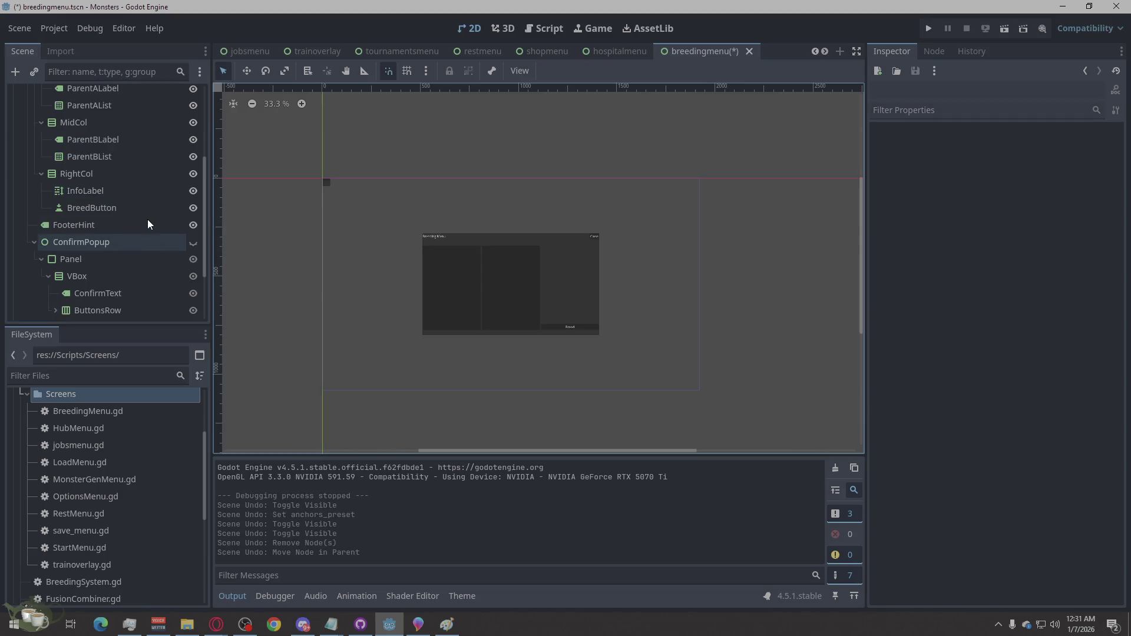
- Undo the ConfirmPopup reparenting and inspect its Panel and VBox, toggling its visibility on and off
{"action": "key", "text": "ctrl+z"}
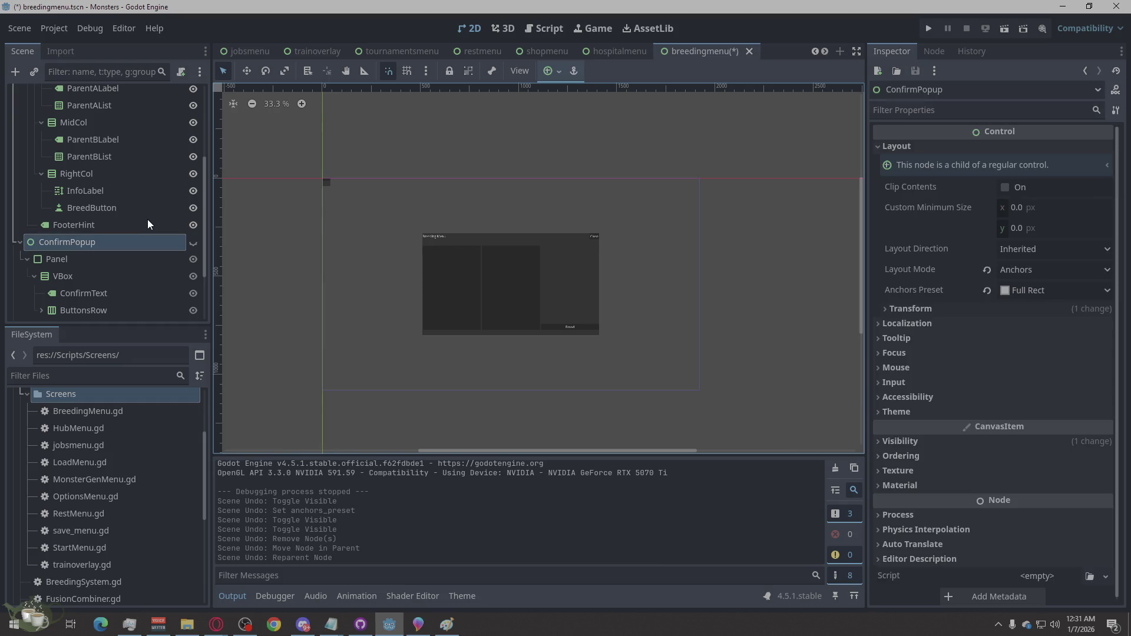
{"action": "scroll", "coordinate": [147, 219], "scroll_direction": "down", "scroll_amount": 3}
{"action": "left_click", "coordinate": [104, 242]}
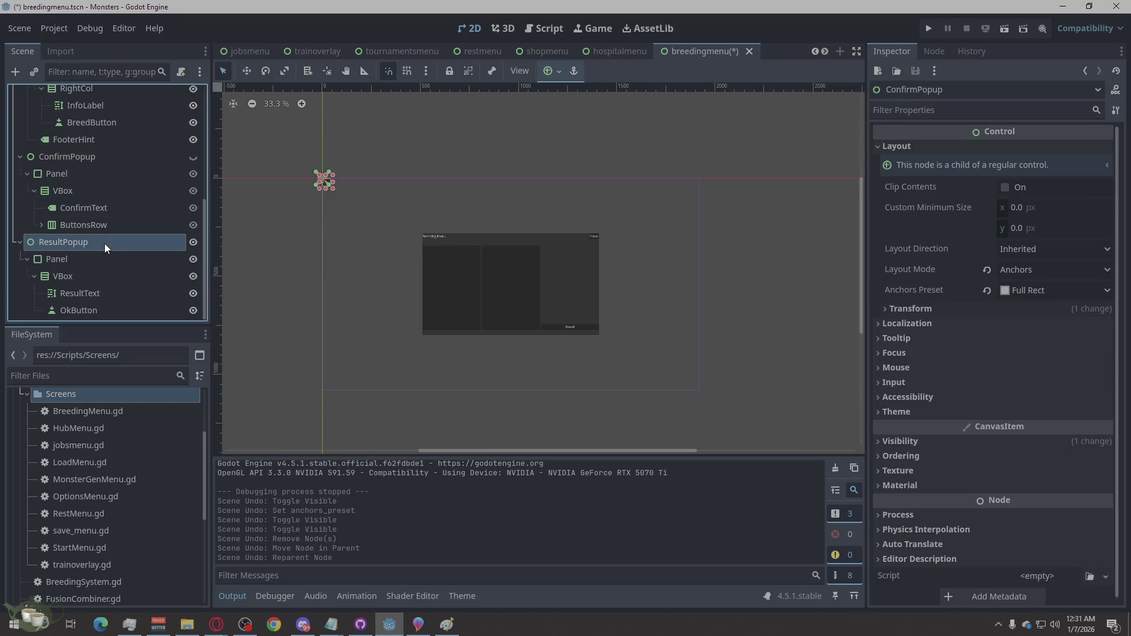
{"action": "left_click", "coordinate": [108, 189]}
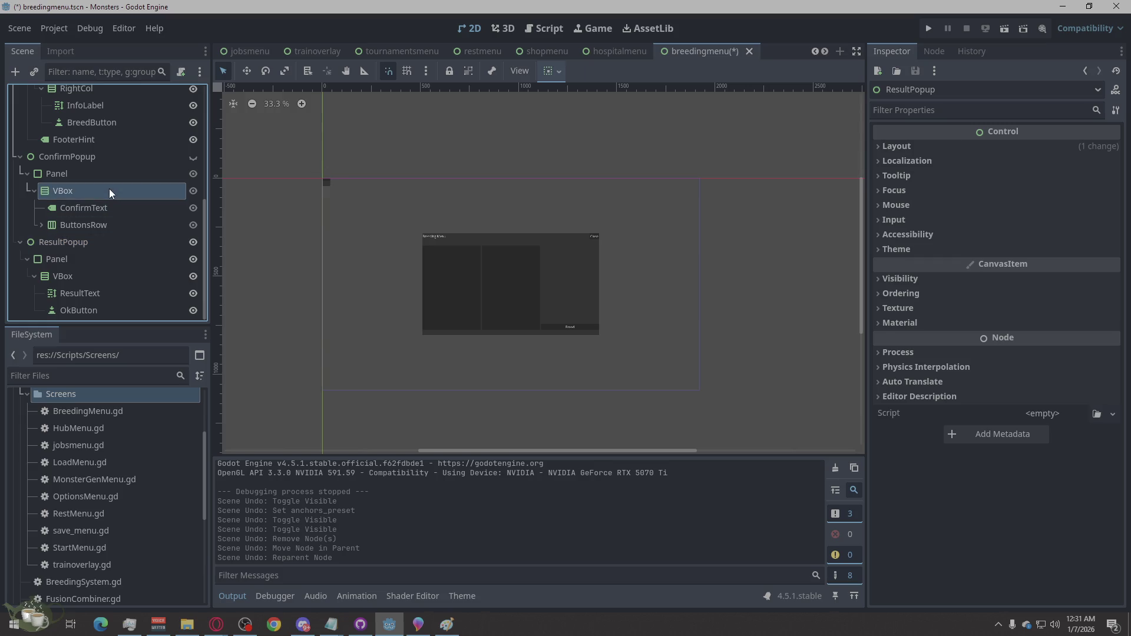
{"action": "left_click", "coordinate": [110, 179]}
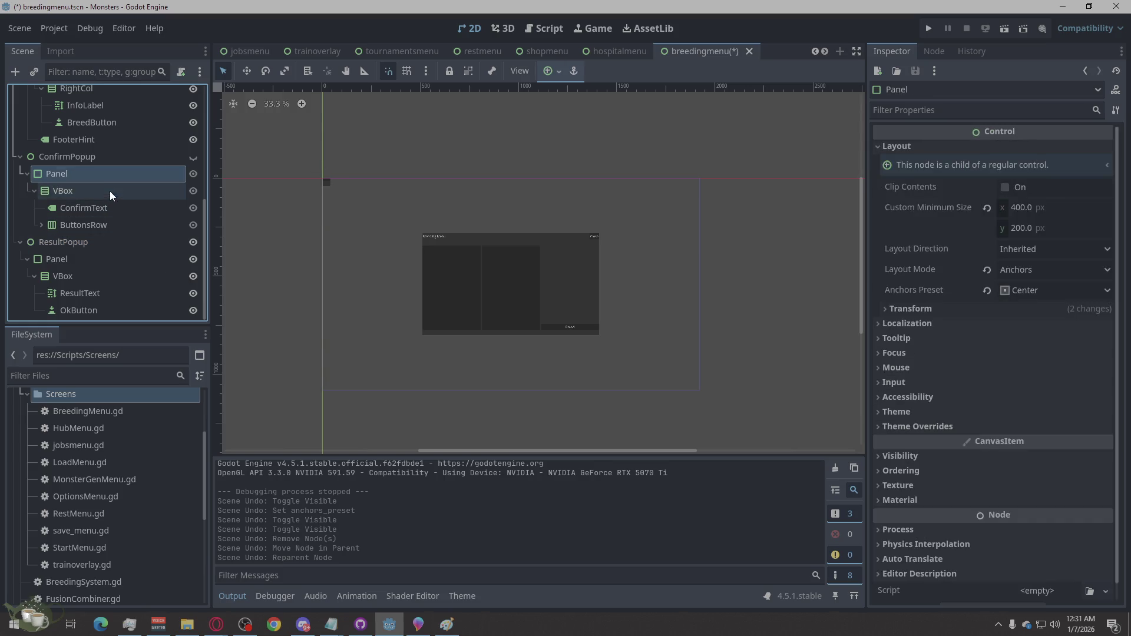
{"action": "left_click", "coordinate": [192, 159]}
{"action": "left_click", "coordinate": [192, 159]}
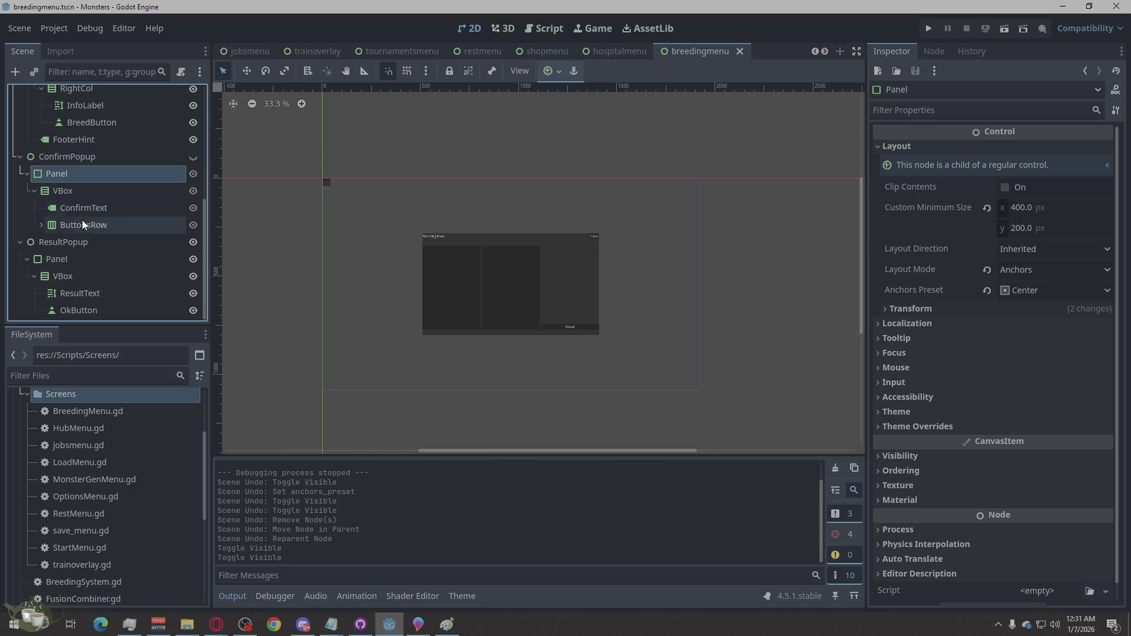
- Delete the ResultPopup node with all its children, then reselect ConfirmPopup
{"action": "left_click", "coordinate": [63, 246]}
{"action": "right_click", "coordinate": [63, 245]}
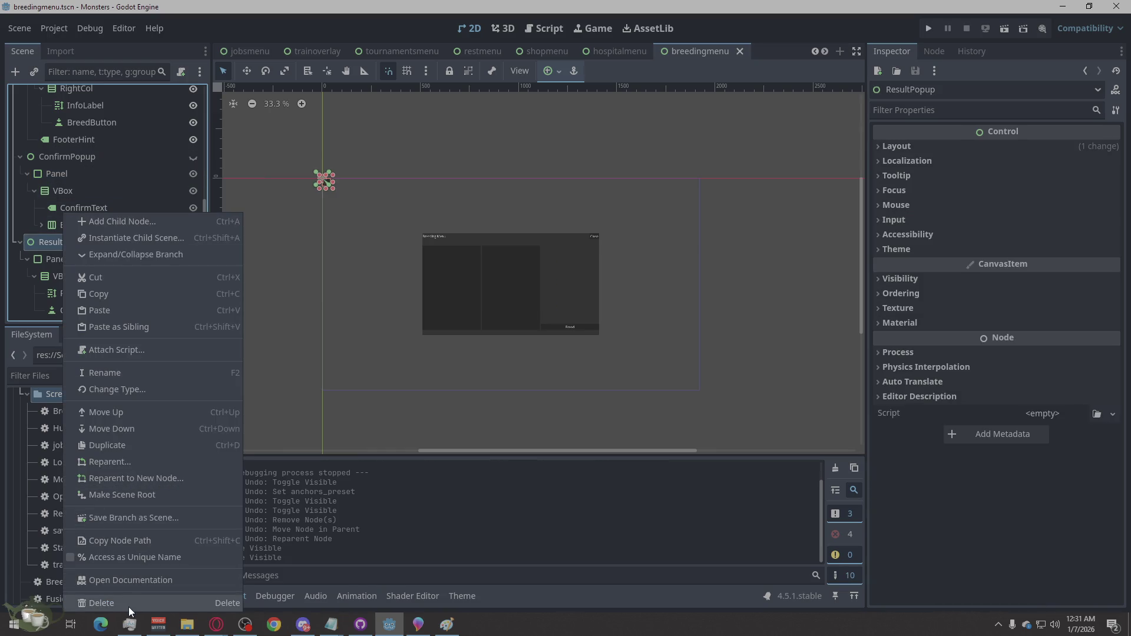
{"action": "left_click", "coordinate": [129, 604]}
{"action": "left_click", "coordinate": [551, 330]}
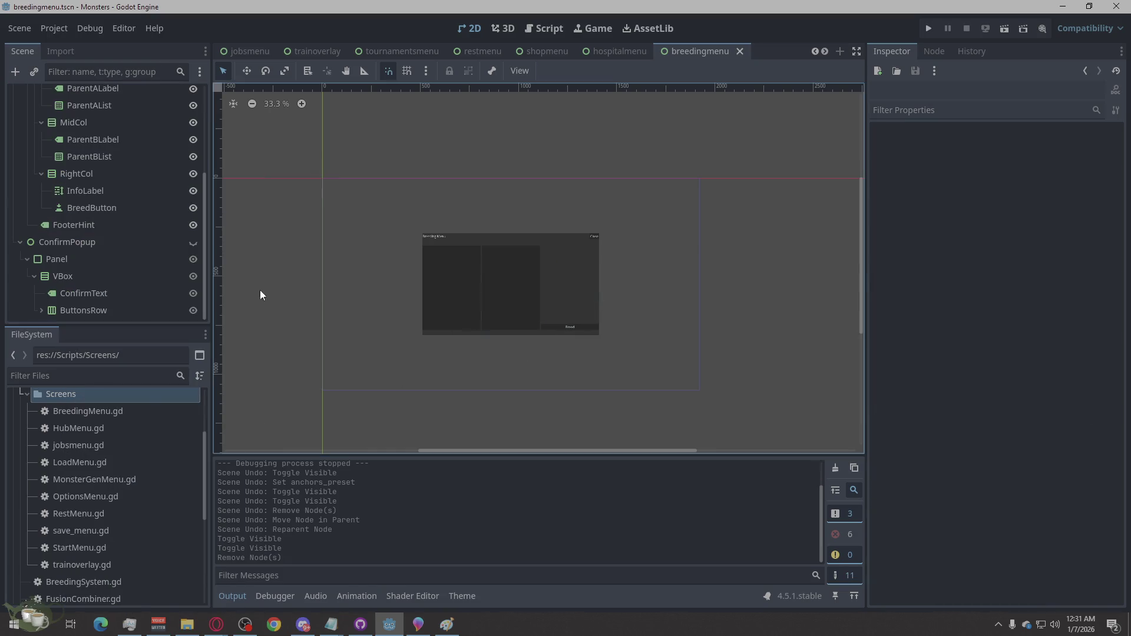
{"action": "left_click", "coordinate": [90, 242]}
- Make ConfirmPopup visible and zoom the canvas to inspect its Confirm/Cancel prompt
{"action": "left_click", "coordinate": [192, 243]}
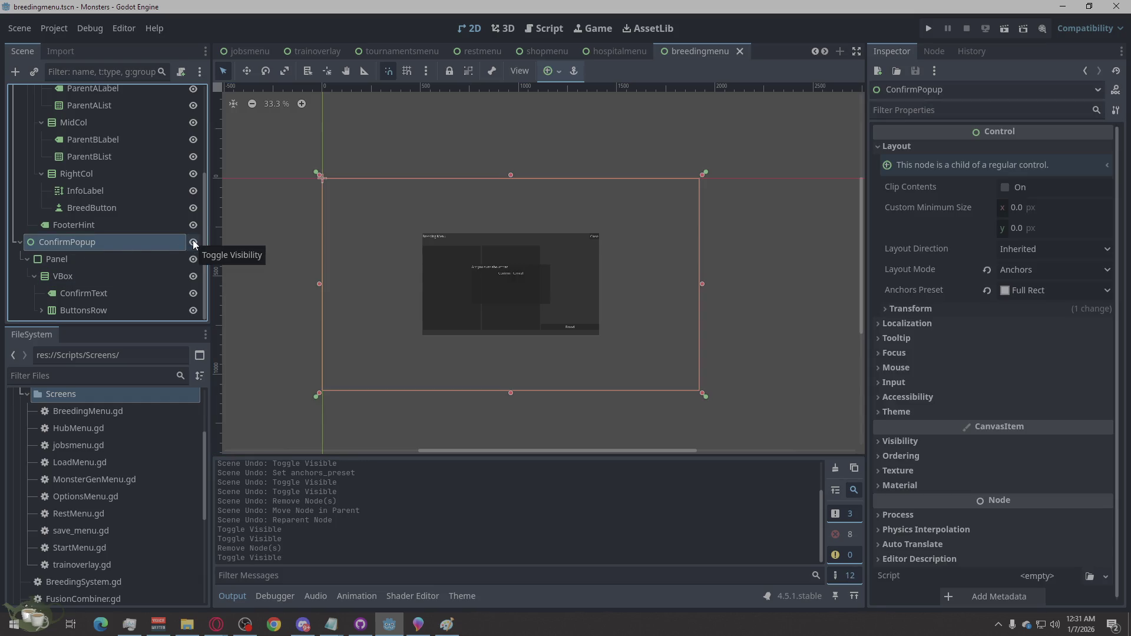
{"action": "scroll", "coordinate": [549, 301], "scroll_direction": "up", "scroll_amount": 2}
{"action": "scroll", "coordinate": [548, 306], "scroll_direction": "down", "scroll_amount": 1}
{"action": "scroll", "coordinate": [539, 320], "scroll_direction": "up", "scroll_amount": 3}
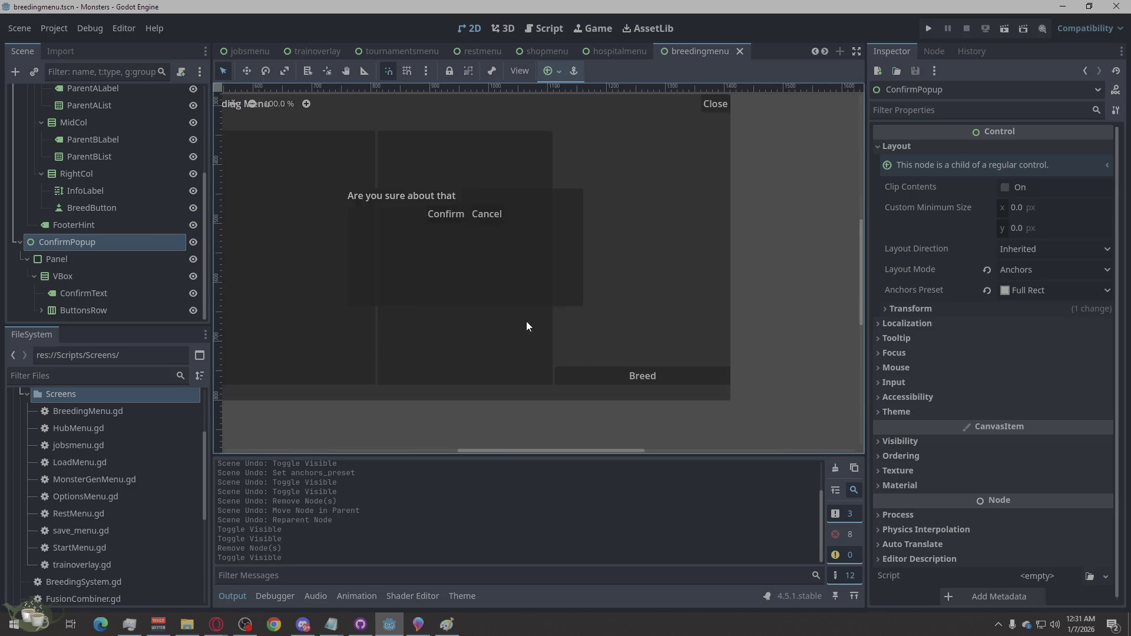
{"action": "scroll", "coordinate": [783, 288], "scroll_direction": "down", "scroll_amount": 3}
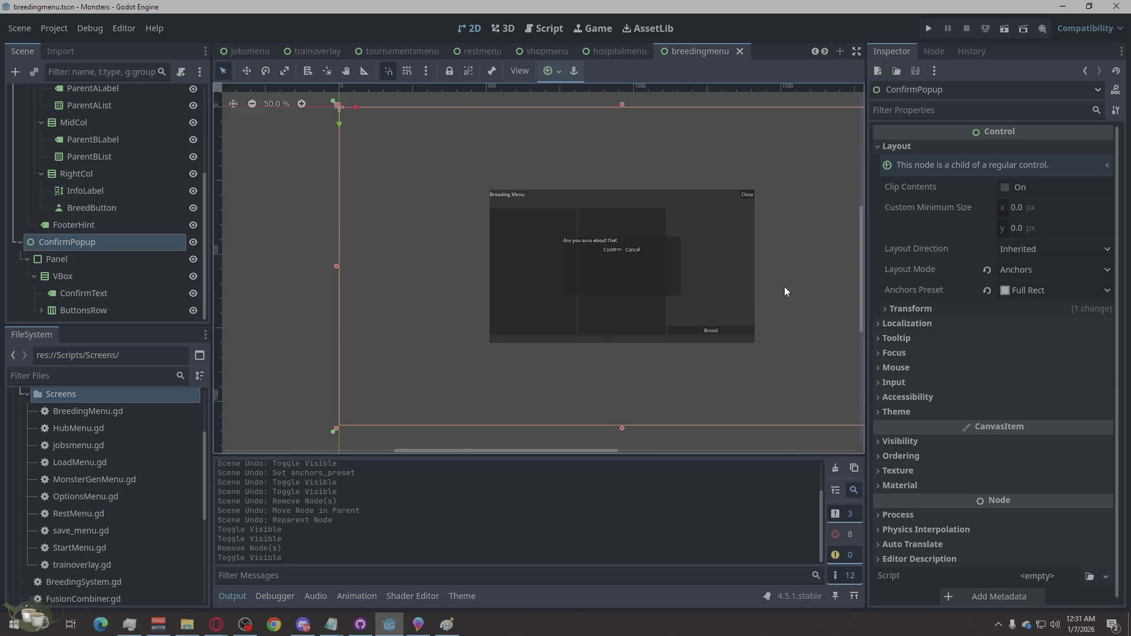
{"action": "scroll", "coordinate": [595, 331], "scroll_direction": "up", "scroll_amount": 3}
{"action": "scroll", "coordinate": [404, 395], "scroll_direction": "down", "scroll_amount": 2}
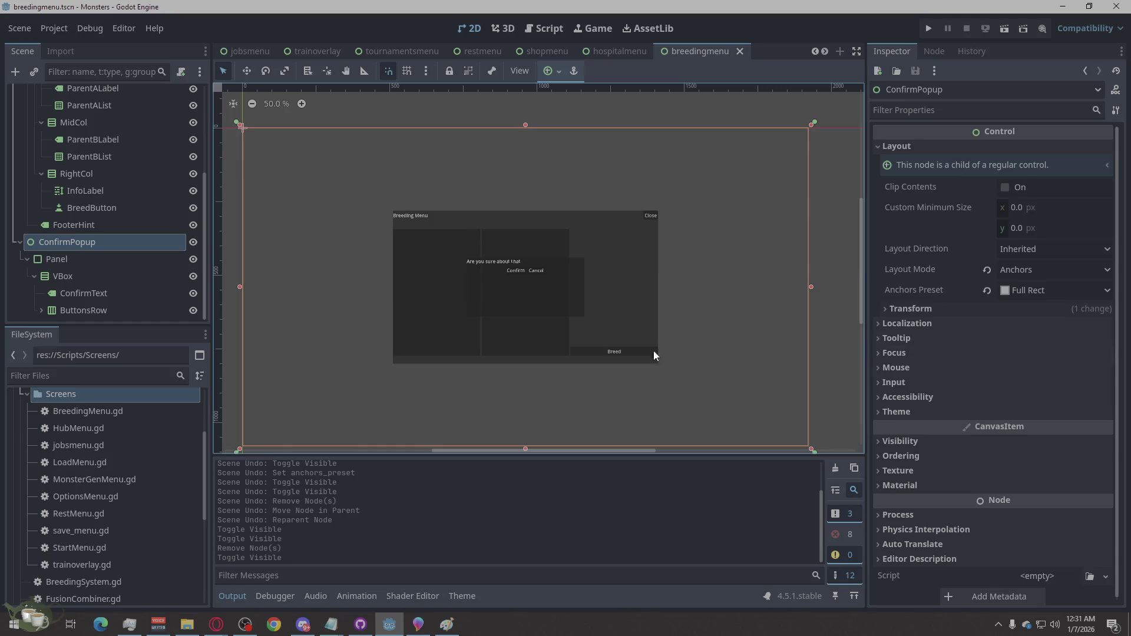
- Open and dismiss ConfirmPopup's node actions, deselect it, and switch to the web browser
{"action": "left_click", "coordinate": [528, 119]}
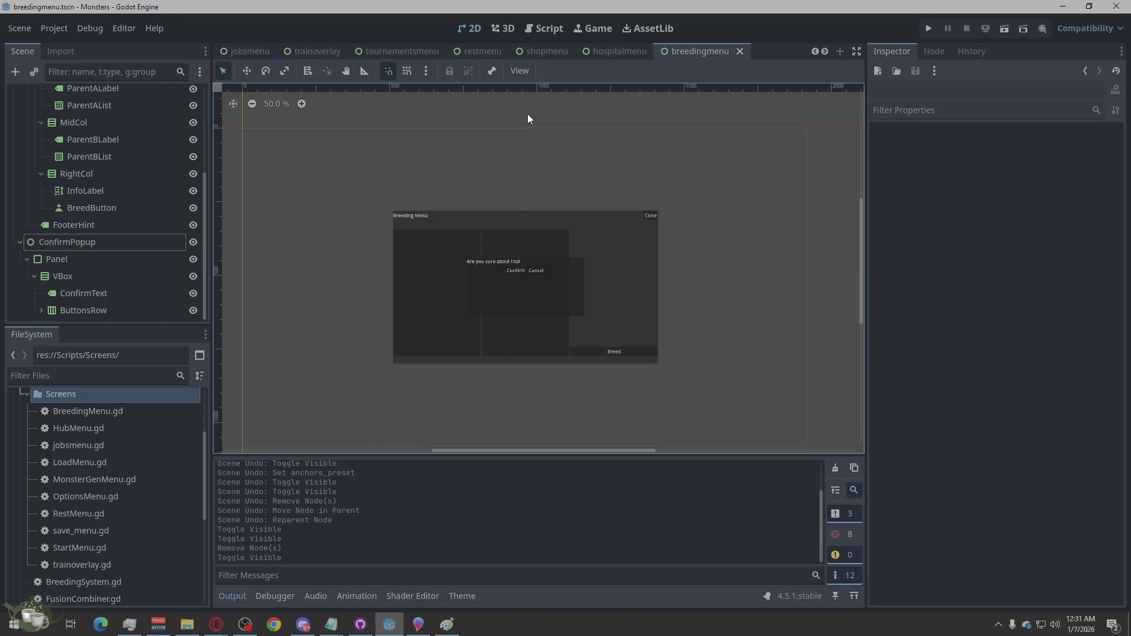
{"action": "right_click", "coordinate": [62, 243]}
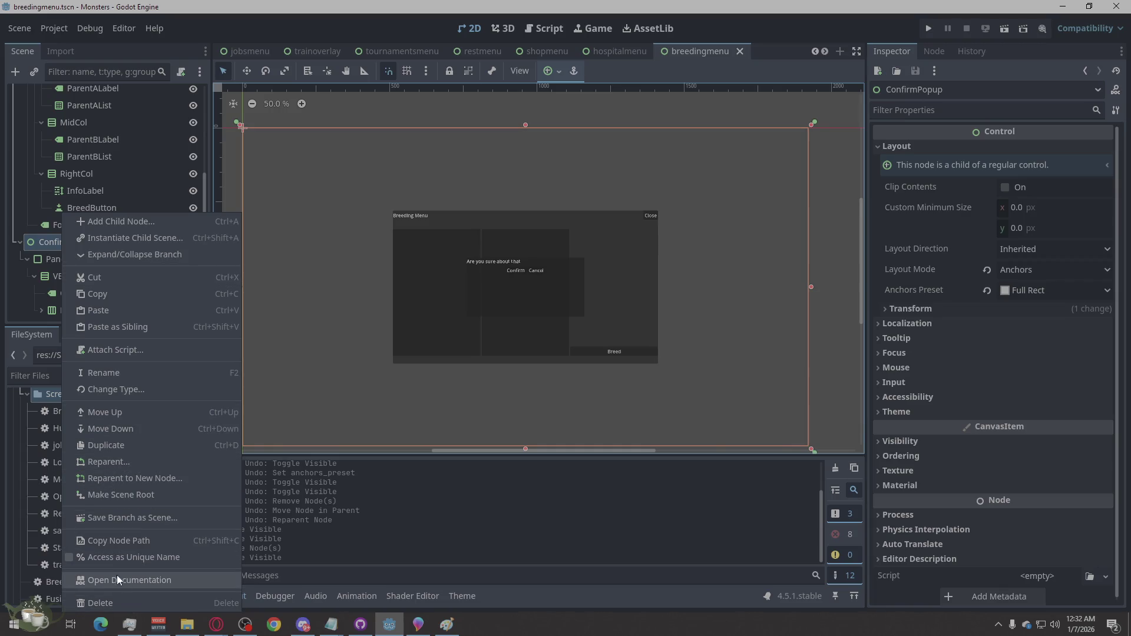
{"action": "left_click", "coordinate": [129, 541]}
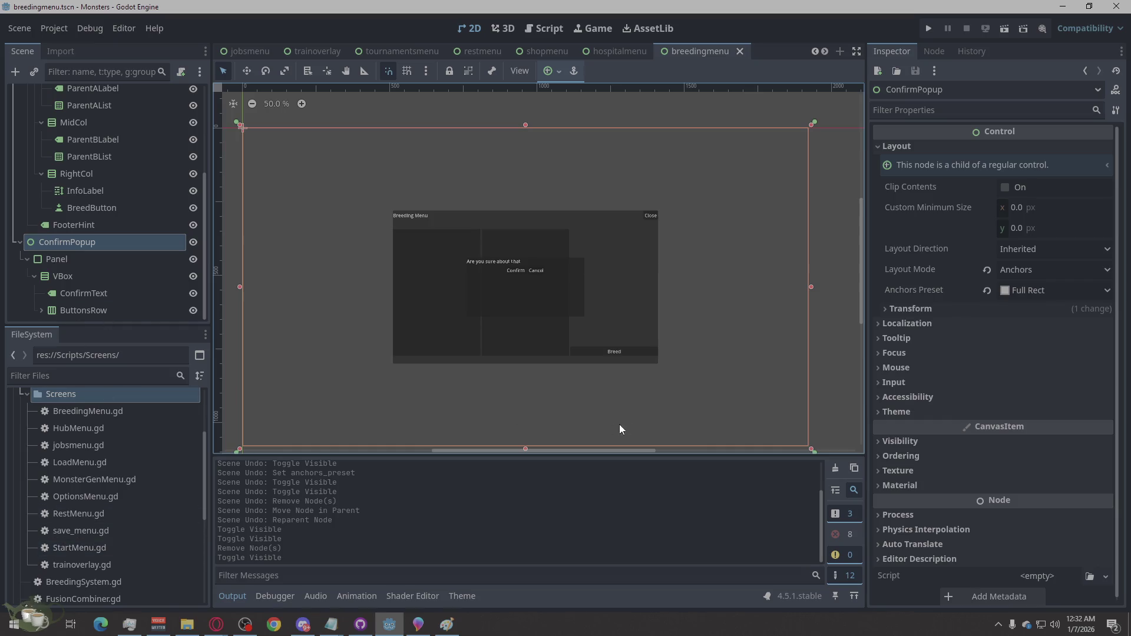
{"action": "left_click", "coordinate": [828, 322]}
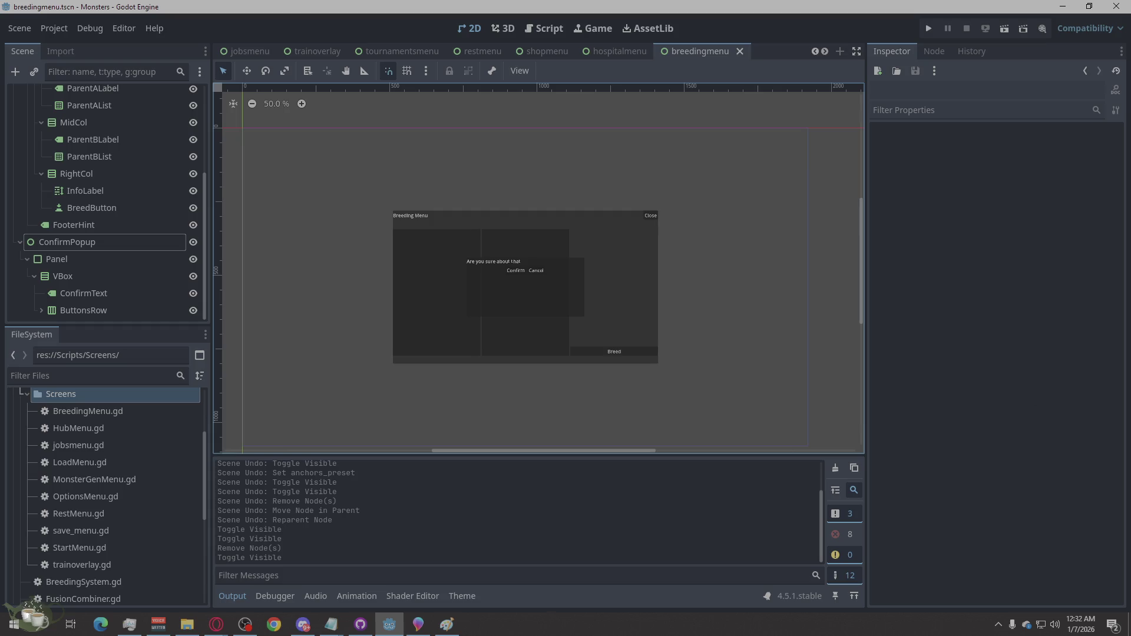
{"action": "key", "text": "alt+Tab"}
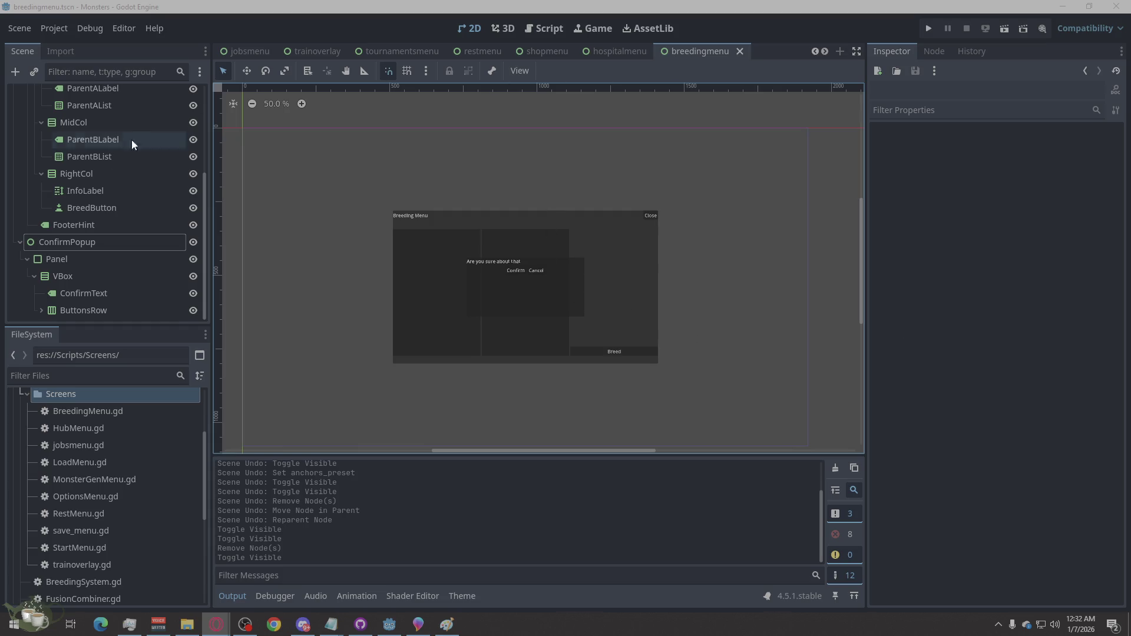
{"action": "scroll", "coordinate": [140, 129], "scroll_direction": "up", "scroll_amount": 5}
- Replace the entire BreedingMenu.gd script with the new pasted code
{"action": "left_click", "coordinate": [180, 94]}
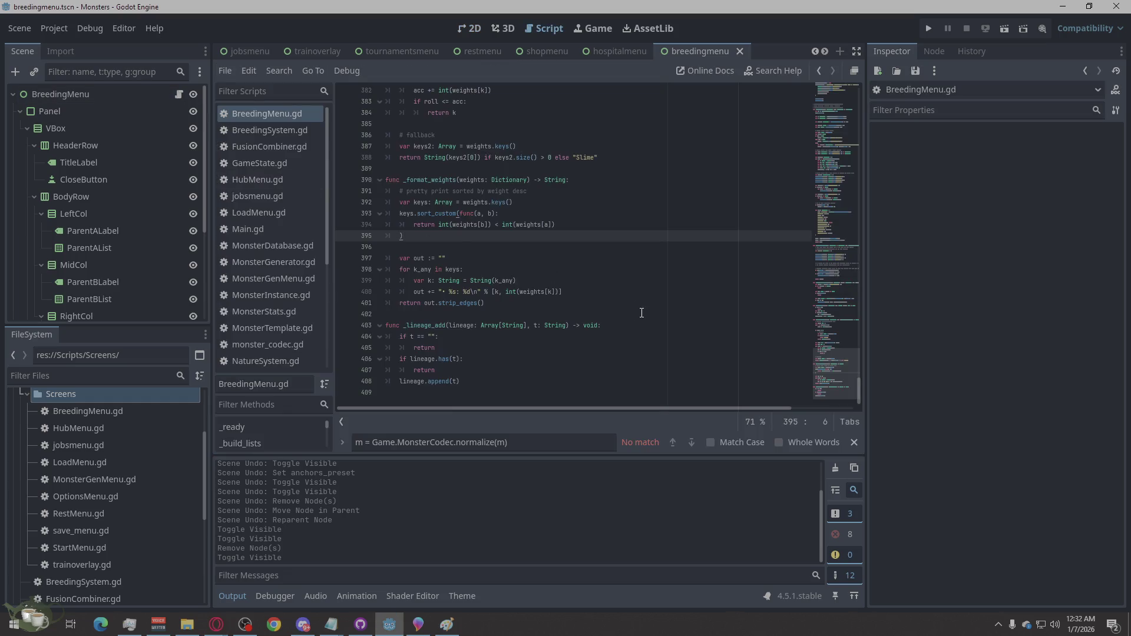
{"action": "right_click", "coordinate": [496, 207]}
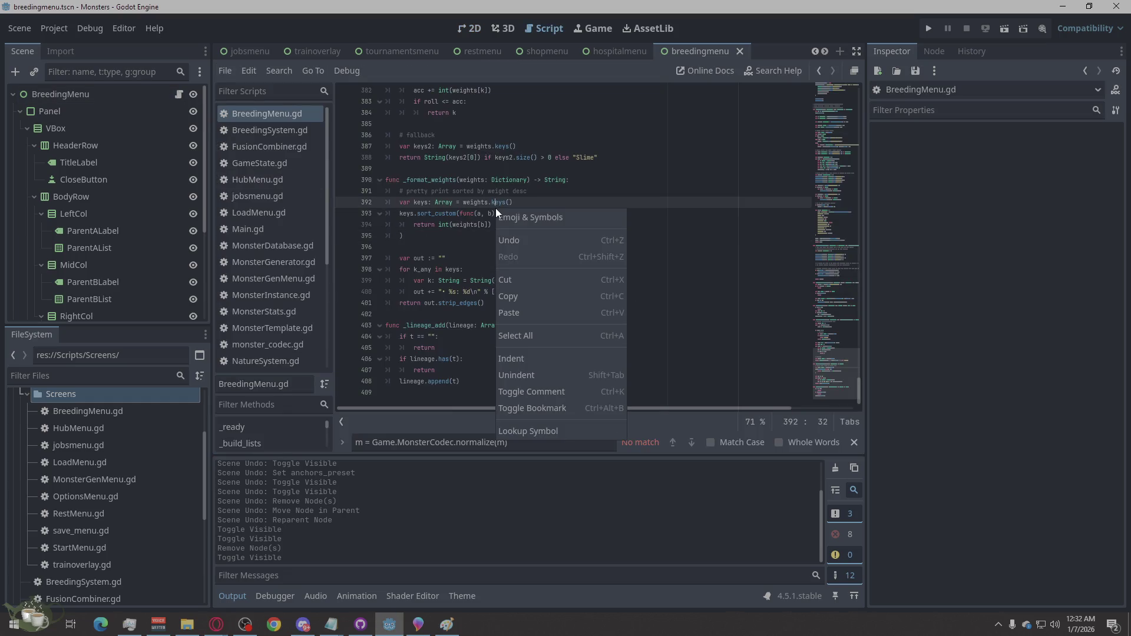
{"action": "left_click", "coordinate": [501, 333]}
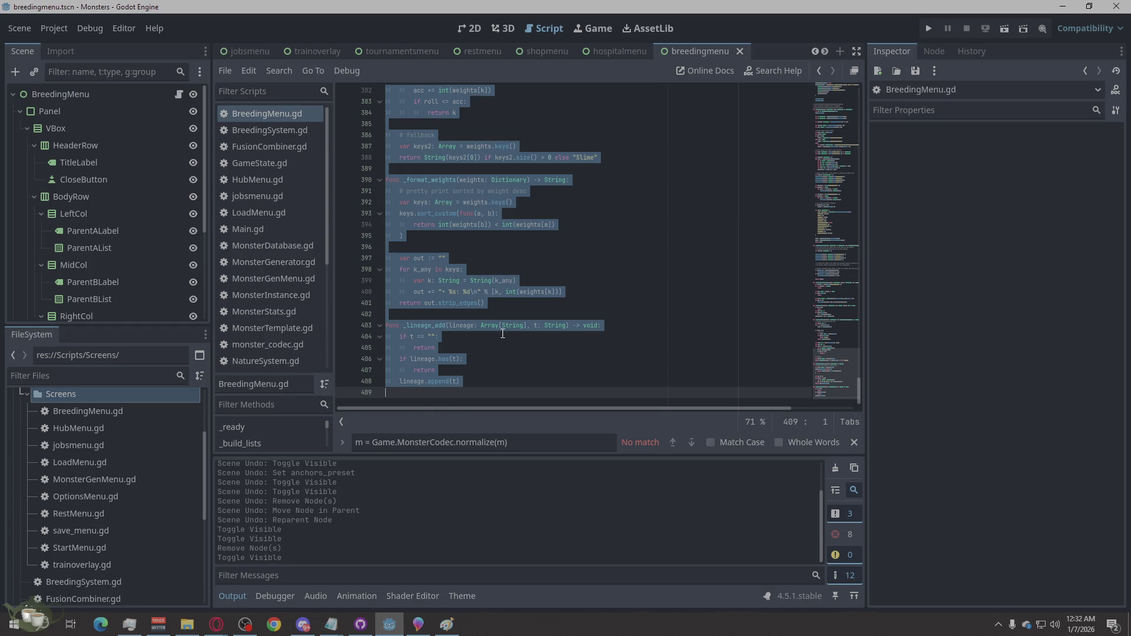
{"action": "key", "text": "ctrl+v"}
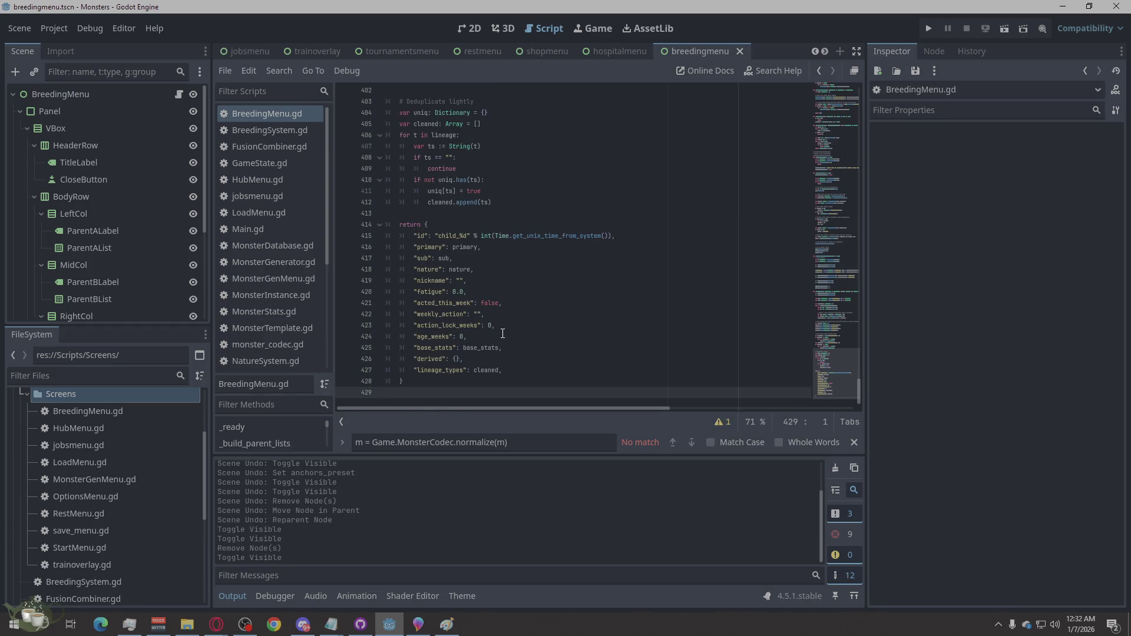
{"action": "scroll", "coordinate": [502, 330], "scroll_direction": "up", "scroll_amount": 20}
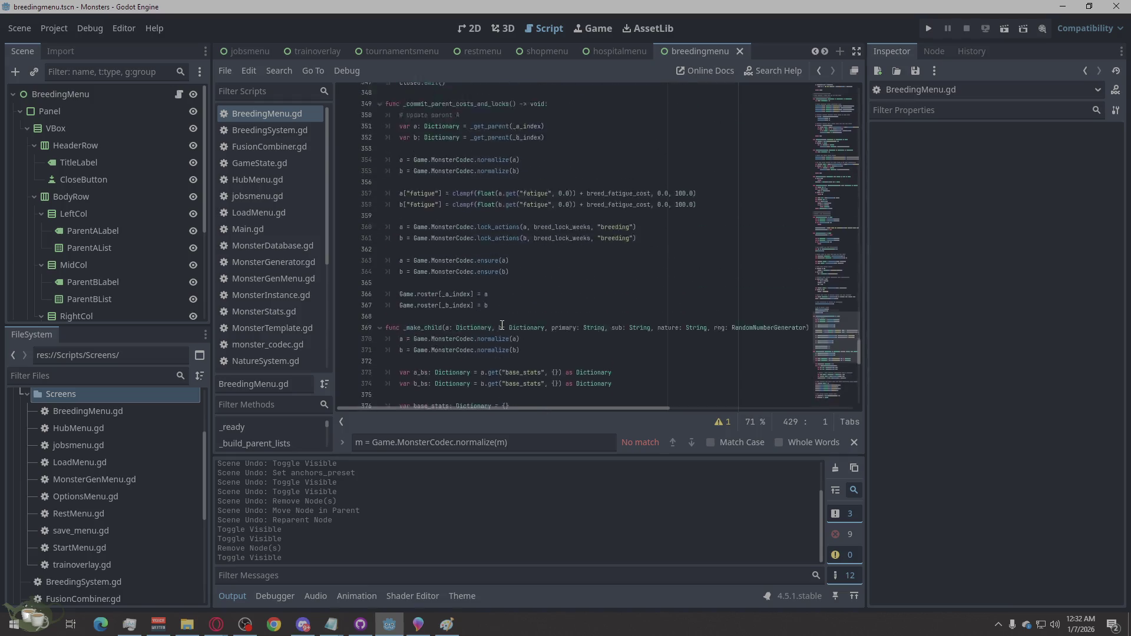
{"action": "scroll", "coordinate": [502, 325], "scroll_direction": "up", "scroll_amount": 20}
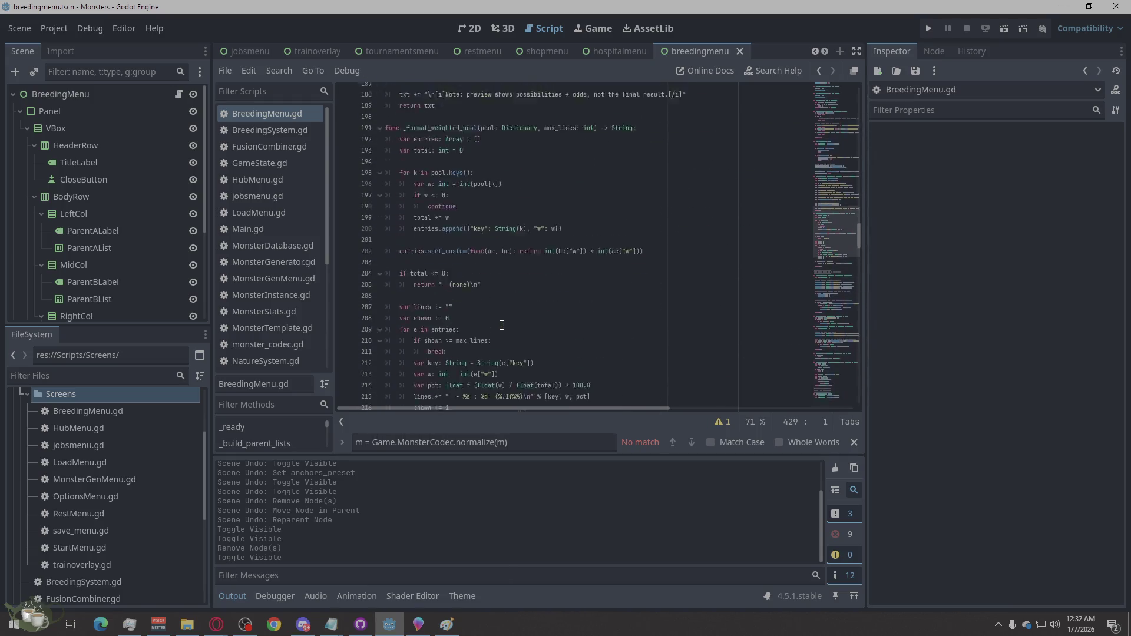
{"action": "scroll", "coordinate": [503, 325], "scroll_direction": "up", "scroll_amount": 20}
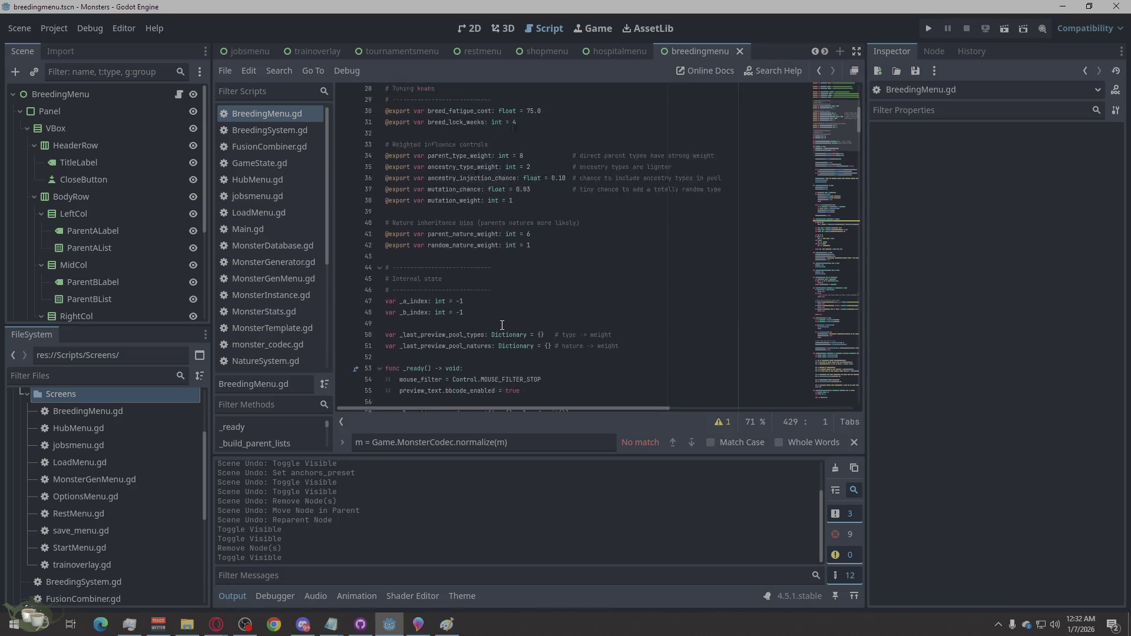
{"action": "scroll", "coordinate": [502, 326], "scroll_direction": "down", "scroll_amount": 1}
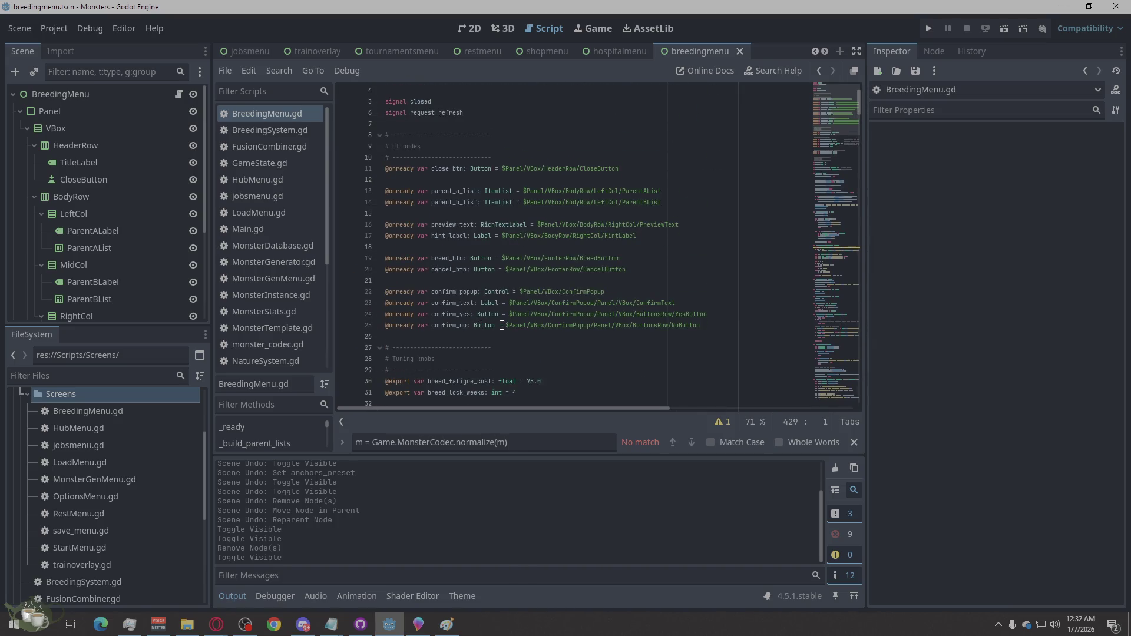
{"action": "scroll", "coordinate": [51, 256], "scroll_direction": "down", "scroll_amount": 5}
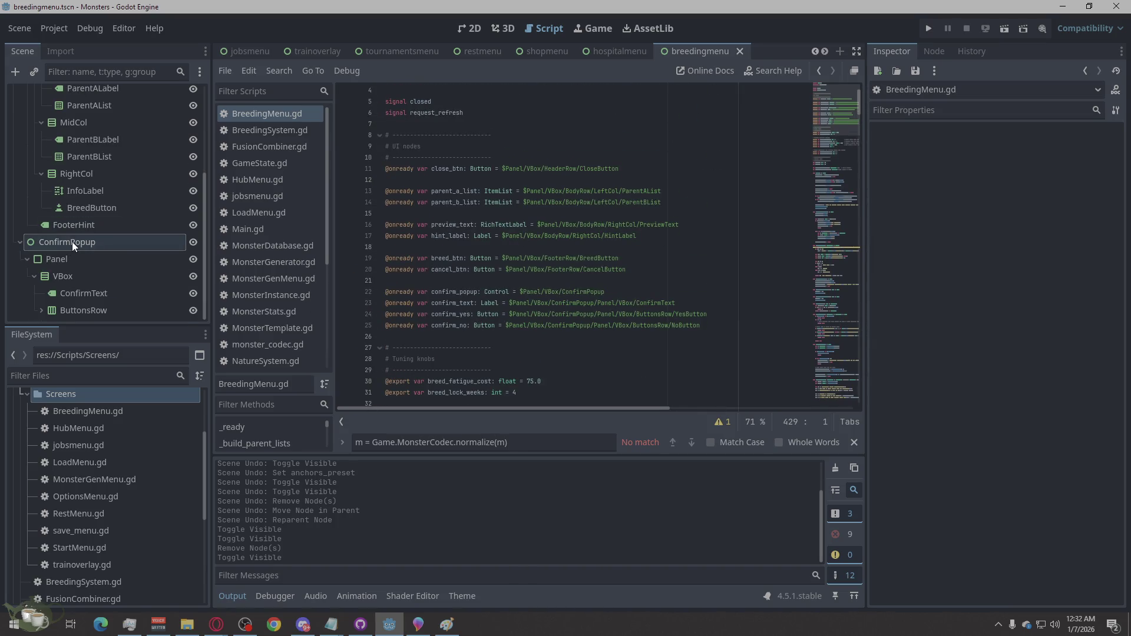
- Copy ConfirmPopup's node path and select the old path on line 22
{"action": "right_click", "coordinate": [108, 245]}
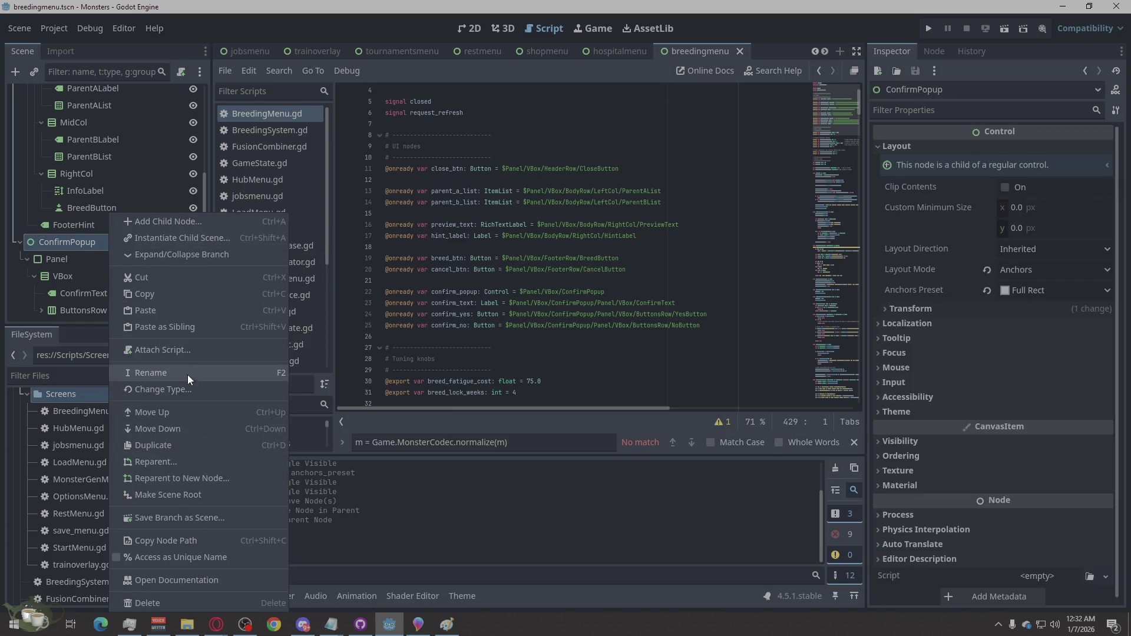
{"action": "left_click", "coordinate": [209, 535]}
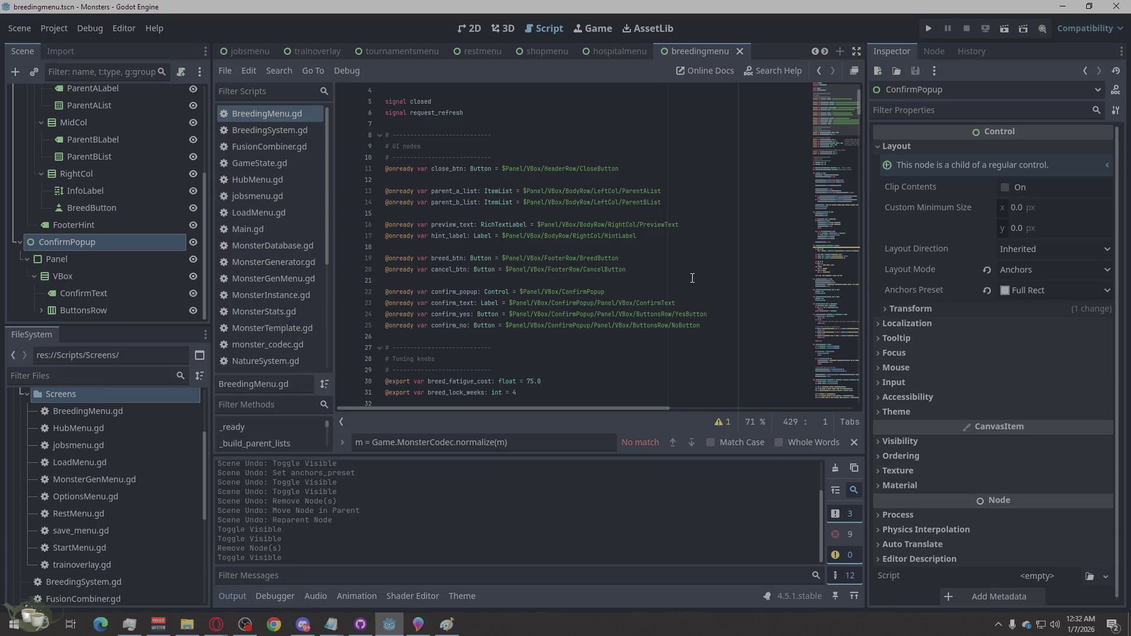
{"action": "scroll", "coordinate": [681, 284], "scroll_direction": "down", "scroll_amount": 1}
{"action": "left_click_drag", "start_coordinate": [614, 259], "coordinate": [524, 258]}
- Change line 22's confirm_popup path to $ConfirmPopup and save the script
{"action": "type", "text": "ConfirmPopup"}
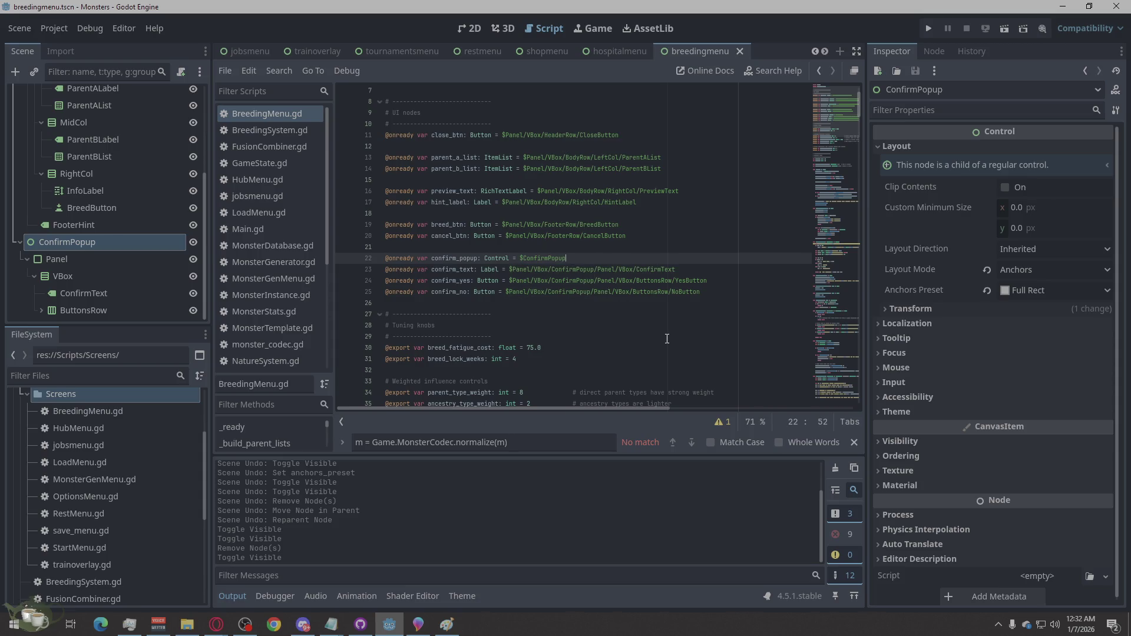
{"action": "key", "text": "ctrl+z"}
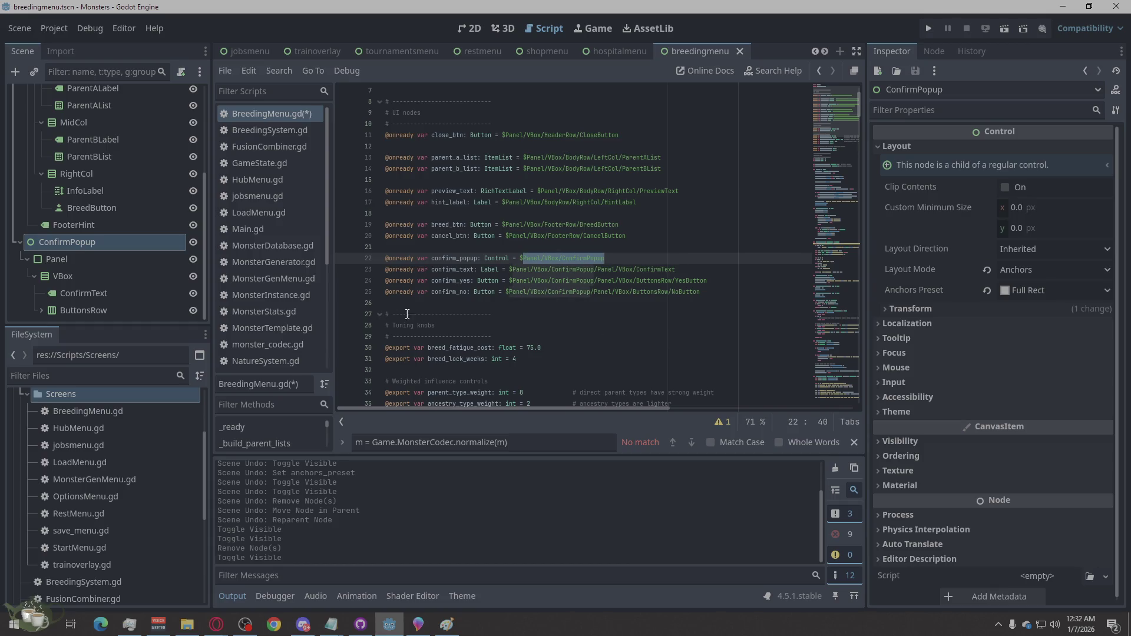
{"action": "key", "text": "ctrl+s"}
{"action": "scroll", "coordinate": [107, 257], "scroll_direction": "up", "scroll_amount": 5}
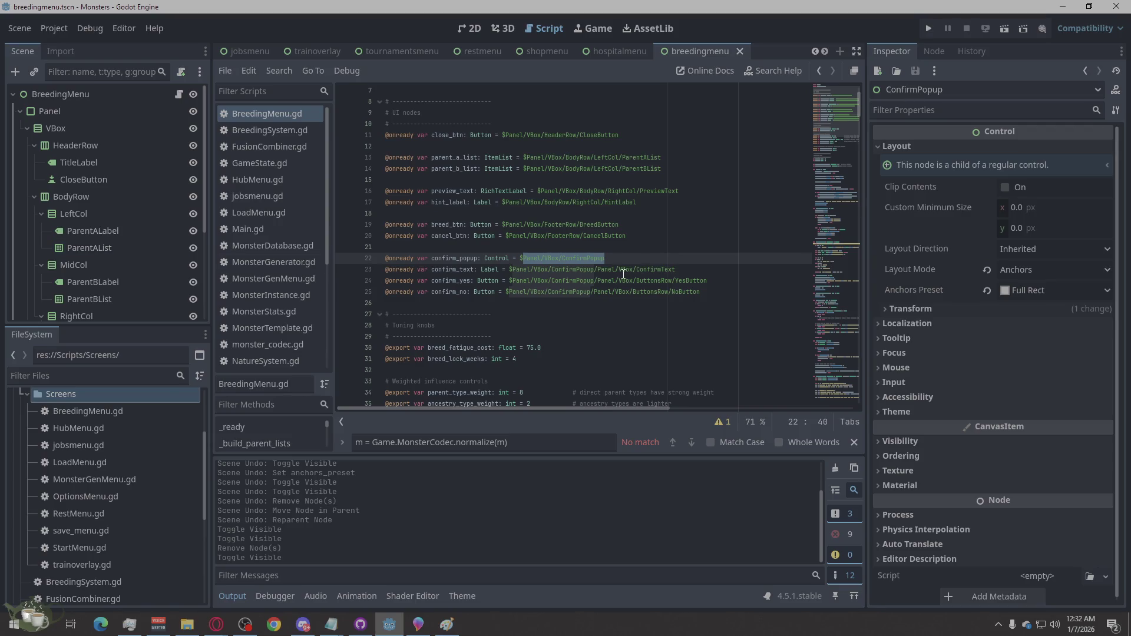
{"action": "key", "text": "ctrl+y"}
{"action": "scroll", "coordinate": [169, 276], "scroll_direction": "down", "scroll_amount": 4}
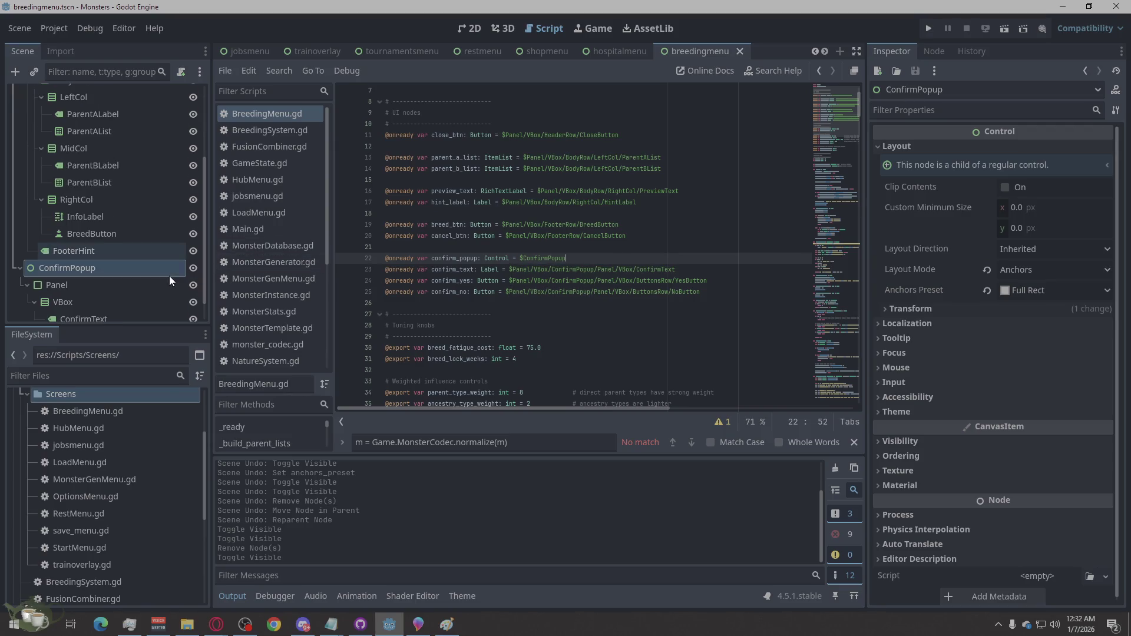
- Replace line 23's path with ConfirmText's copied node path
{"action": "right_click", "coordinate": [70, 285]}
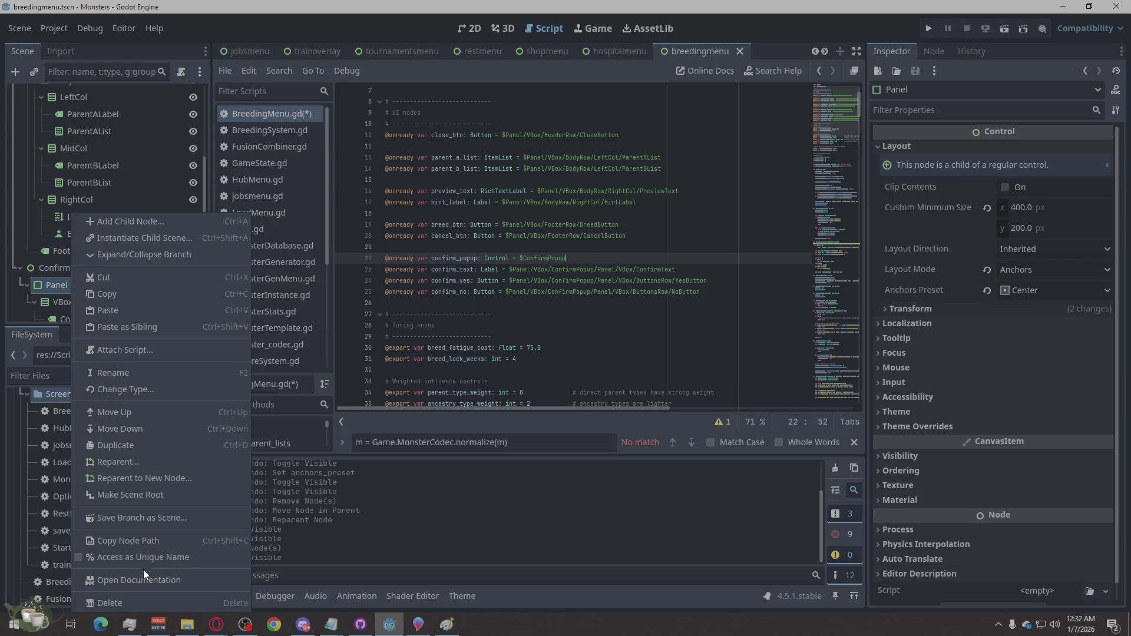
{"action": "left_click", "coordinate": [150, 541]}
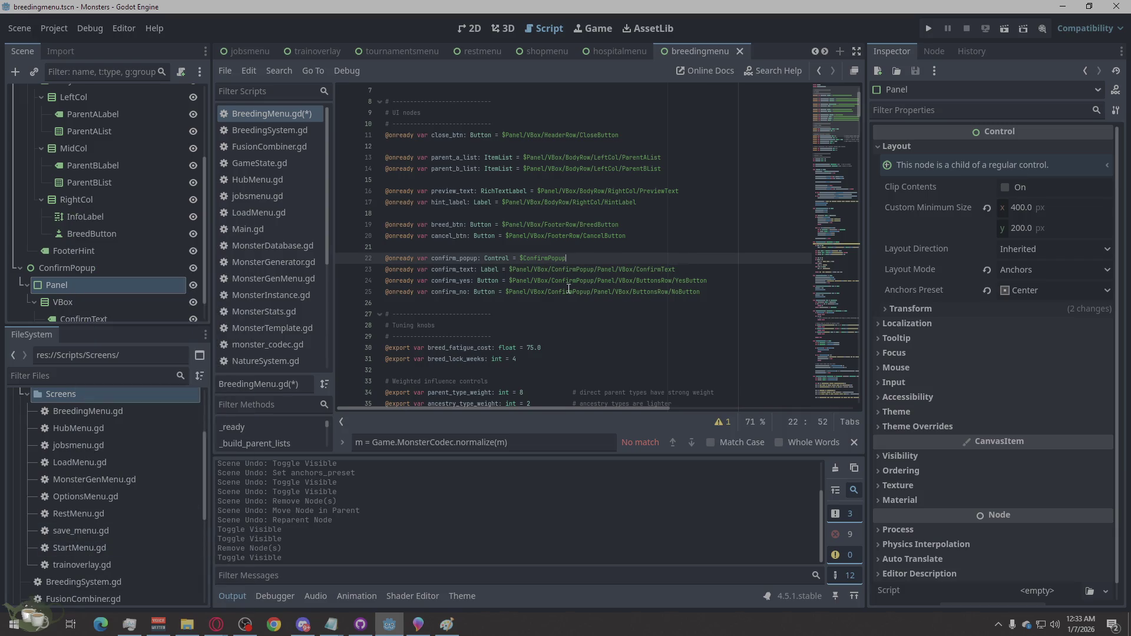
{"action": "scroll", "coordinate": [97, 267], "scroll_direction": "down", "scroll_amount": 1}
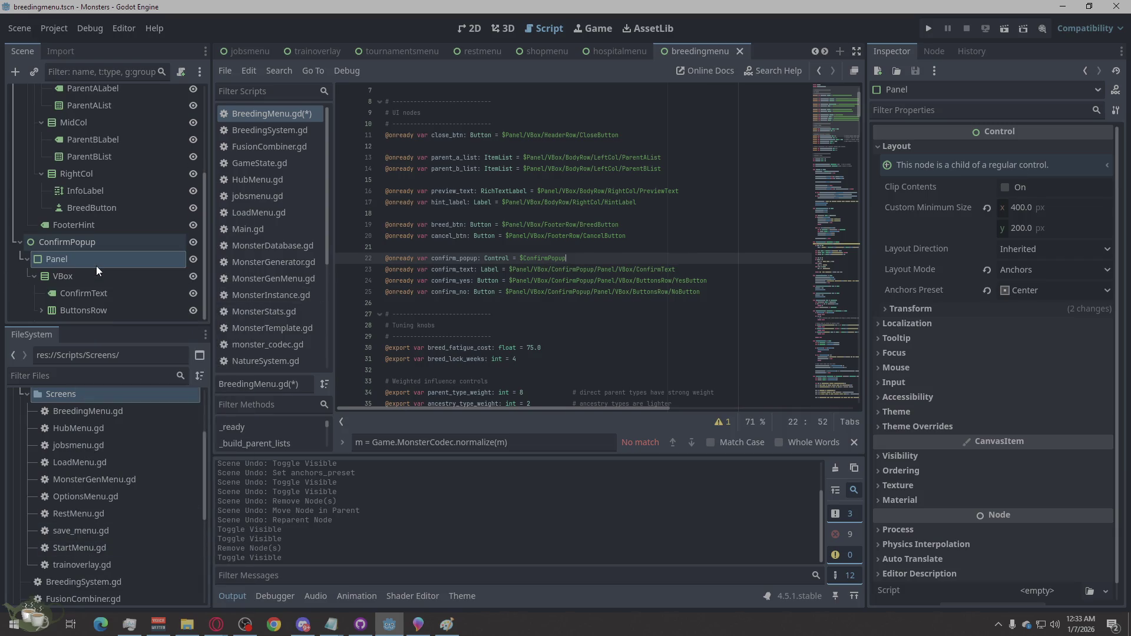
{"action": "right_click", "coordinate": [92, 298]}
{"action": "left_click", "coordinate": [167, 537]}
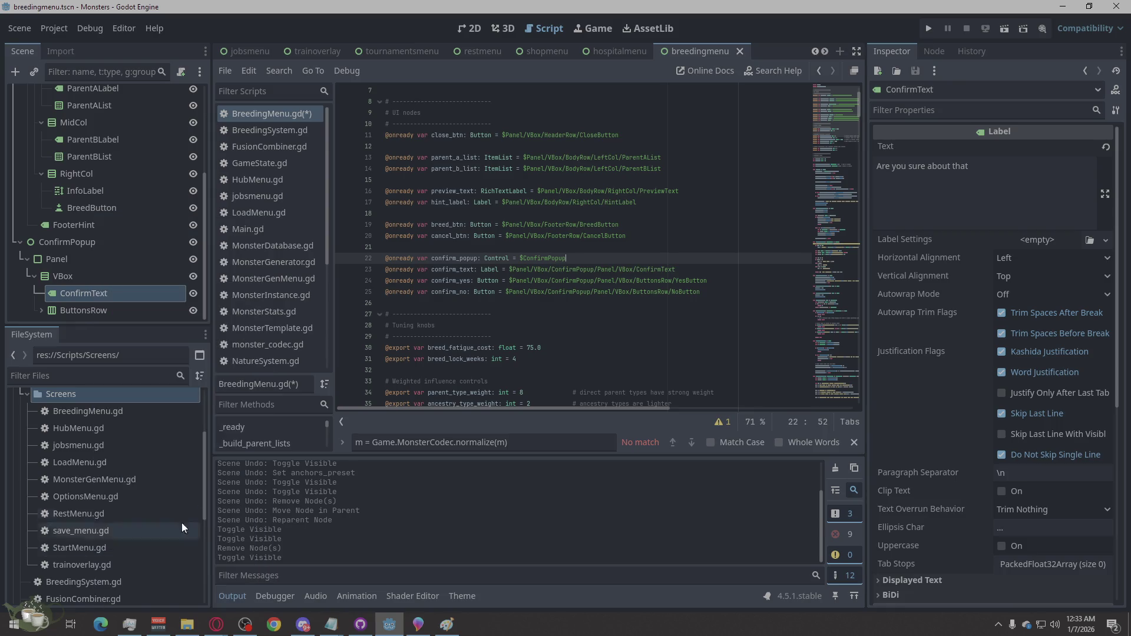
{"action": "left_click_drag", "start_coordinate": [676, 269], "coordinate": [515, 269]}
{"action": "key", "text": "ctrl+v"}
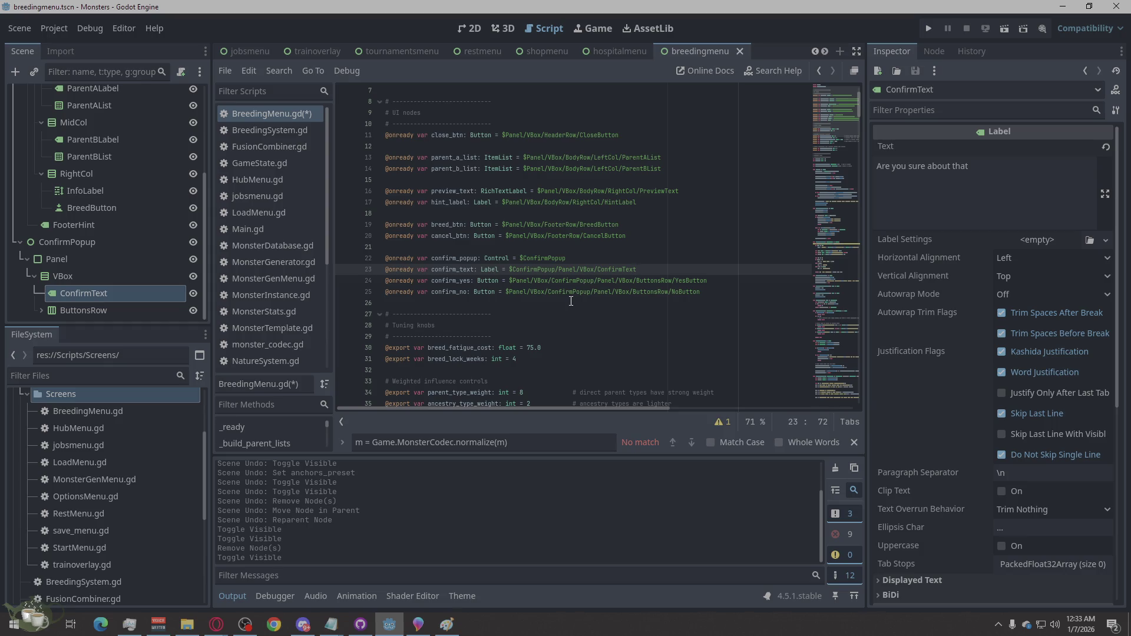
- Expand ButtonsRow and replace line 24's path with YesButton's copied node path
{"action": "scroll", "coordinate": [576, 269], "scroll_direction": "down", "scroll_amount": 1}
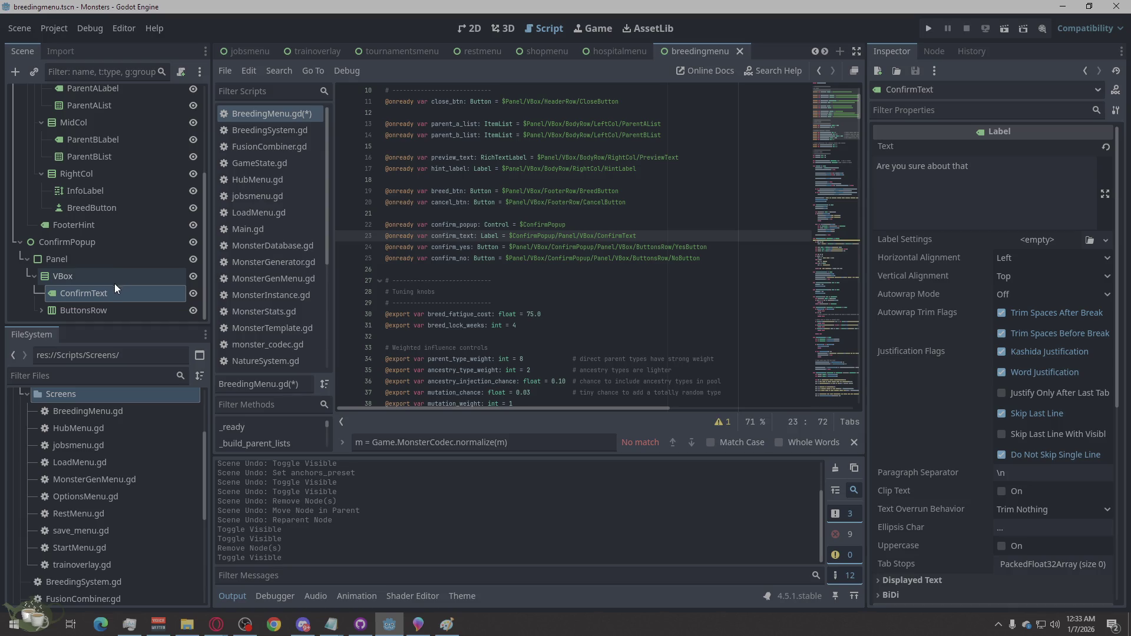
{"action": "left_click", "coordinate": [37, 312]}
{"action": "left_click", "coordinate": [41, 313]}
{"action": "scroll", "coordinate": [101, 275], "scroll_direction": "down", "scroll_amount": 1}
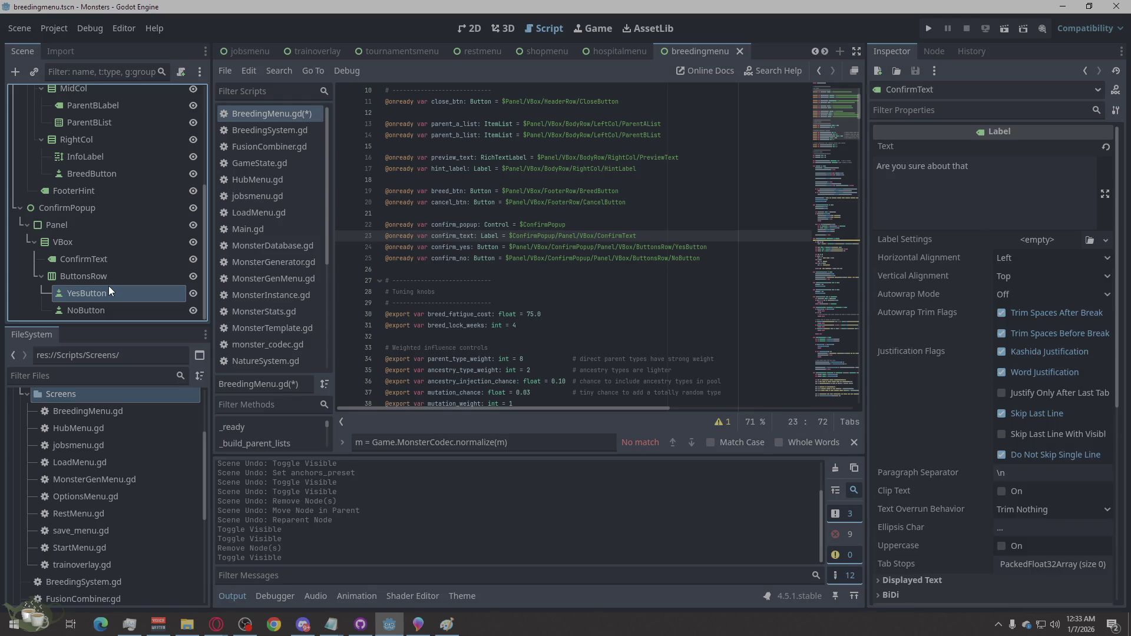
{"action": "right_click", "coordinate": [108, 287]}
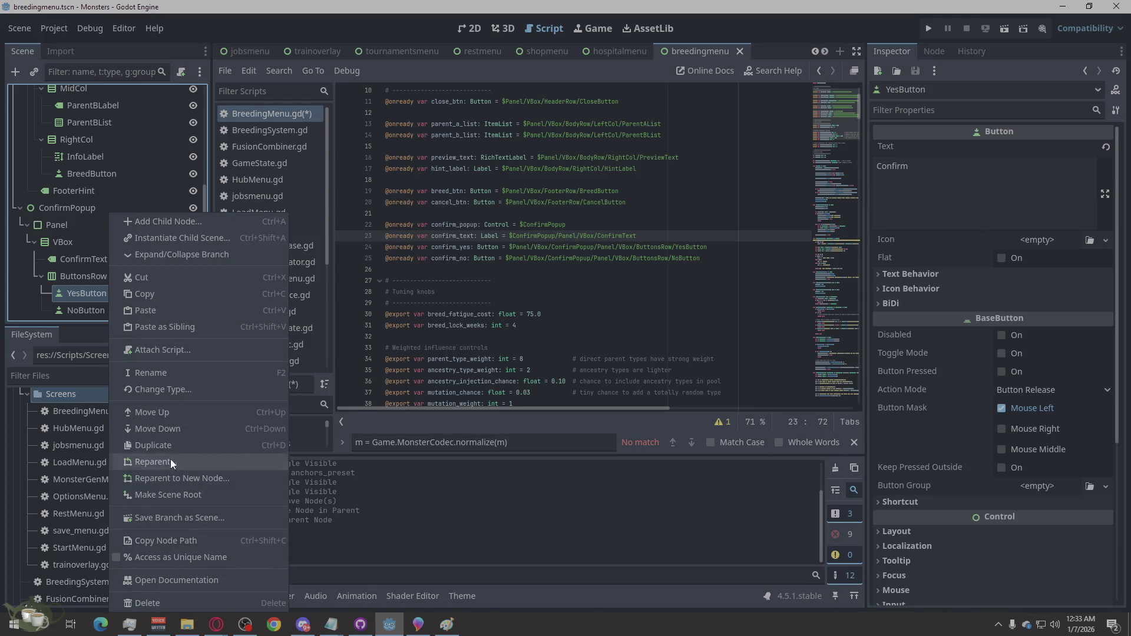
{"action": "left_click", "coordinate": [181, 543]}
{"action": "left_click_drag", "start_coordinate": [706, 246], "coordinate": [512, 247]}
{"action": "key", "text": "ctrl+v"}
- Replace line 25's path with NoButton's node path, save BreedingMenu.gd, and run the project
{"action": "left_click", "coordinate": [129, 314]}
{"action": "right_click", "coordinate": [129, 314]}
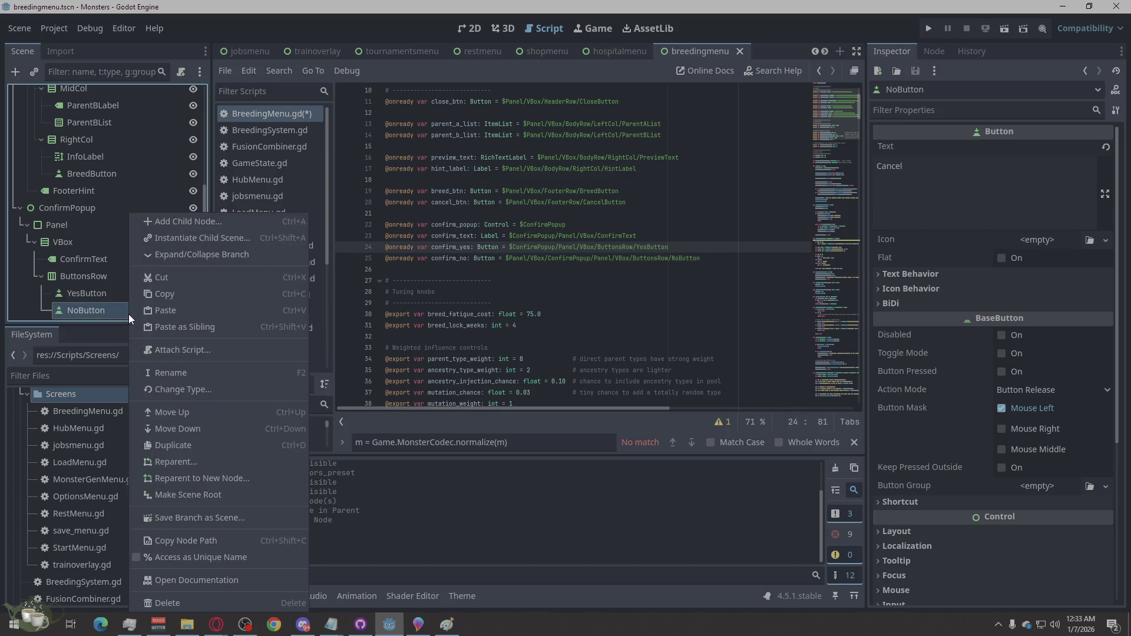
{"action": "left_click", "coordinate": [195, 540]}
{"action": "left_click_drag", "start_coordinate": [711, 263], "coordinate": [509, 261]}
{"action": "key", "text": "ctrl+v"}
{"action": "scroll", "coordinate": [548, 312], "scroll_direction": "down", "scroll_amount": 15}
{"action": "key", "text": "ctrl+s"}
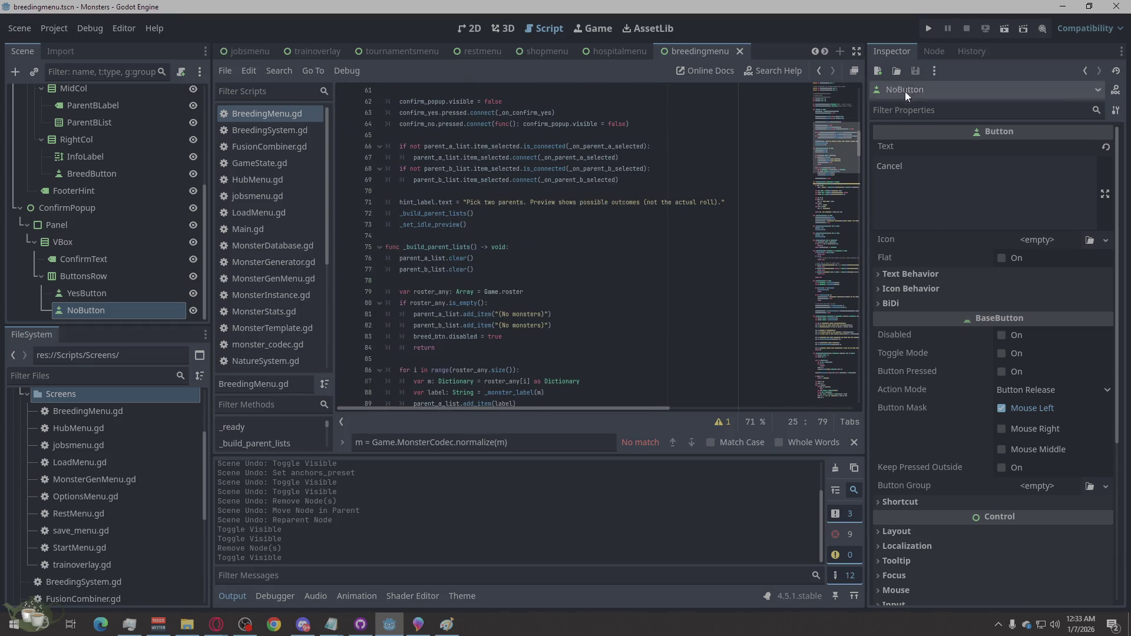
{"action": "left_click", "coordinate": [929, 29]}
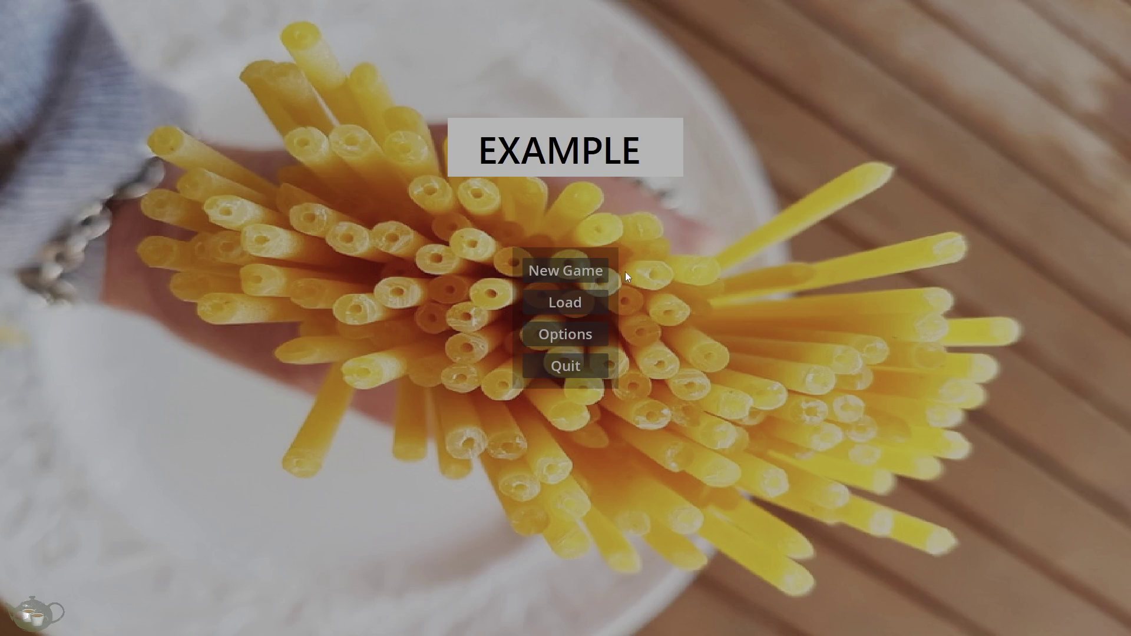
- Go to the hub, open the Breeding screen, and show the debugger's Errors list
{"action": "left_click", "coordinate": [603, 272]}
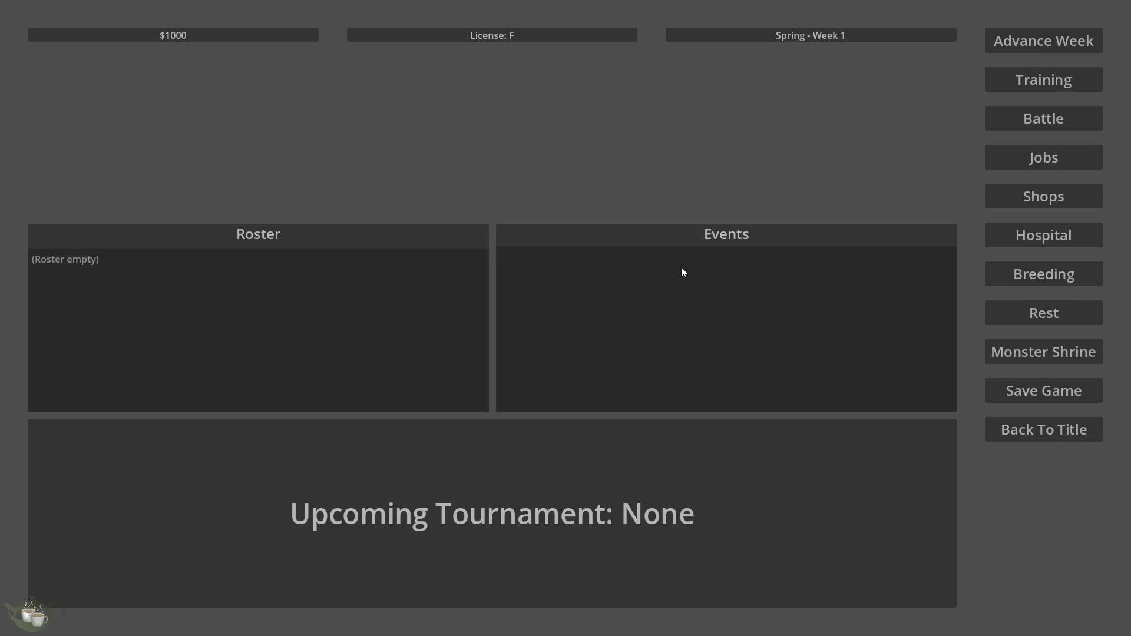
{"action": "left_click", "coordinate": [1028, 270]}
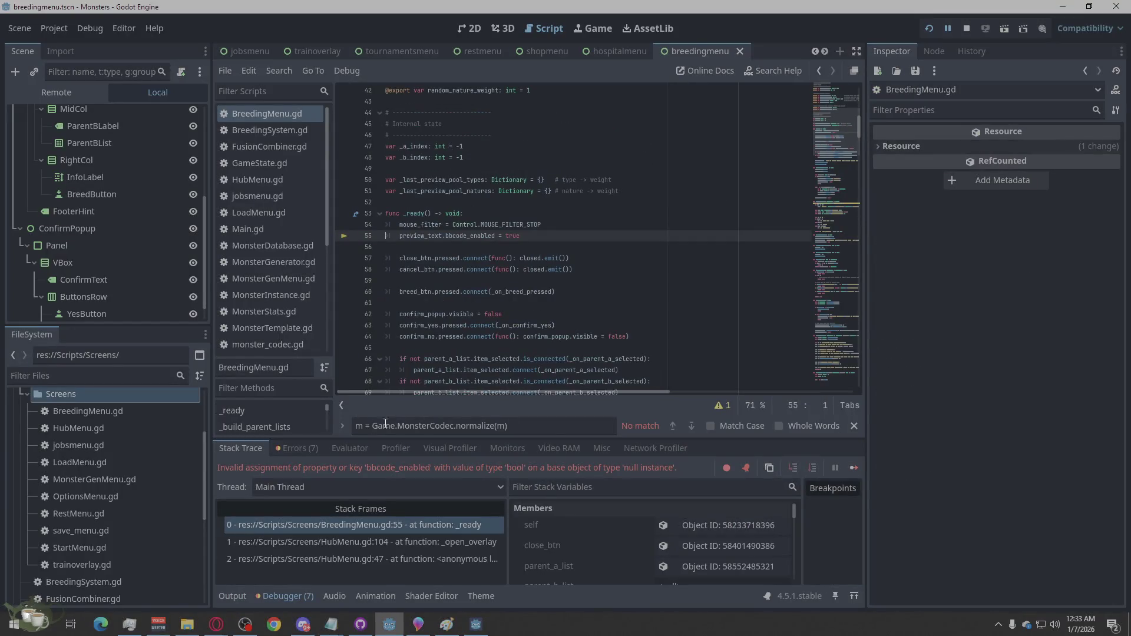
{"action": "left_click", "coordinate": [302, 451]}
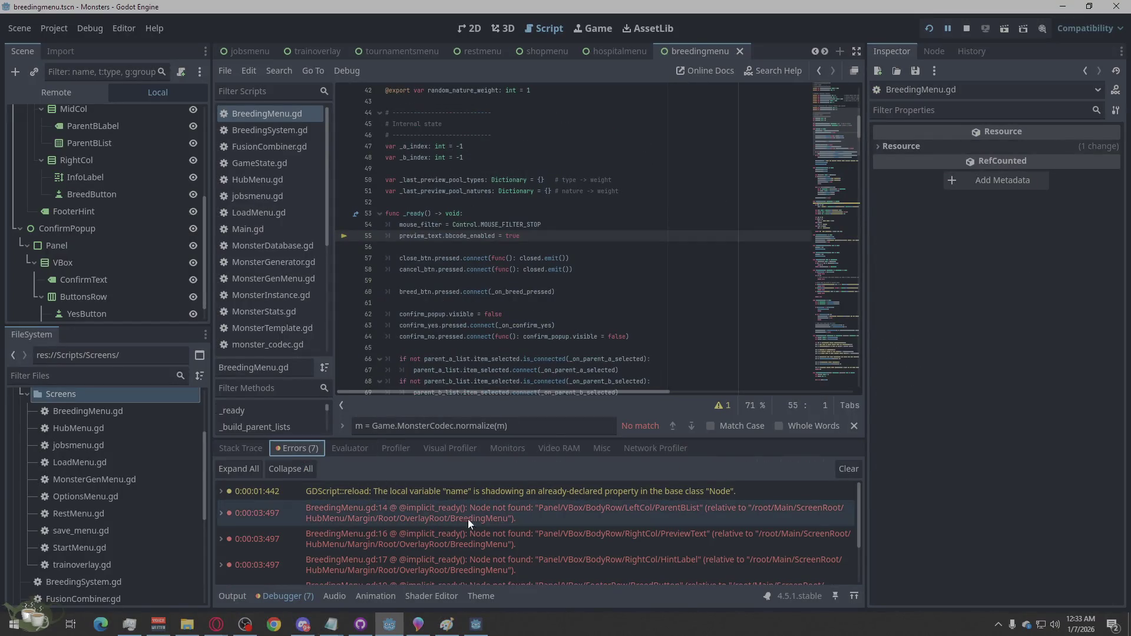
- Inspect the line 14 and 16 node-not-found errors in BreedingMenu.gd, then switch to the browser
{"action": "left_click", "coordinate": [620, 513]}
{"action": "left_click", "coordinate": [616, 536]}
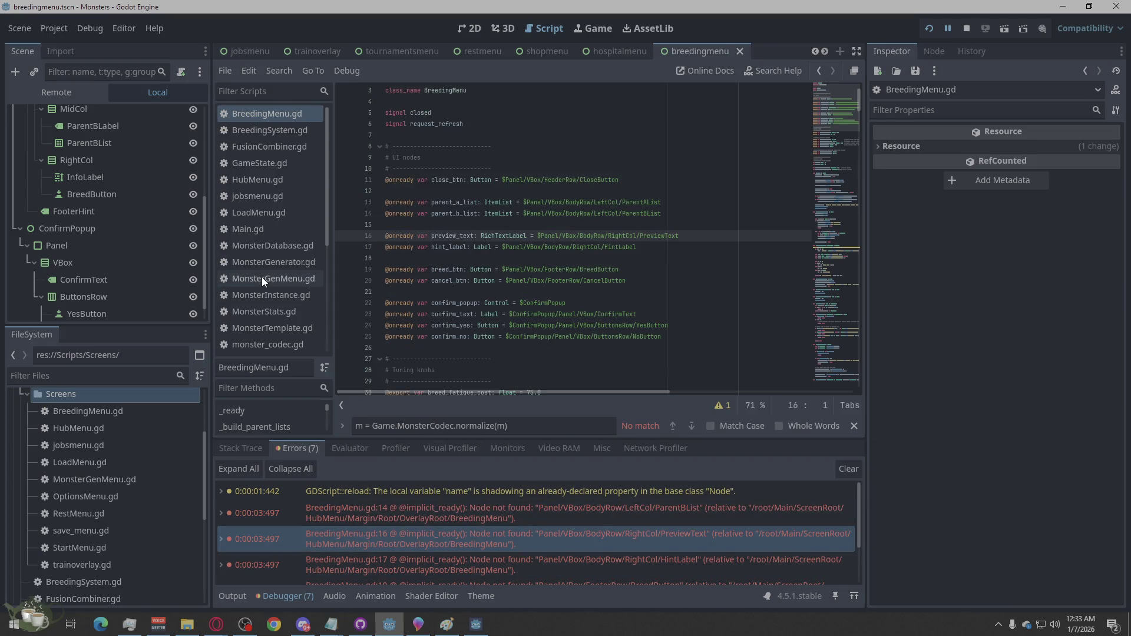
{"action": "scroll", "coordinate": [123, 295], "scroll_direction": "down", "scroll_amount": 1}
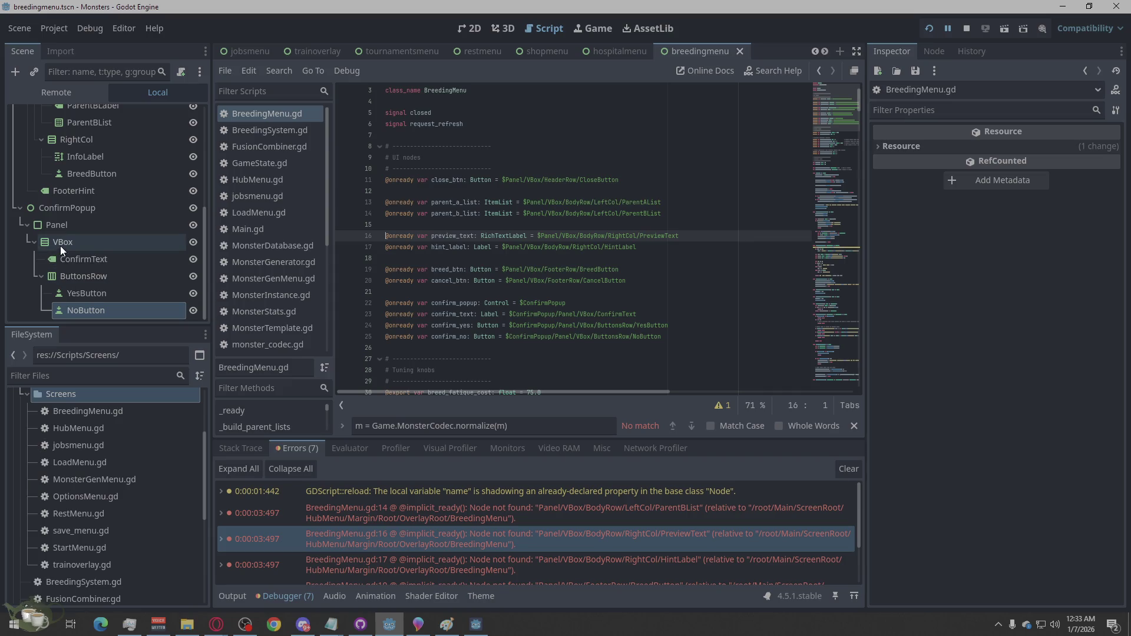
{"action": "scroll", "coordinate": [101, 250], "scroll_direction": "up", "scroll_amount": 4}
{"action": "scroll", "coordinate": [101, 249], "scroll_direction": "up", "scroll_amount": 5}
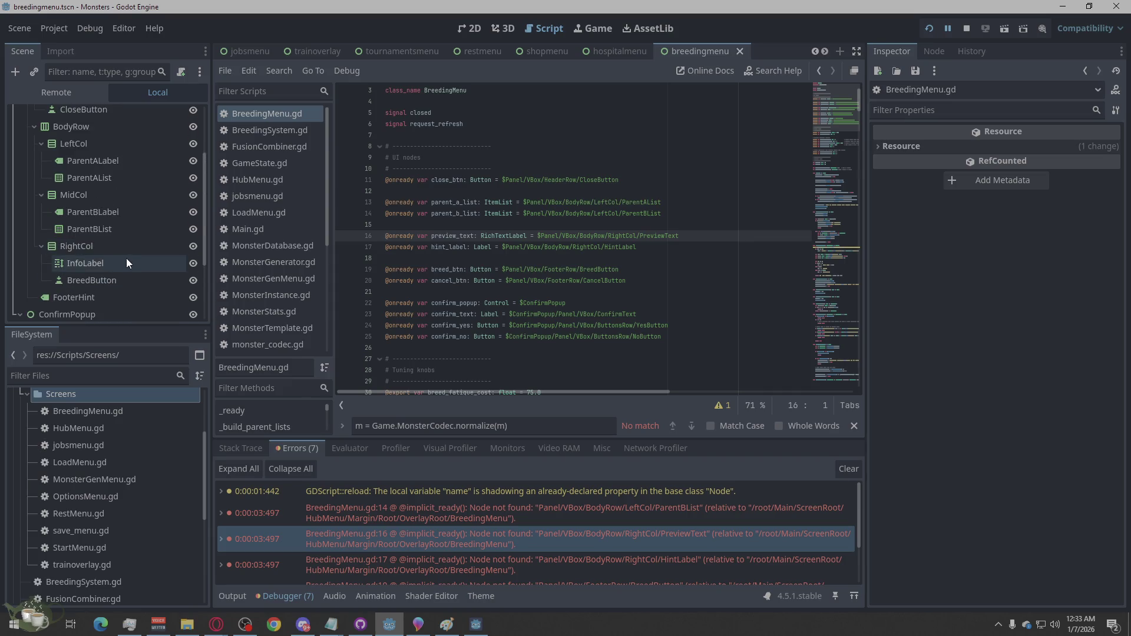
{"action": "scroll", "coordinate": [126, 258], "scroll_direction": "down", "scroll_amount": 1}
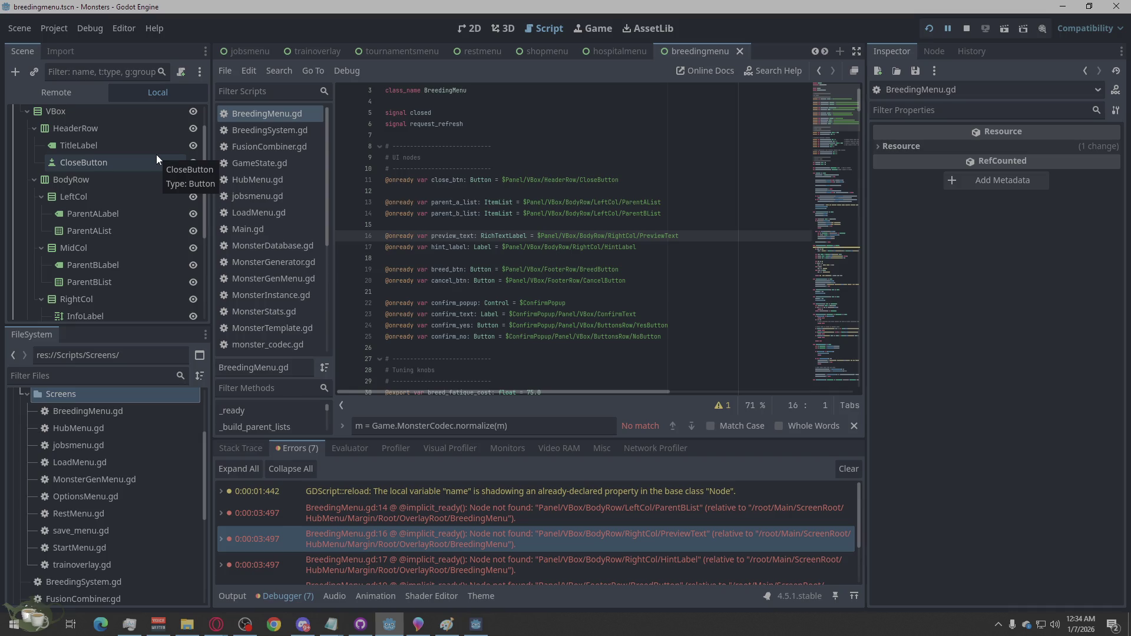
{"action": "scroll", "coordinate": [157, 154], "scroll_direction": "up", "scroll_amount": 1}
{"action": "scroll", "coordinate": [157, 154], "scroll_direction": "down", "scroll_amount": 1}
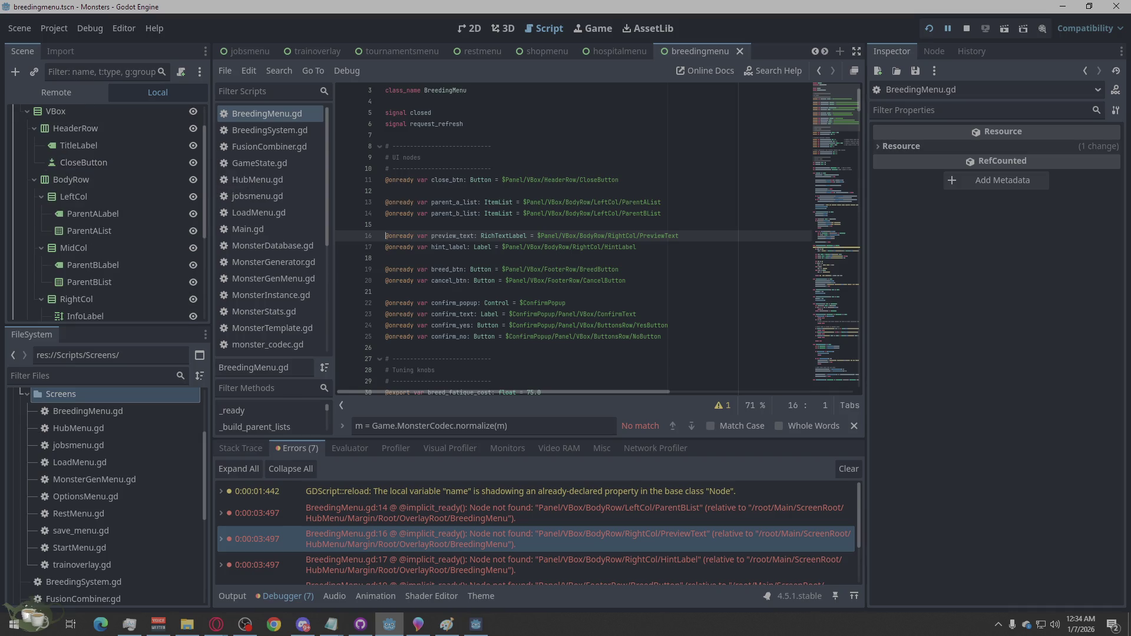
{"action": "key", "text": "alt+Tab"}
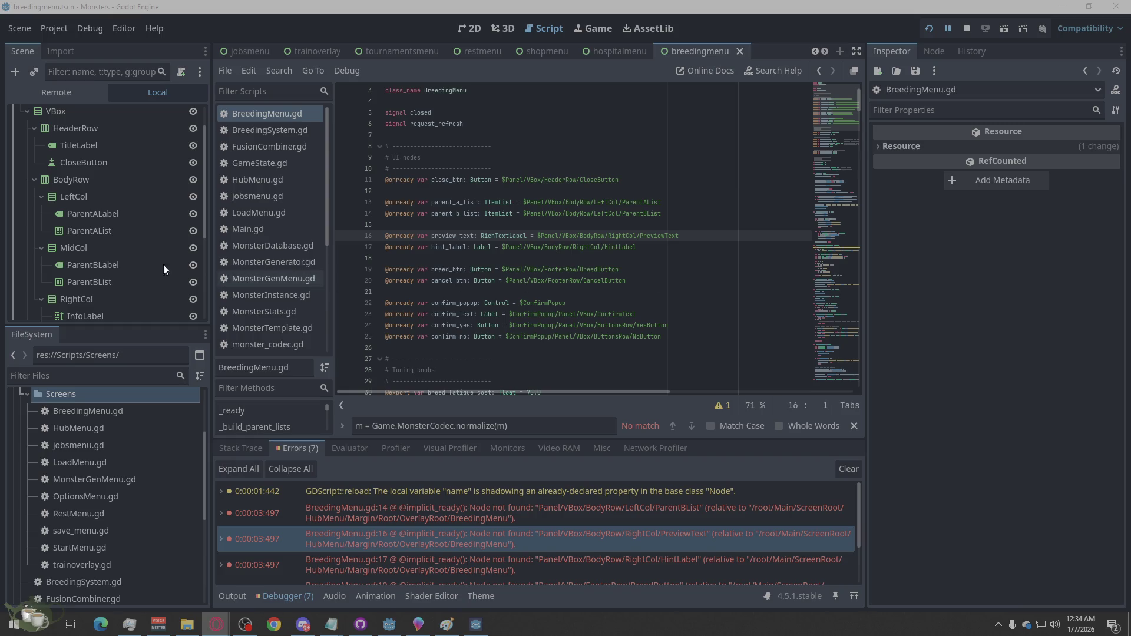
- Move ParentBLabel and ParentBList into LeftCol below ParentAList
{"action": "left_click", "coordinate": [93, 147]}
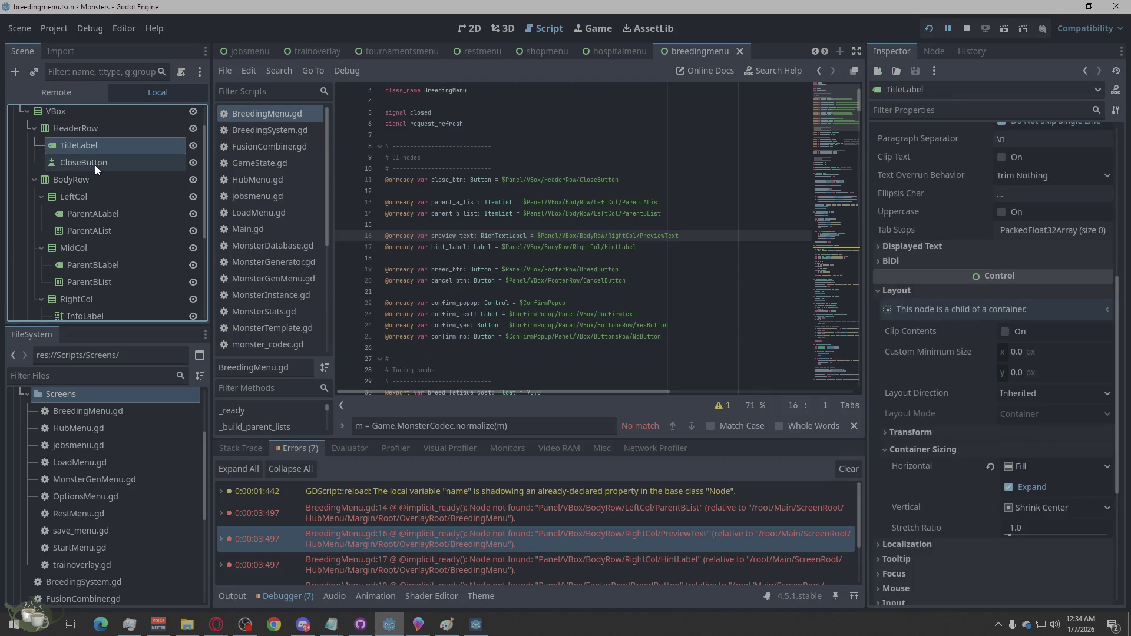
{"action": "left_click", "coordinate": [95, 165]}
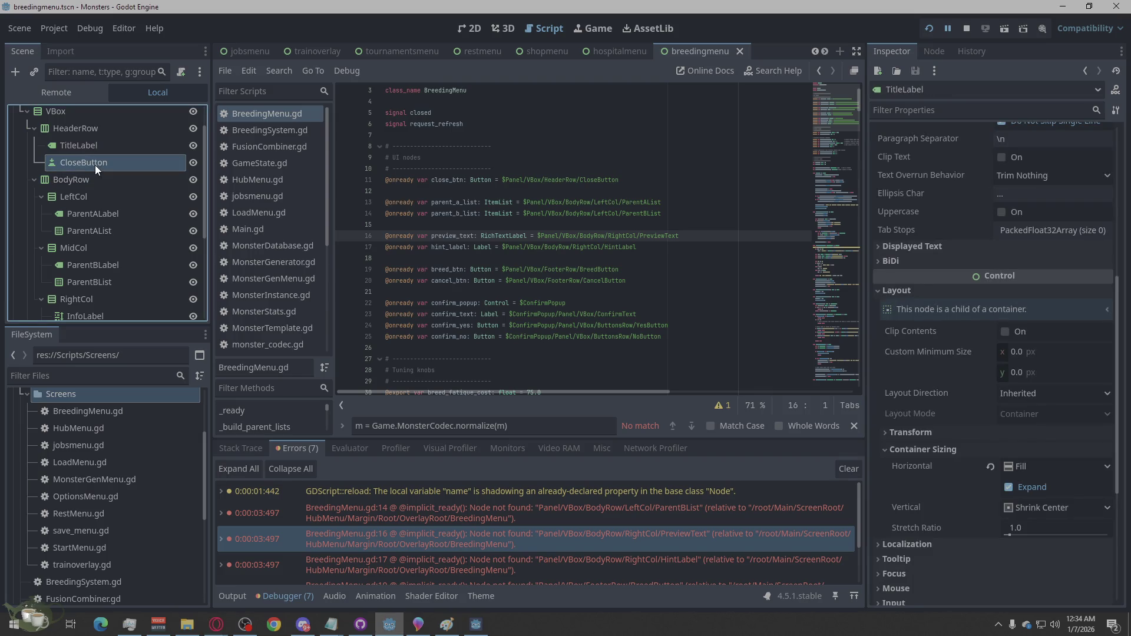
{"action": "left_click", "coordinate": [79, 184]}
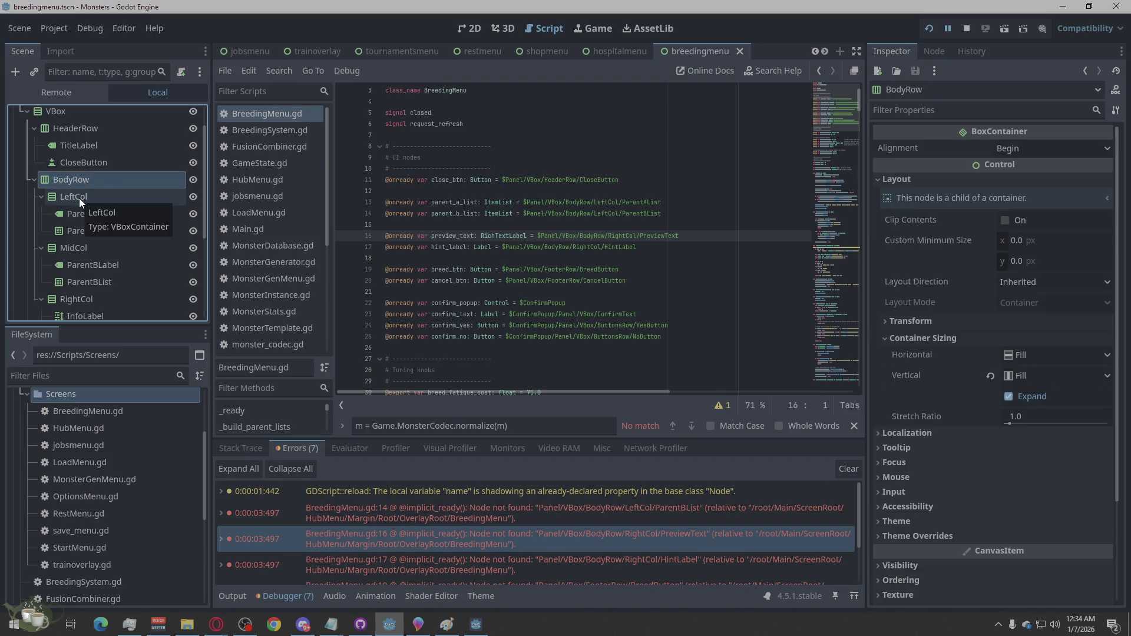
{"action": "left_click", "coordinate": [79, 198]}
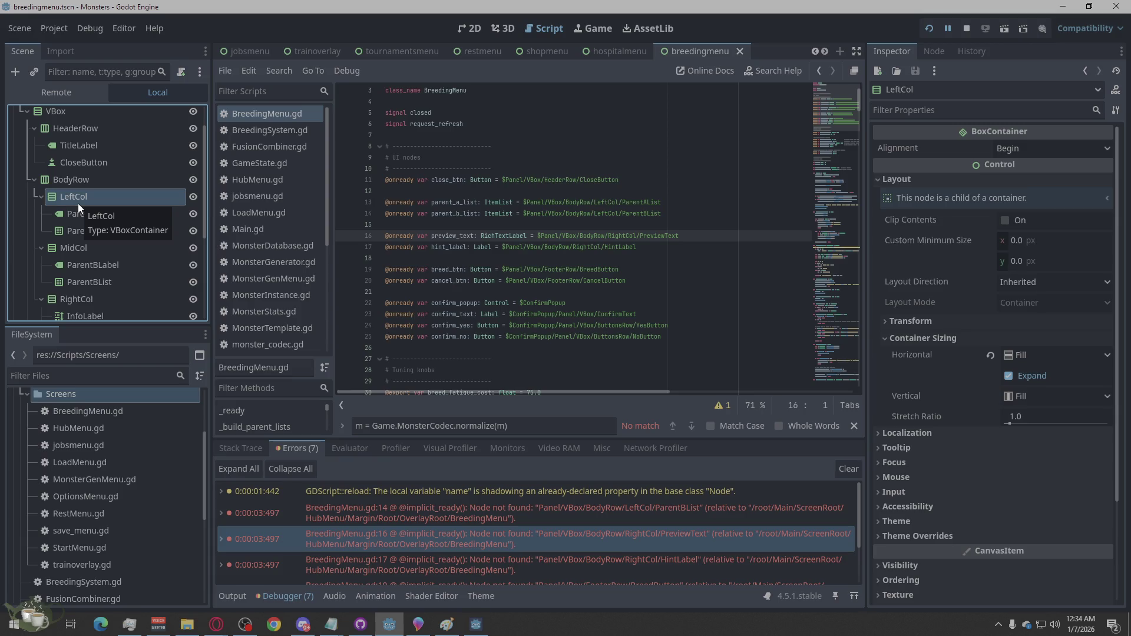
{"action": "left_click", "coordinate": [101, 266]}
{"action": "left_click", "coordinate": [106, 284], "text": "ctrl"}
{"action": "left_click_drag", "start_coordinate": [97, 266], "coordinate": [93, 238]}
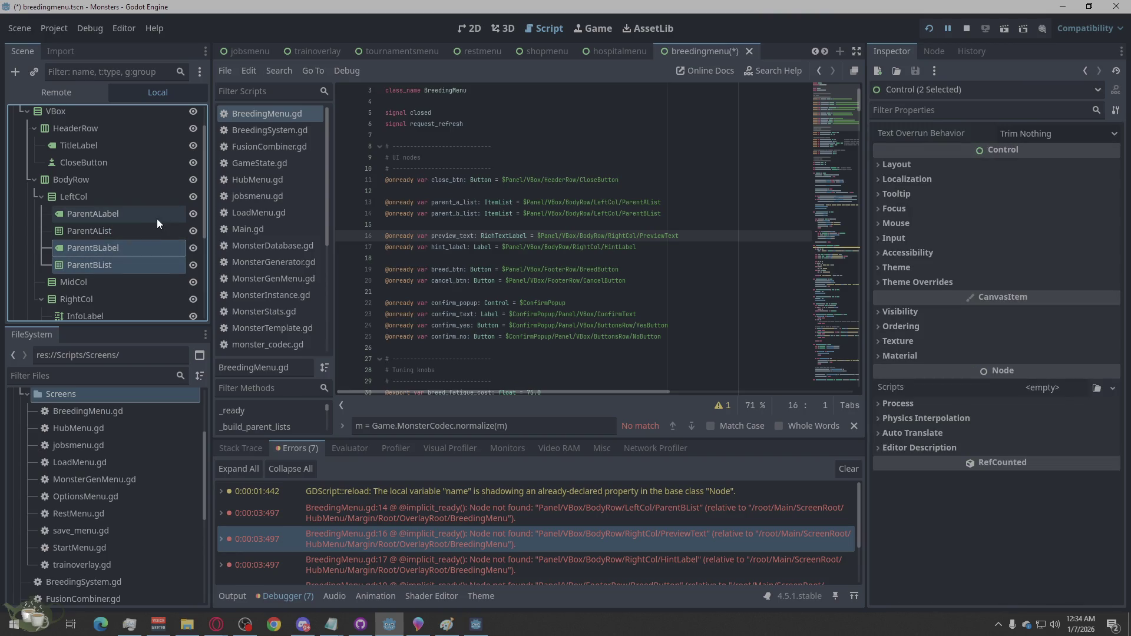
- Rename ParentBLabel to ParentBHeader and ParentALabel to ParentAHeader
{"action": "left_click", "coordinate": [136, 253]}
{"action": "left_click", "coordinate": [133, 250]}
{"action": "left_click_drag", "start_coordinate": [133, 250], "coordinate": [101, 259]}
{"action": "type", "text": "He"}
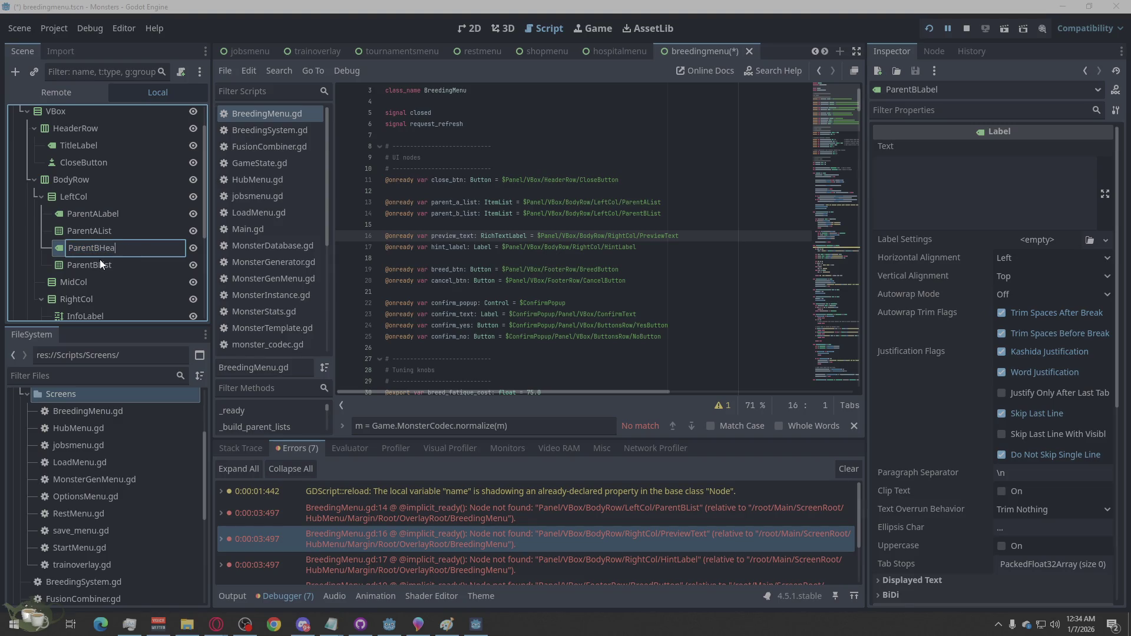
{"action": "type", "text": "ader"}
{"action": "key", "text": "Return"}
{"action": "left_click", "coordinate": [116, 218]}
{"action": "left_click", "coordinate": [116, 217]}
{"action": "left_click_drag", "start_coordinate": [132, 218], "coordinate": [100, 226]}
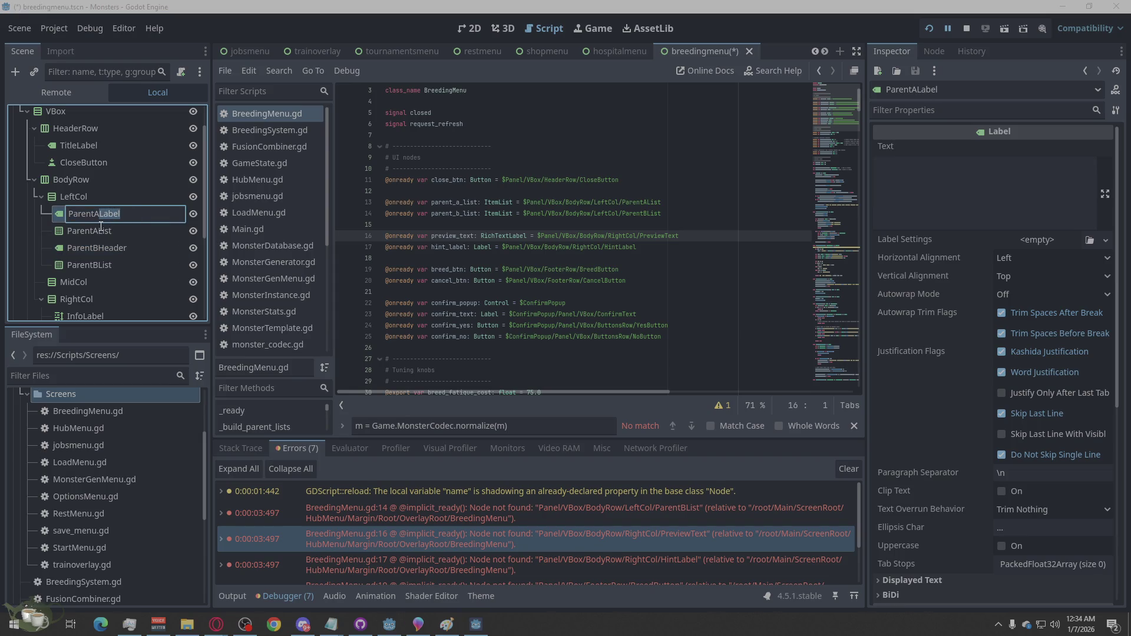
{"action": "type", "text": "Header"}
{"action": "key", "text": "Return"}
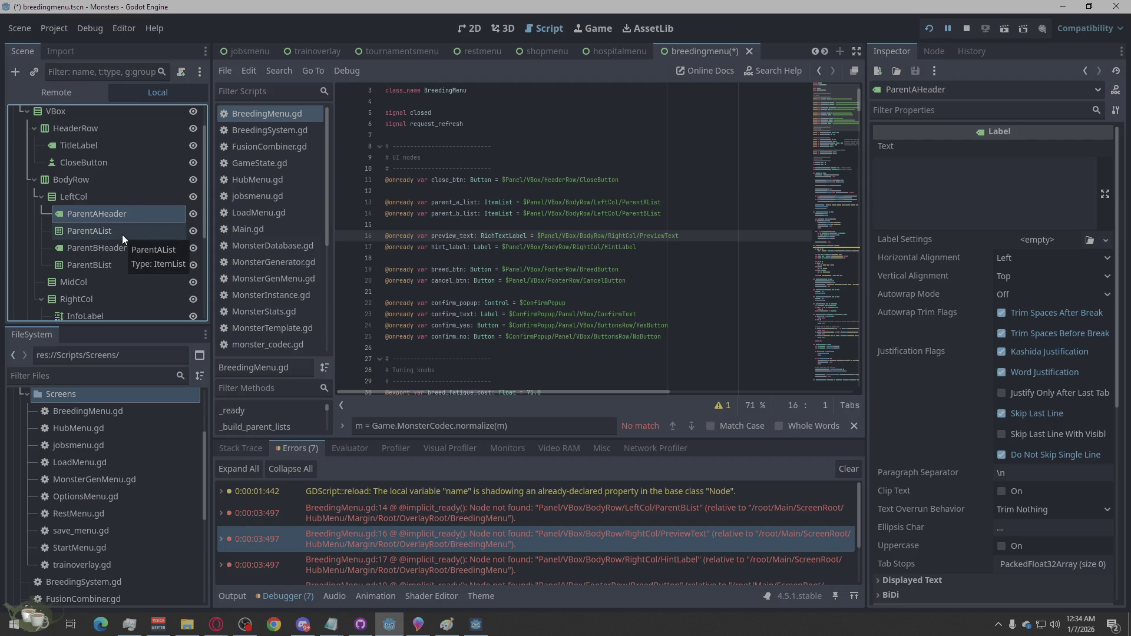
- Delete the MidCol container from BodyRow
{"action": "scroll", "coordinate": [122, 235], "scroll_direction": "down", "scroll_amount": 3}
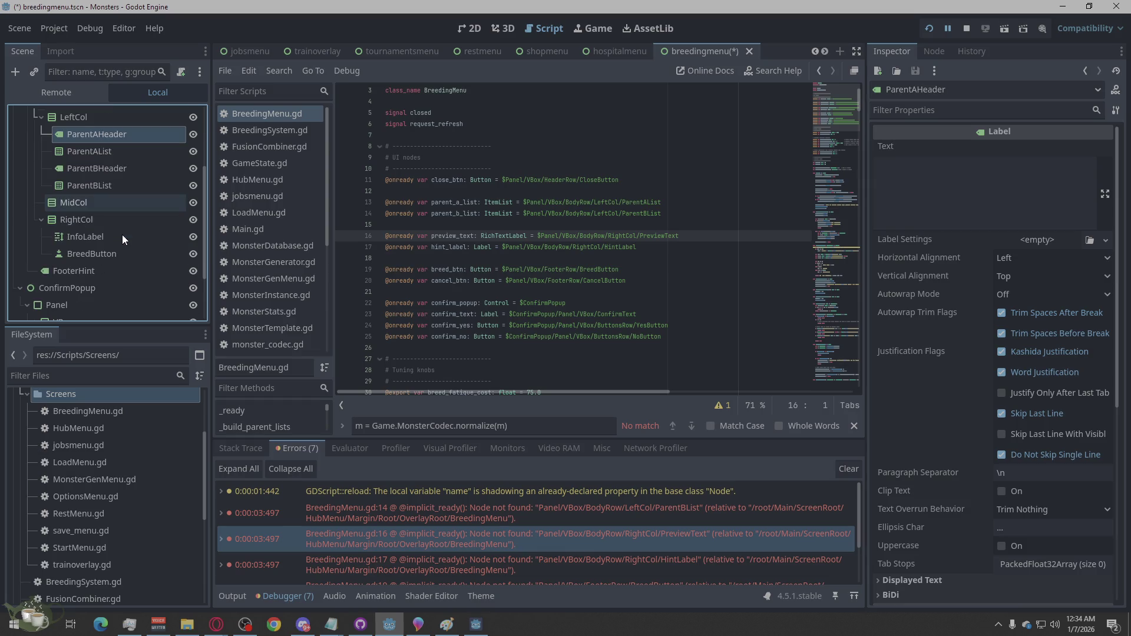
{"action": "left_click", "coordinate": [61, 207]}
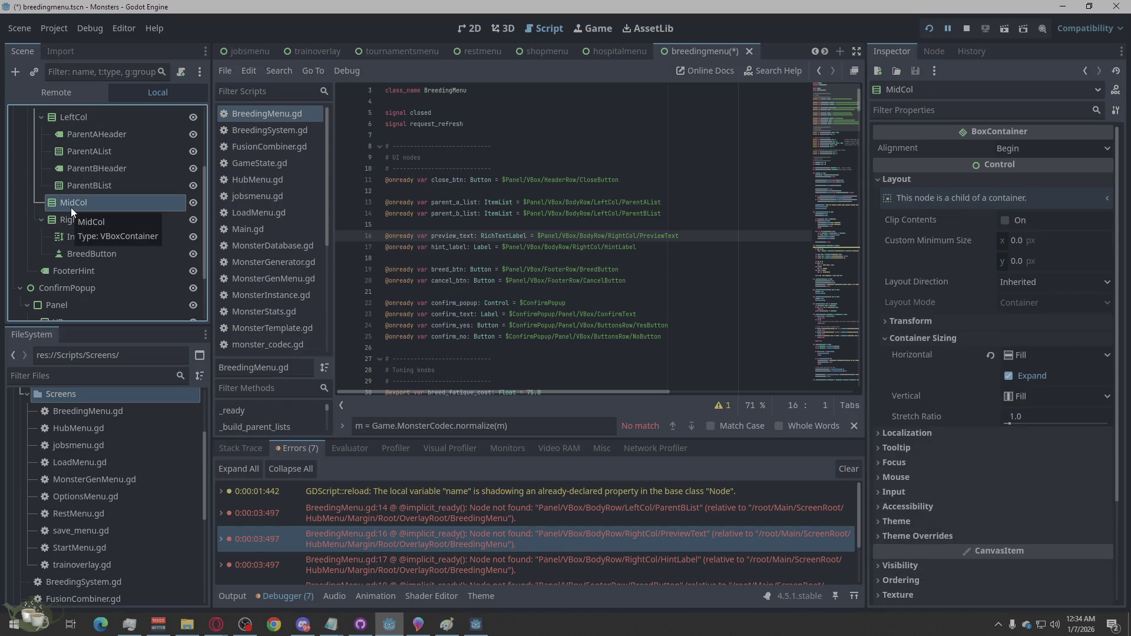
{"action": "right_click", "coordinate": [70, 207]}
{"action": "left_click", "coordinate": [125, 594]}
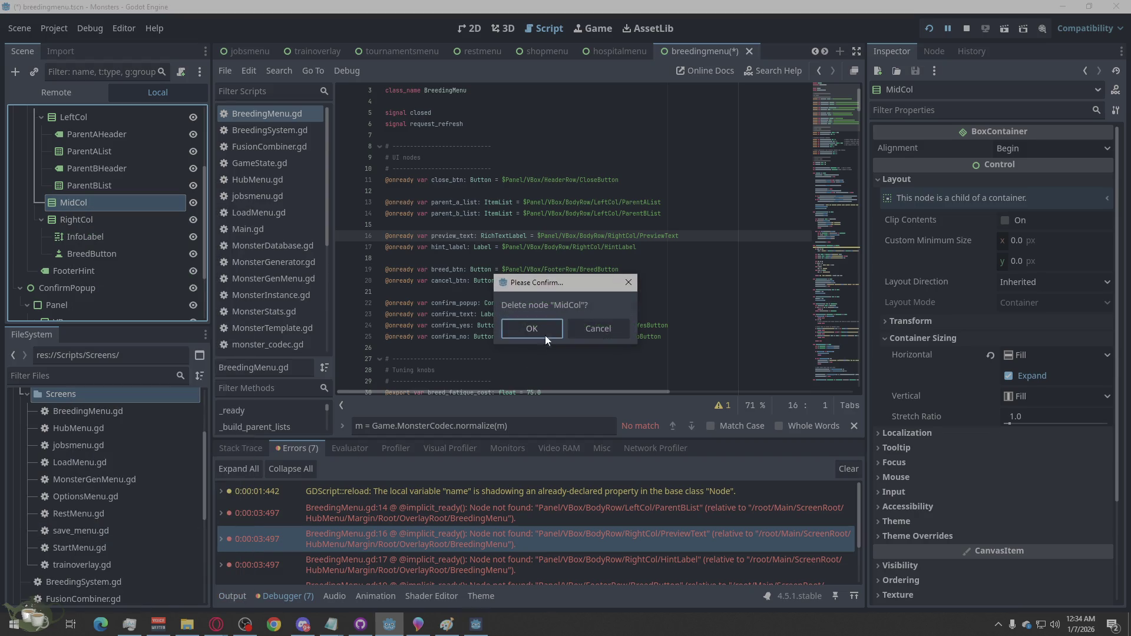
{"action": "left_click", "coordinate": [537, 336]}
{"action": "left_click", "coordinate": [103, 216]}
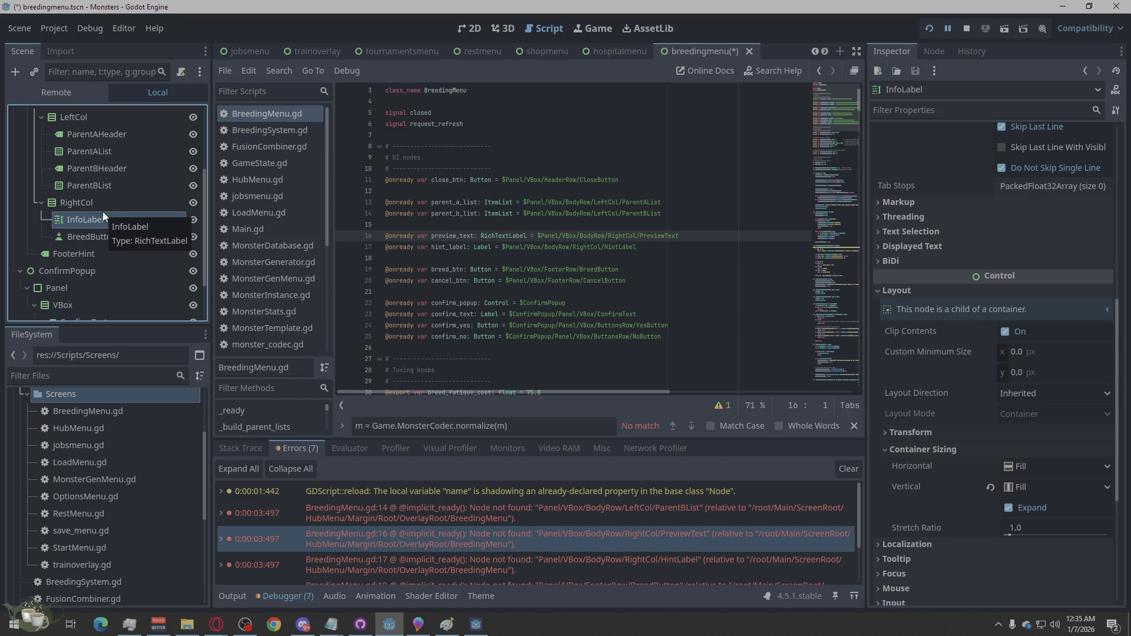
- Rename InfoLabel to PreviewText and drag BreedButton out of RightCol to sit under FooterHint
{"action": "double_click", "coordinate": [86, 222]}
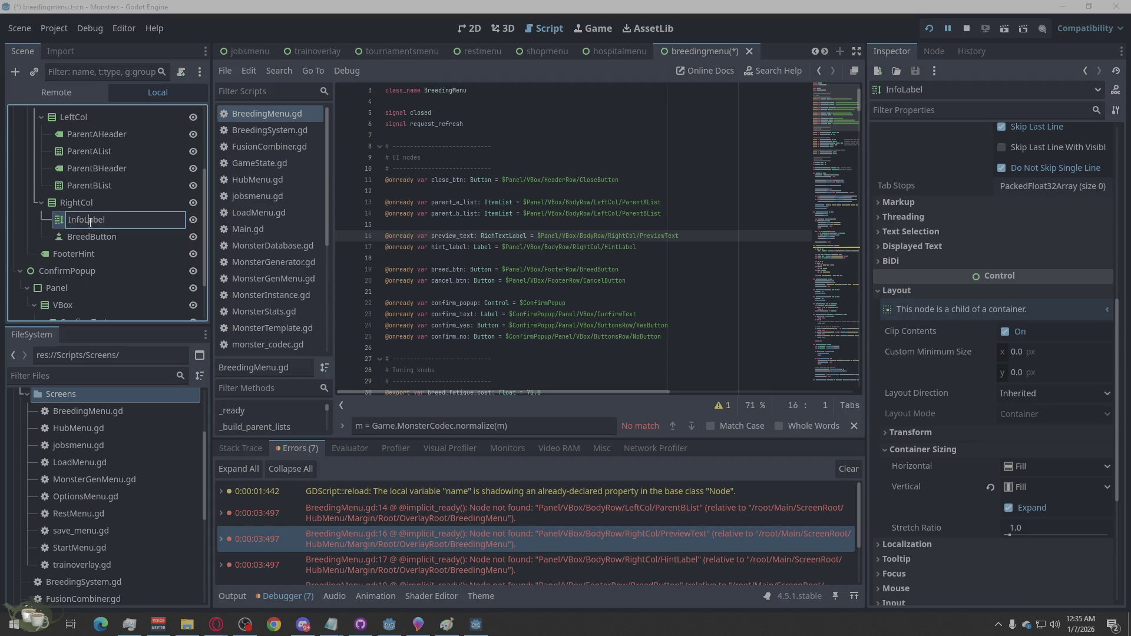
{"action": "type", "text": "Pr"}
{"action": "type", "text": "eviewText"}
{"action": "right_click", "coordinate": [102, 242]}
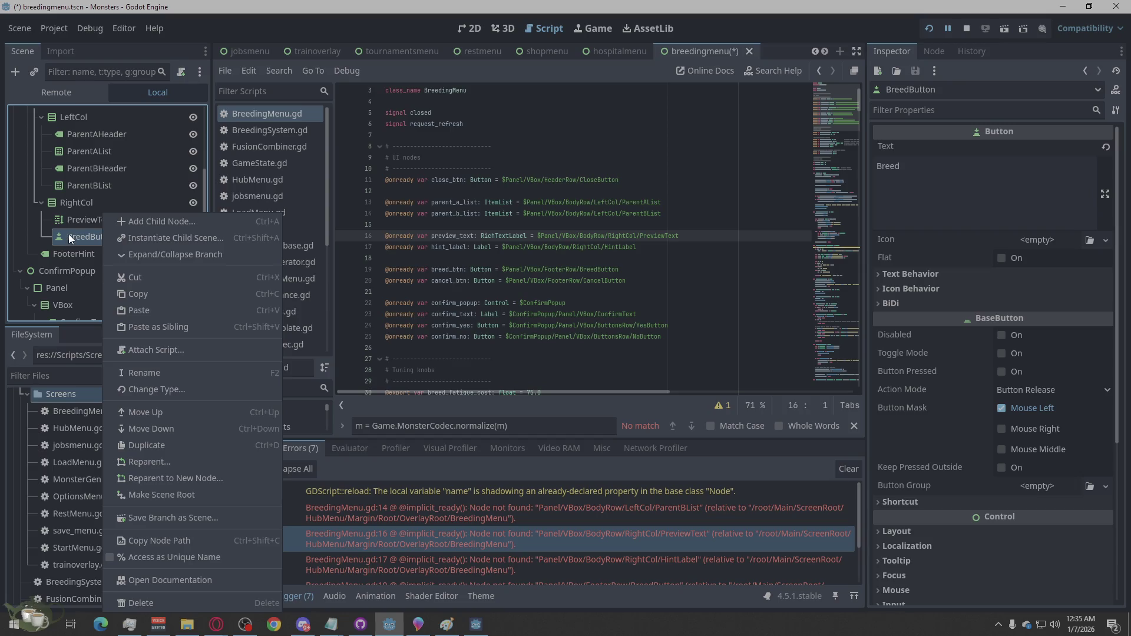
{"action": "left_click", "coordinate": [28, 230]}
{"action": "left_click", "coordinate": [133, 221]}
{"action": "left_click", "coordinate": [105, 242]}
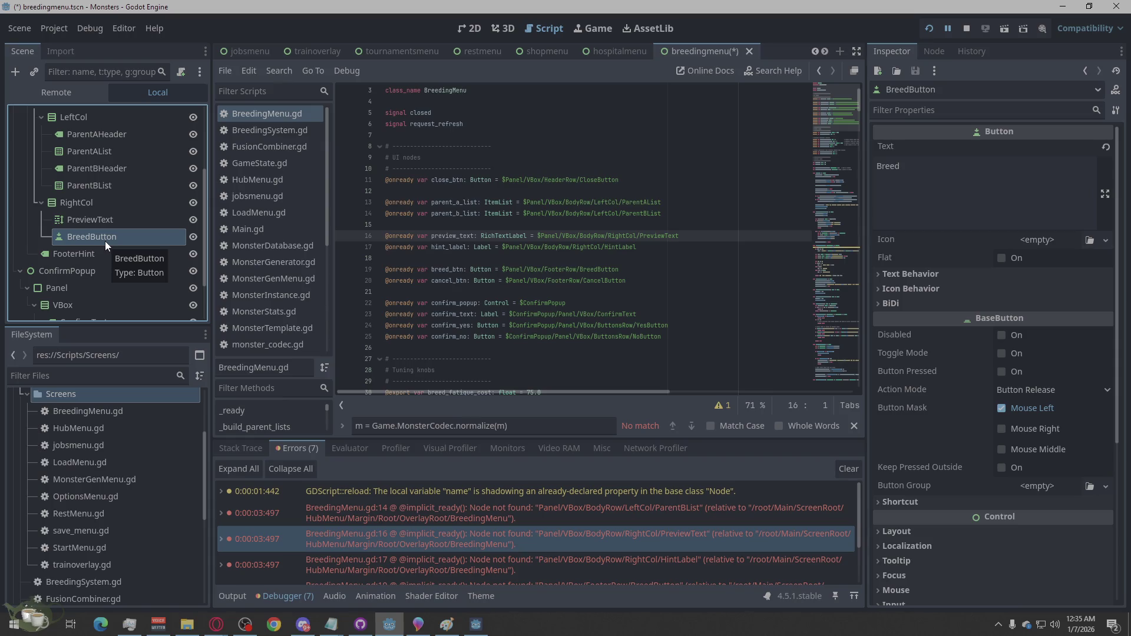
{"action": "mouse_move", "coordinate": [104, 240]}
{"action": "left_mouse_down"}
{"action": "mouse_move", "coordinate": [86, 267]}
{"action": "mouse_move", "coordinate": [86, 256]}
{"action": "left_mouse_up"}
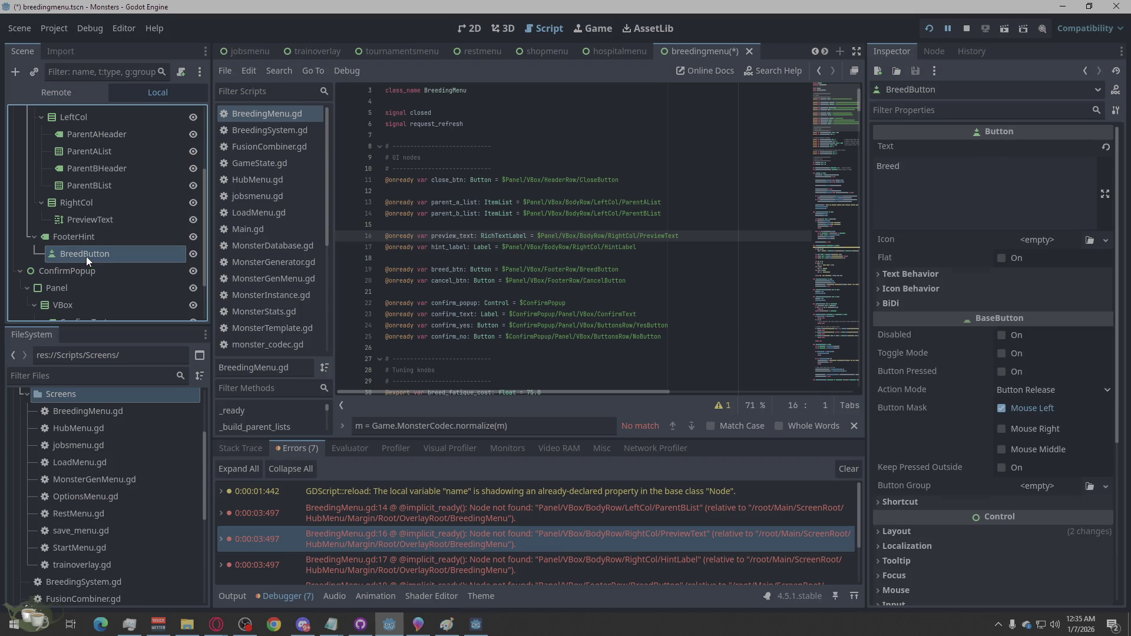
- Add a Label child to RightCol, duplicate it, and place the original above PreviewText
{"action": "left_click", "coordinate": [111, 202]}
{"action": "right_click", "coordinate": [110, 203]}
{"action": "left_click", "coordinate": [131, 212]}
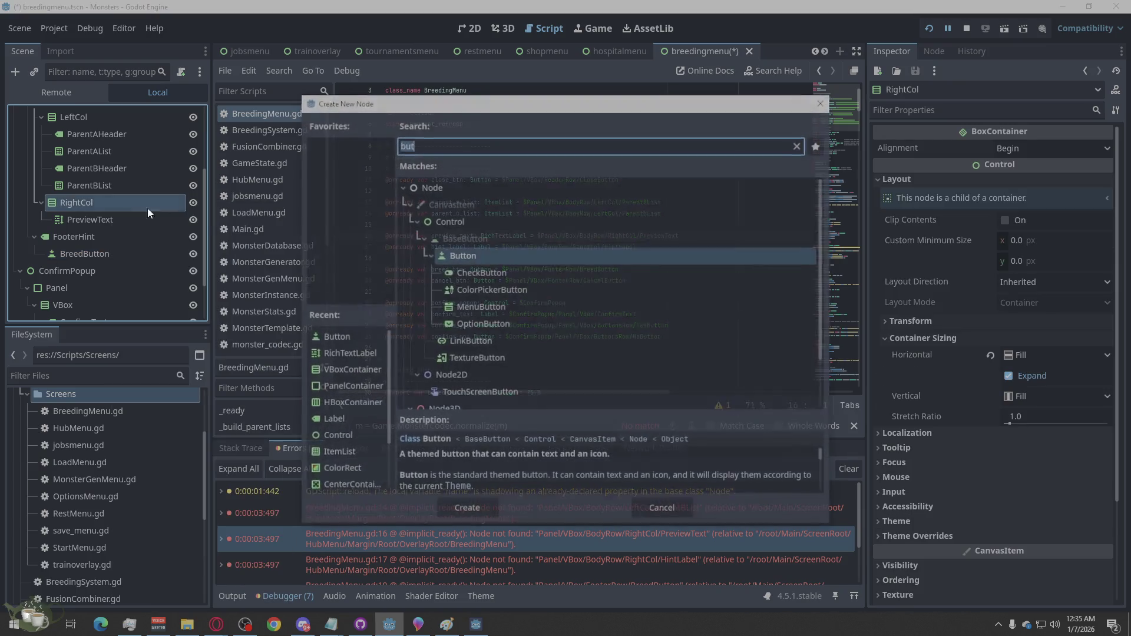
{"action": "type", "text": "la"}
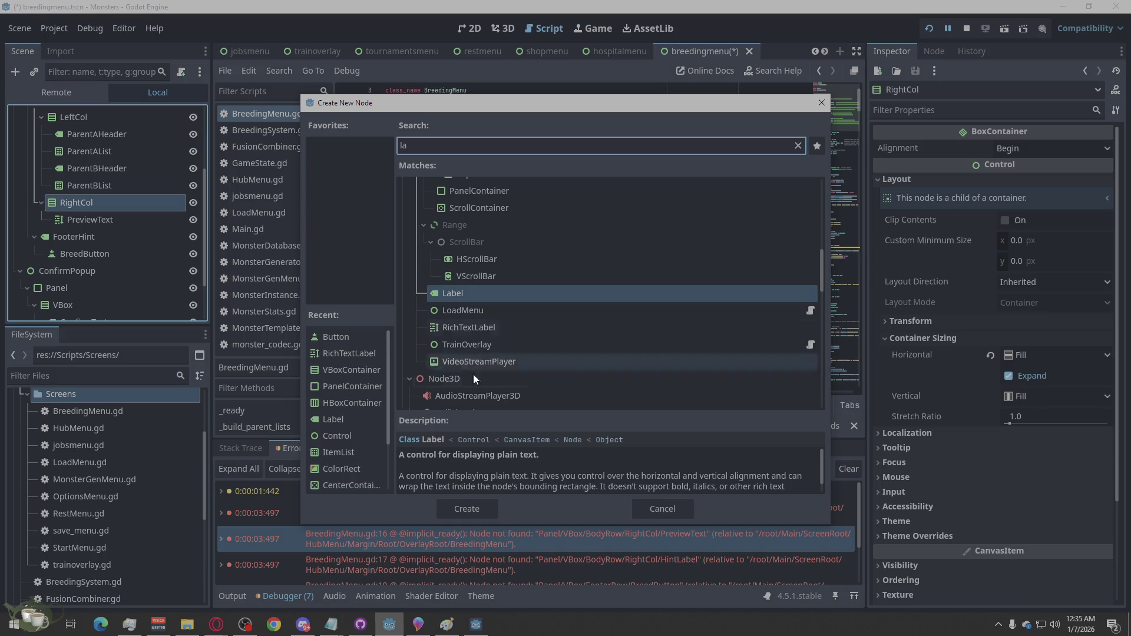
{"action": "left_click", "coordinate": [466, 508]}
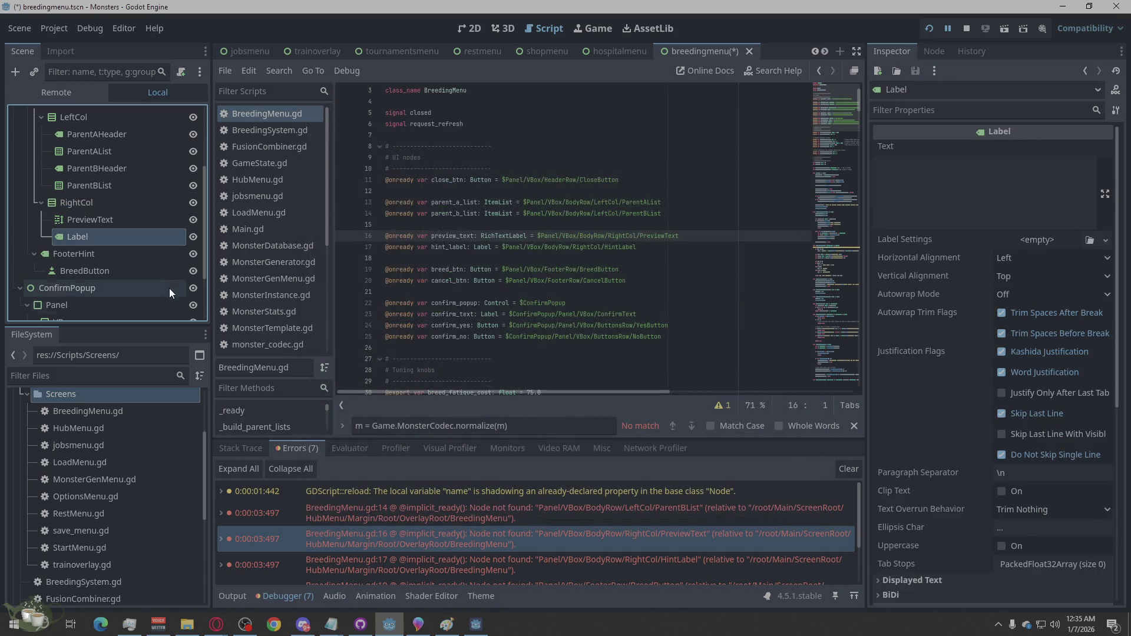
{"action": "key", "text": "ctrl+d"}
{"action": "left_click_drag", "start_coordinate": [108, 244], "coordinate": [82, 214]}
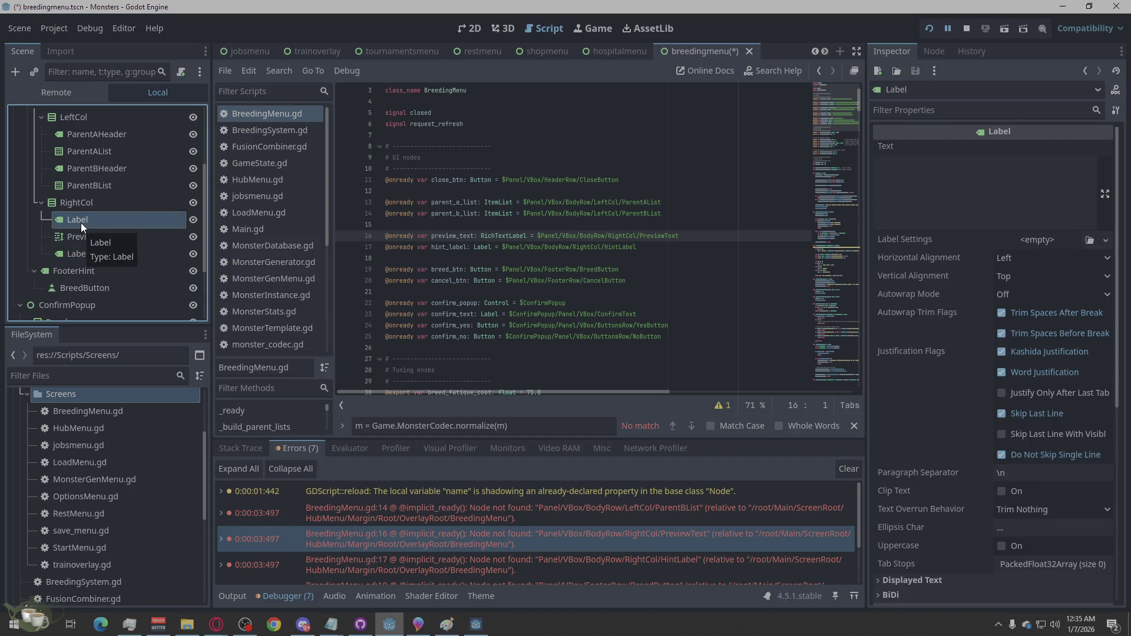
- Rename the two new labels PreviewLabel and HintLabel
{"action": "left_click", "coordinate": [80, 223]}
{"action": "type", "text": "Previe"}
{"action": "key", "text": "BackSpace"}
{"action": "key", "text": "BackSpace"}
{"action": "key", "text": "BackSpace"}
{"action": "key", "text": "Delete"}
{"action": "key", "text": "Delete"}
{"action": "type", "text": "PreviewLabel"}
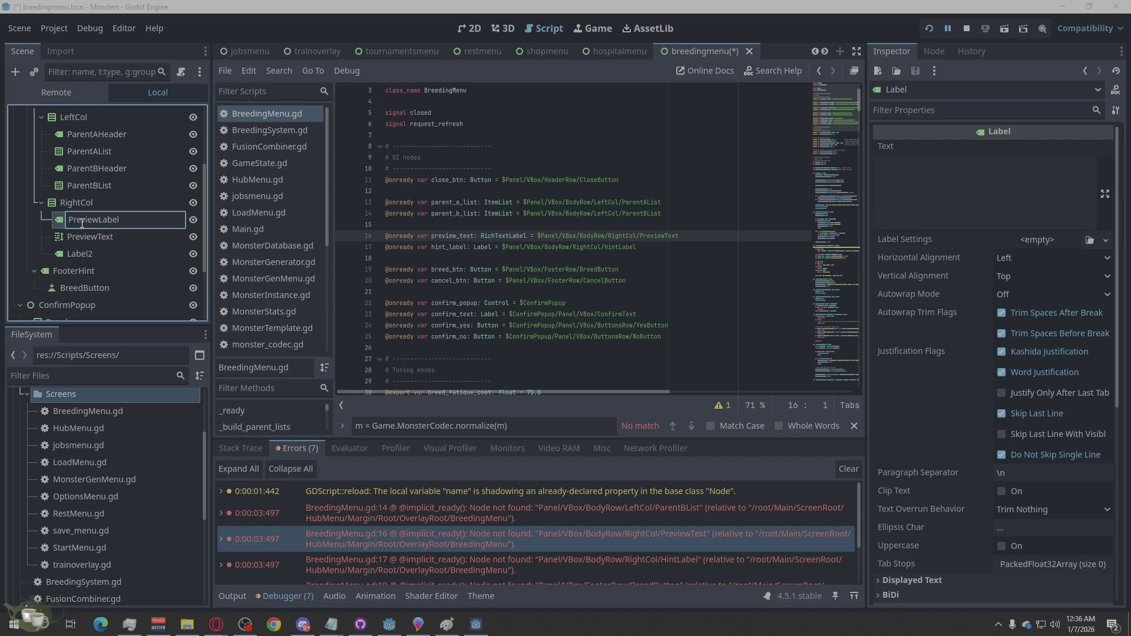
{"action": "key", "text": "Return"}
{"action": "left_click", "coordinate": [94, 254]}
{"action": "left_click", "coordinate": [99, 254]}
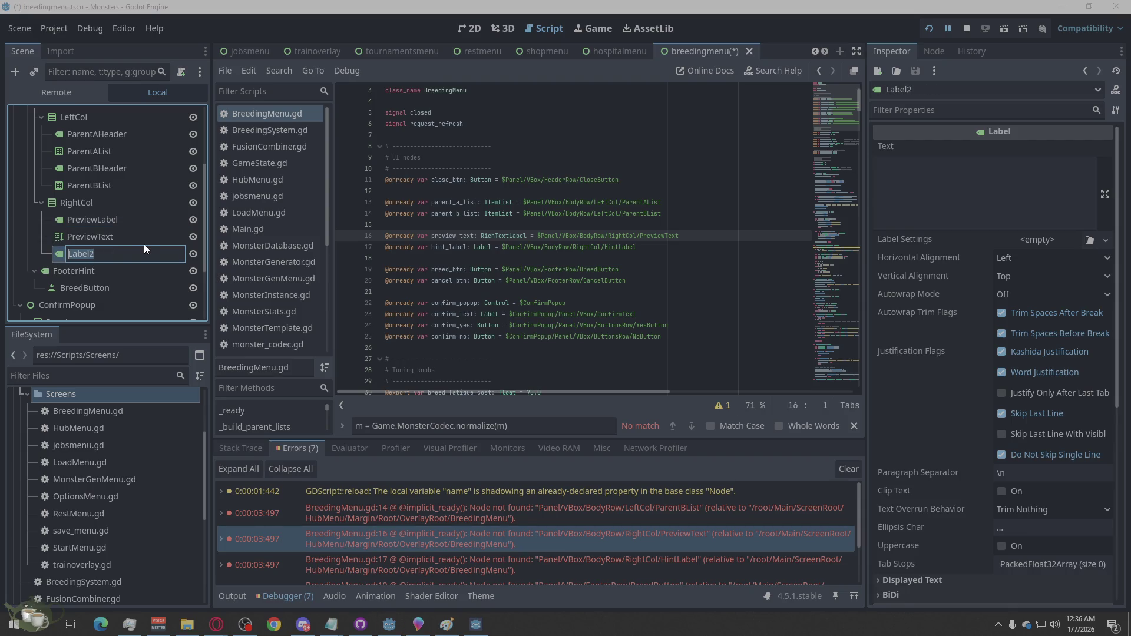
{"action": "type", "text": "HintLabel"}
{"action": "key", "text": "Return"}
- Select the ConfirmPopup node and collapse the ButtonsRow branch
{"action": "scroll", "coordinate": [97, 277], "scroll_direction": "down", "scroll_amount": 1}
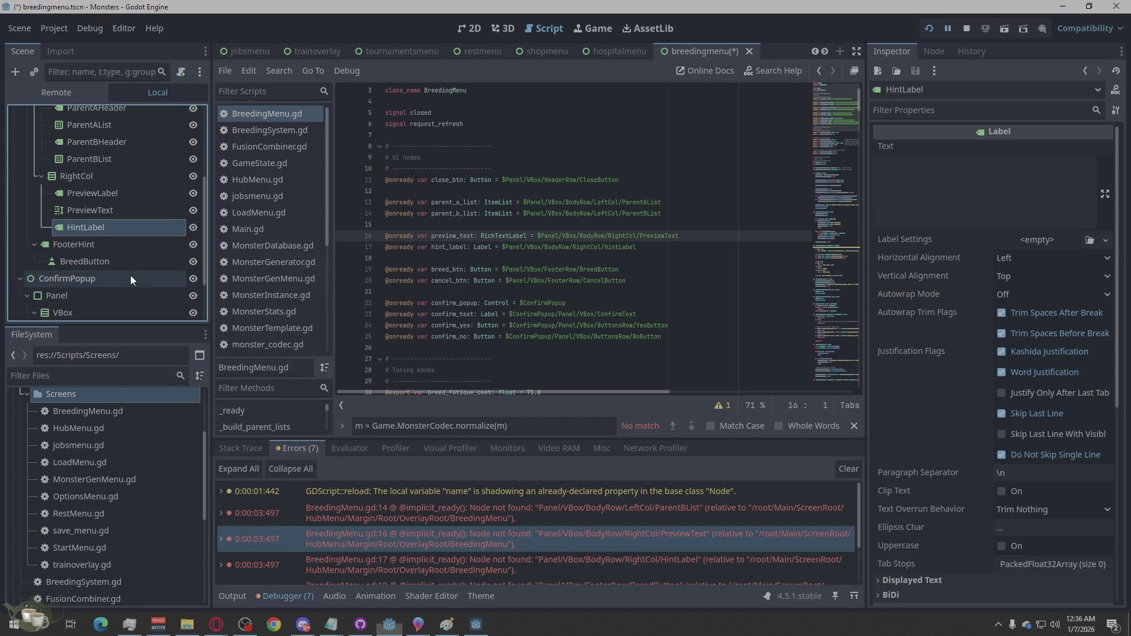
{"action": "left_click", "coordinate": [126, 283]}
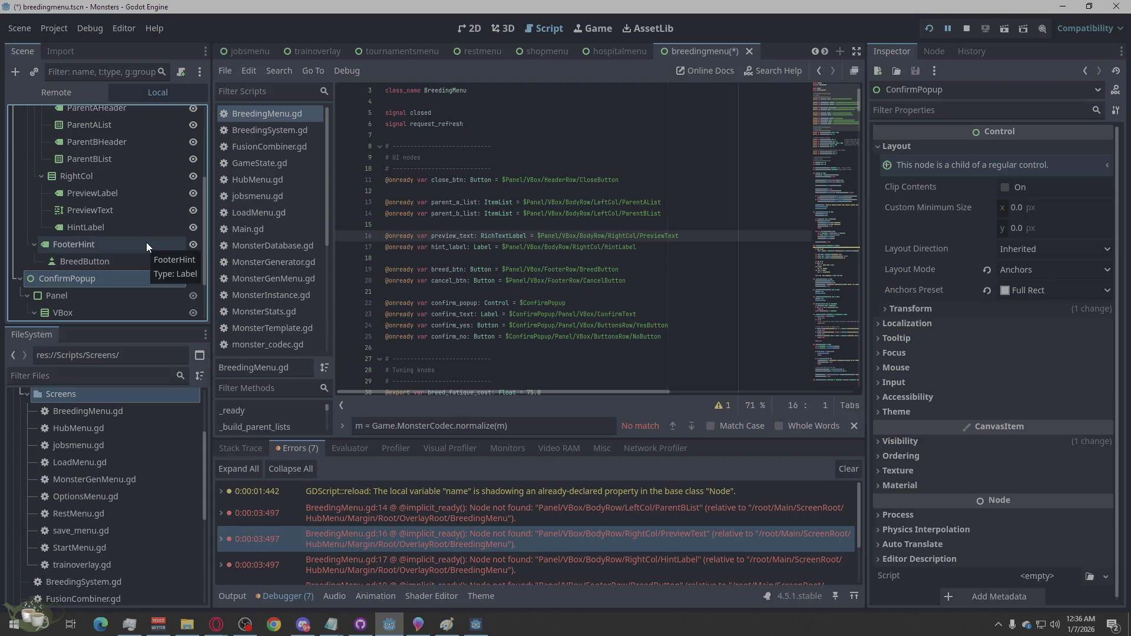
{"action": "scroll", "coordinate": [145, 242], "scroll_direction": "up", "scroll_amount": 5}
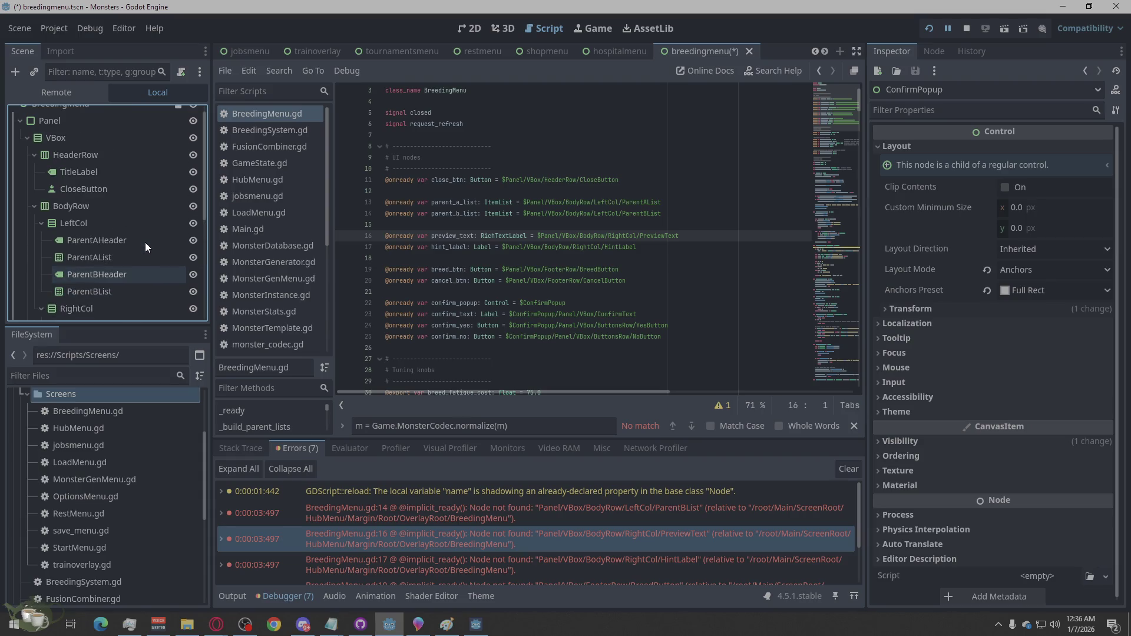
{"action": "scroll", "coordinate": [145, 242], "scroll_direction": "down", "scroll_amount": 5}
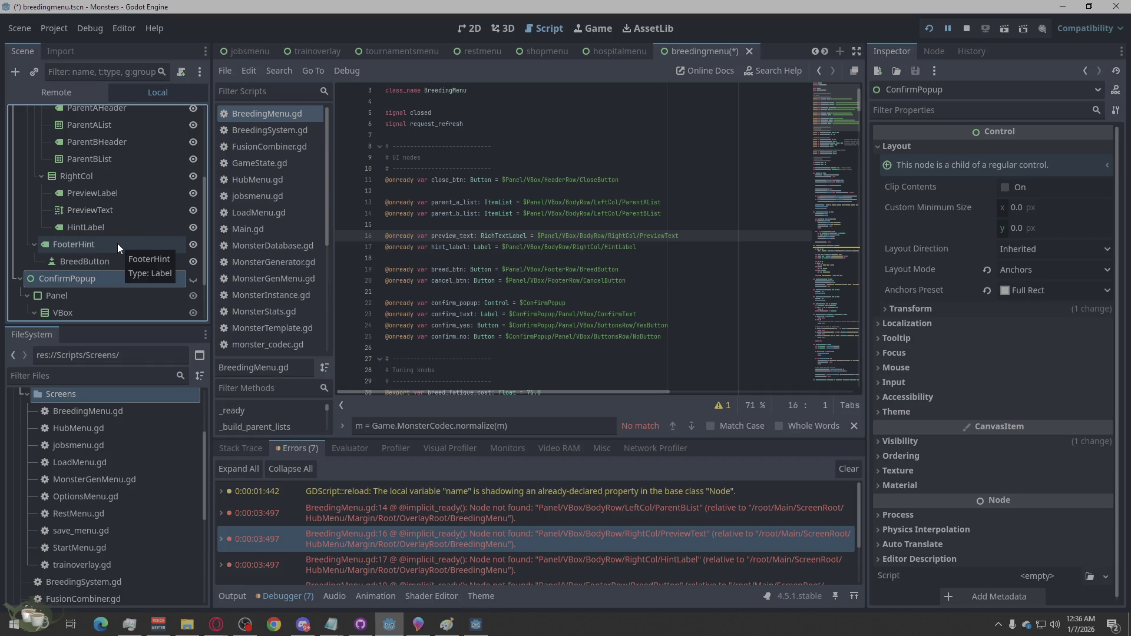
{"action": "scroll", "coordinate": [118, 243], "scroll_direction": "down", "scroll_amount": 3}
{"action": "left_click", "coordinate": [38, 277]}
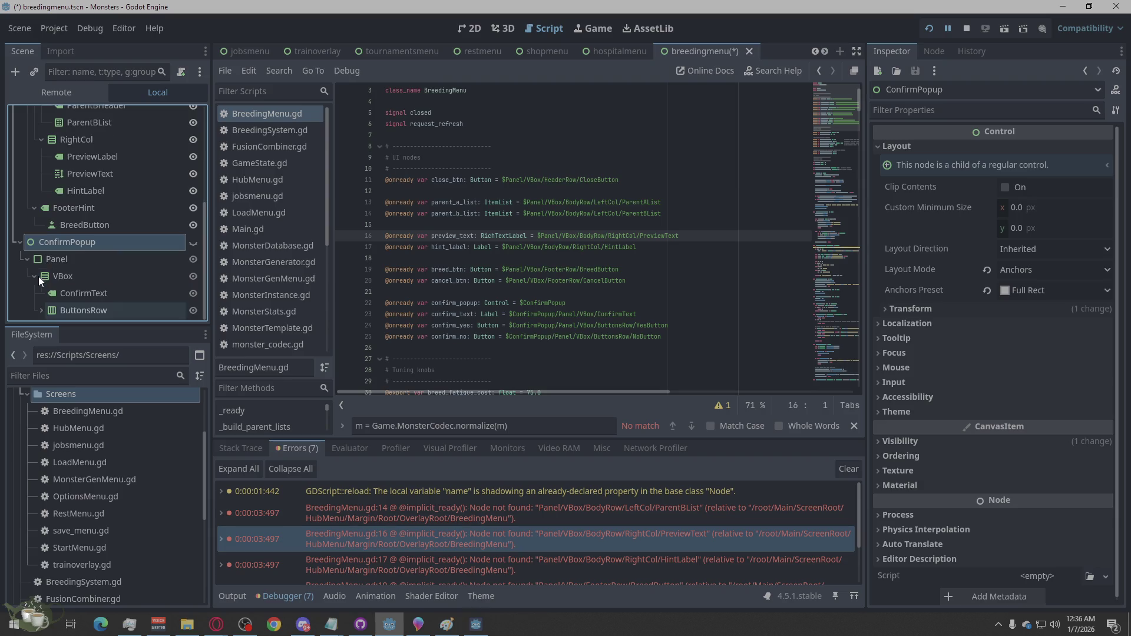
{"action": "scroll", "coordinate": [118, 213], "scroll_direction": "up", "scroll_amount": 2}
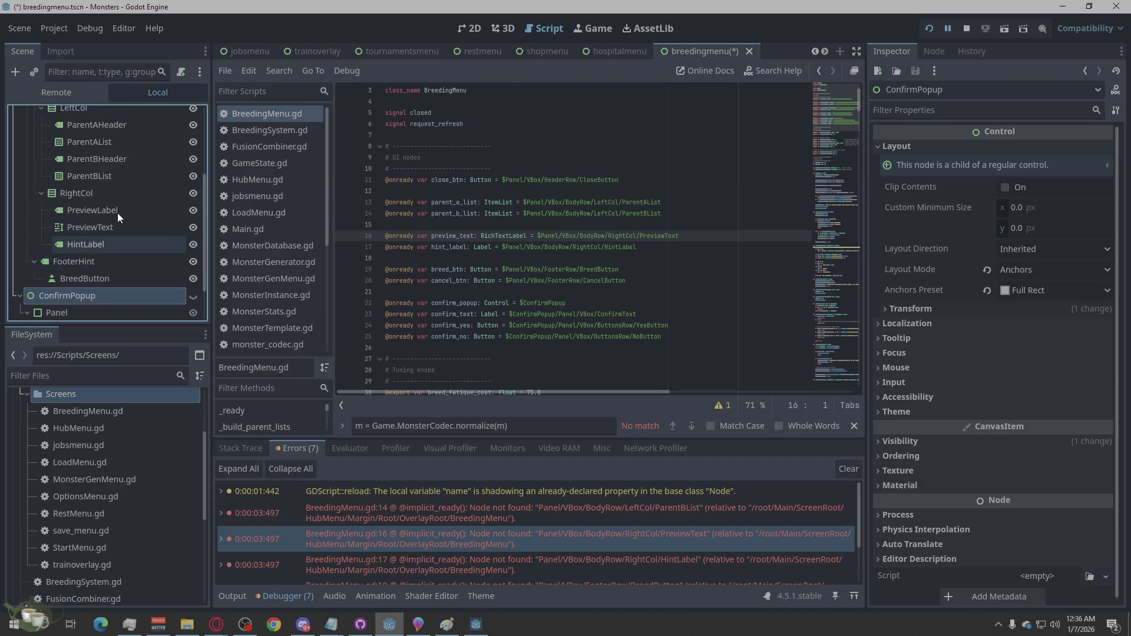
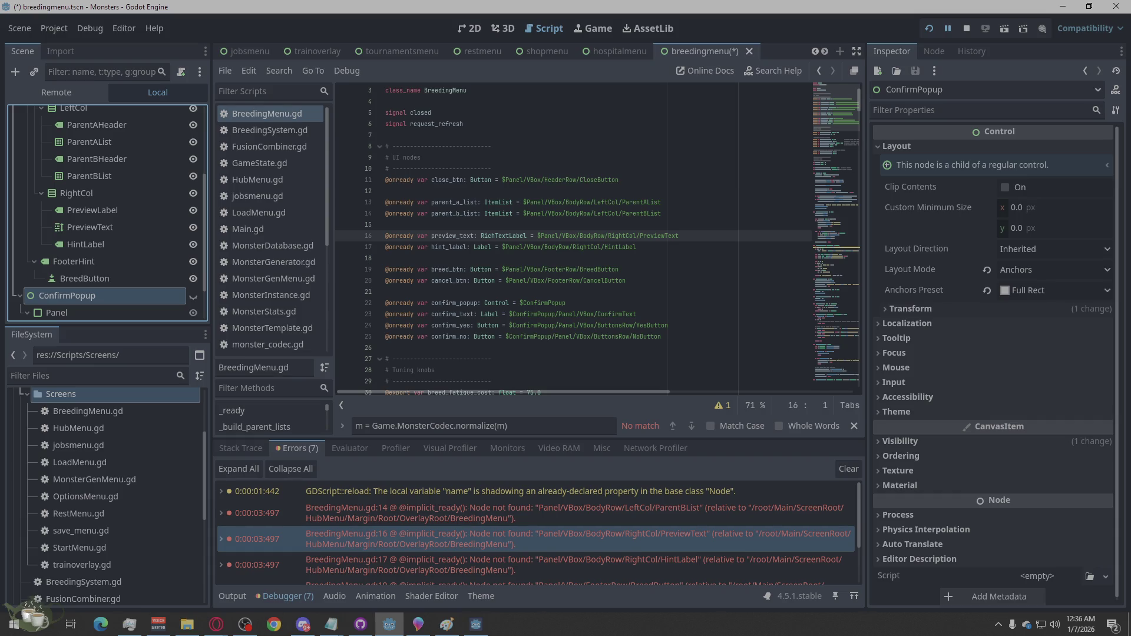
{"action": "key", "text": "alt+Tab"}
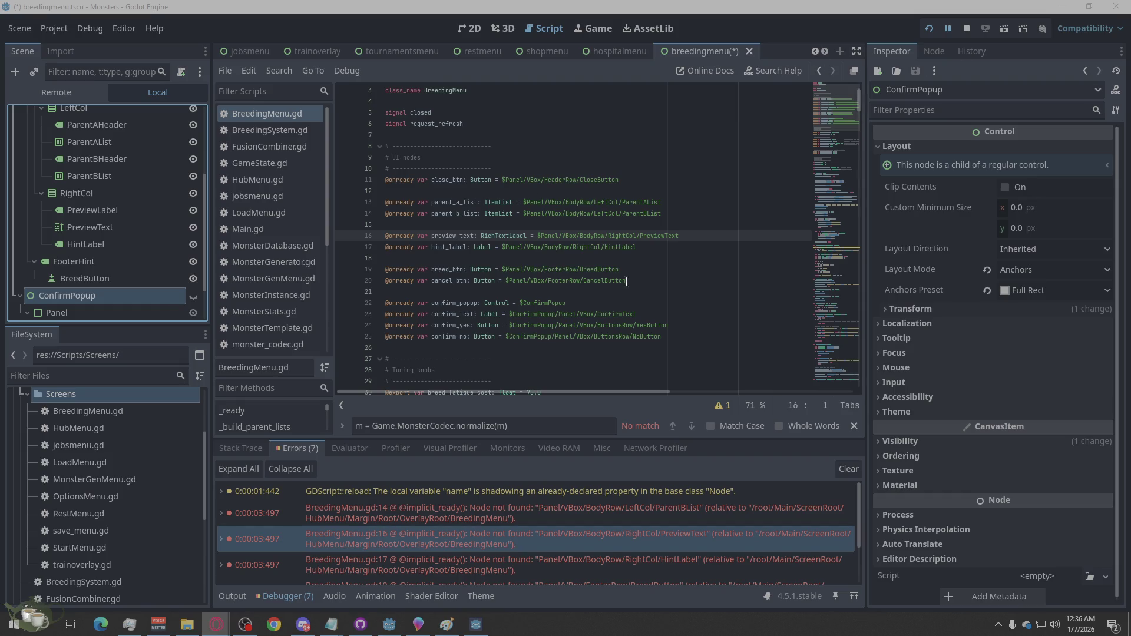
{"action": "left_click", "coordinate": [465, 427]}
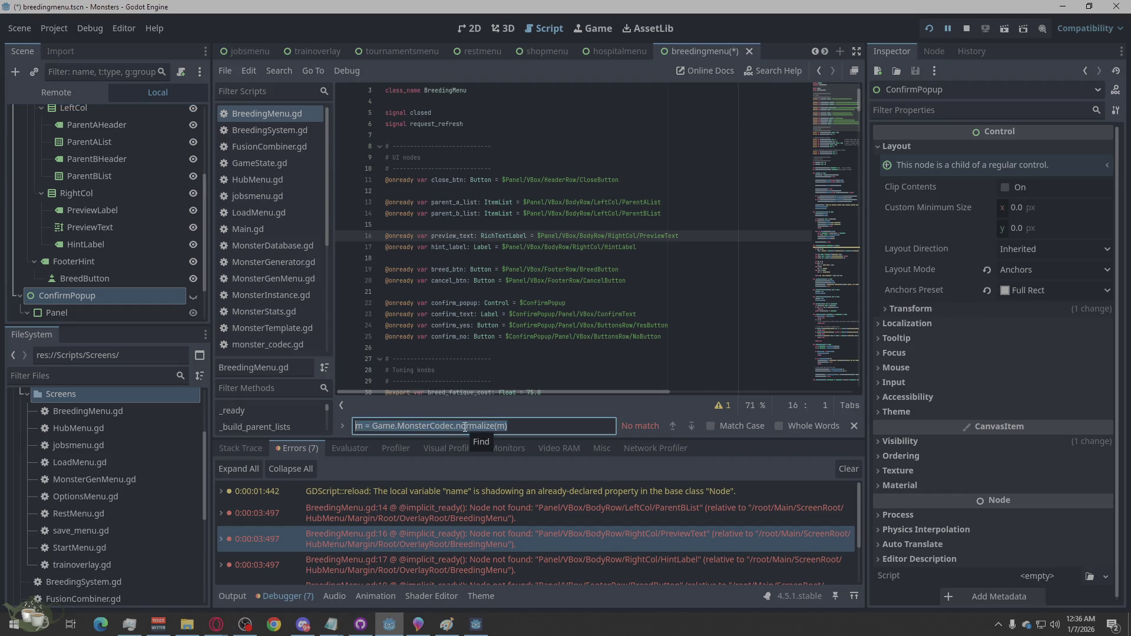
{"action": "type", "text": "CancelButton"}
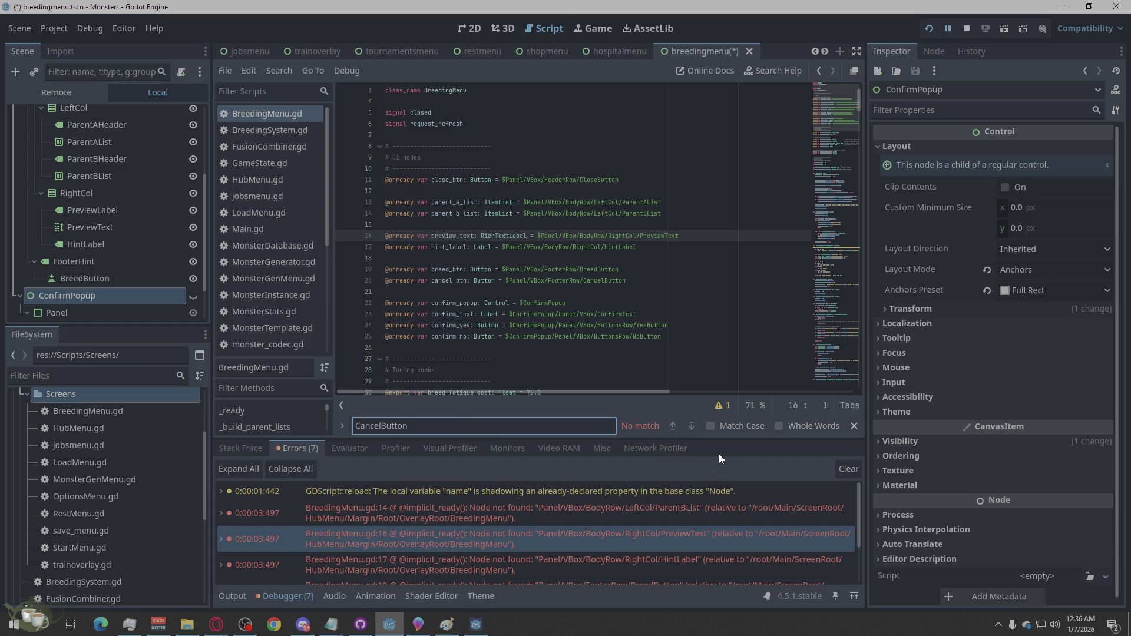
{"action": "key", "text": "BackSpace"}
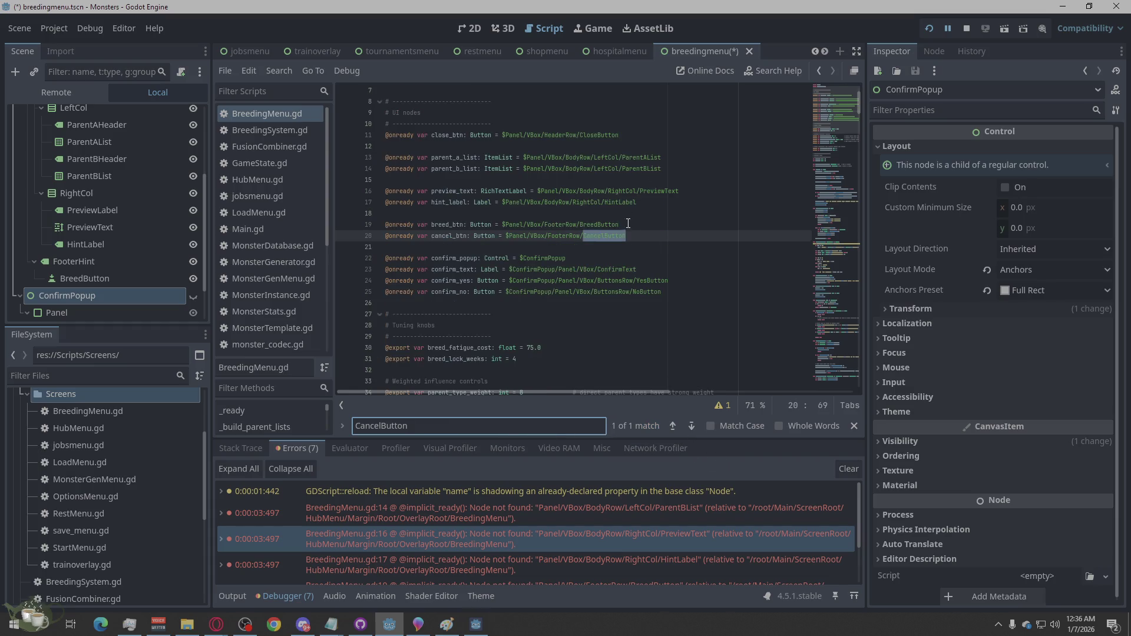
{"action": "left_click", "coordinate": [634, 235]}
{"action": "left_click_drag", "start_coordinate": [625, 235], "coordinate": [433, 243]}
{"action": "double_click", "coordinate": [434, 237]}
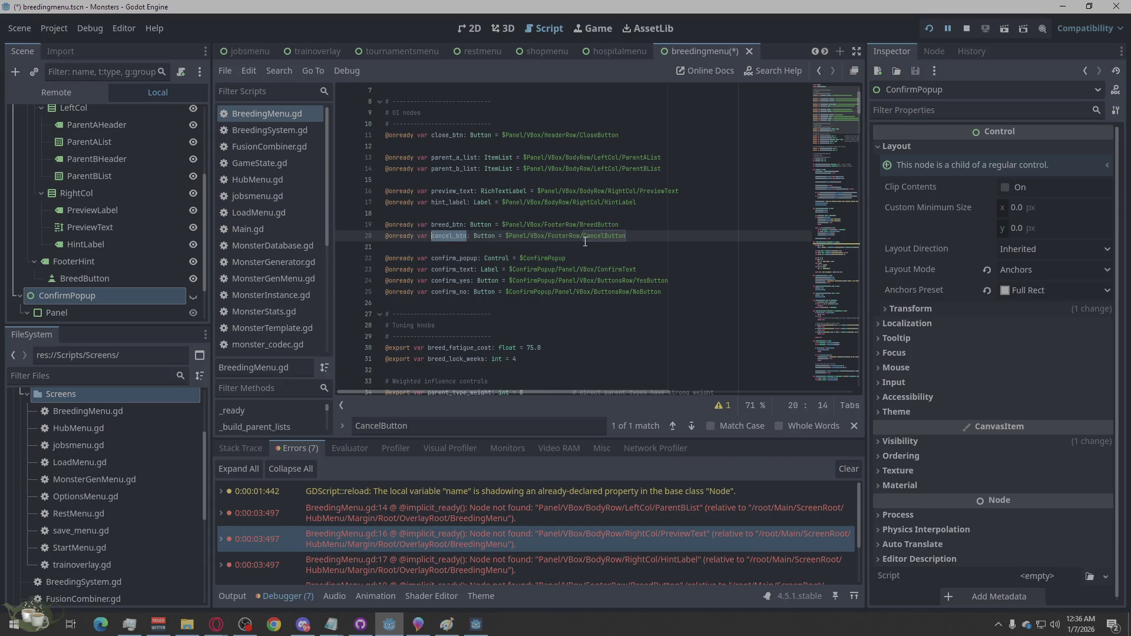
{"action": "left_click_drag", "start_coordinate": [623, 236], "coordinate": [383, 235]}
{"action": "key", "text": "BackSpace"}
{"action": "key", "text": "BackSpace"}
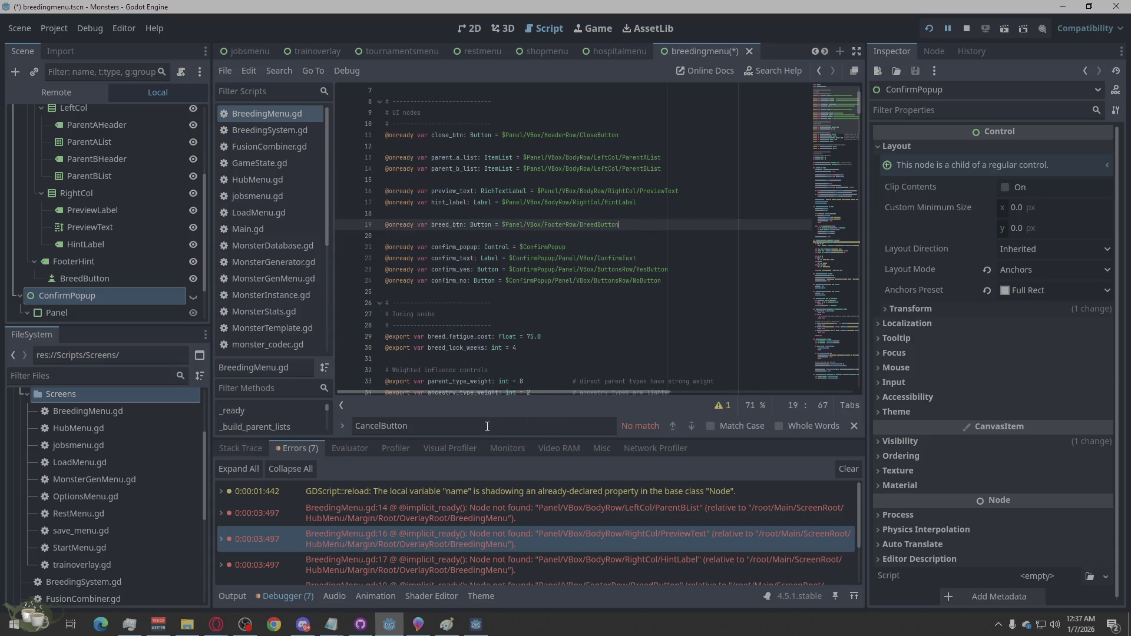
- Delete the remaining cancel_btn pressed-signal connect line 57, clear the search, and save the script
{"action": "left_click", "coordinate": [488, 425]}
{"action": "key", "text": "ctrl+a"}
{"action": "type", "text": "cancel_btn"}
{"action": "left_click_drag", "start_coordinate": [598, 239], "coordinate": [369, 242]}
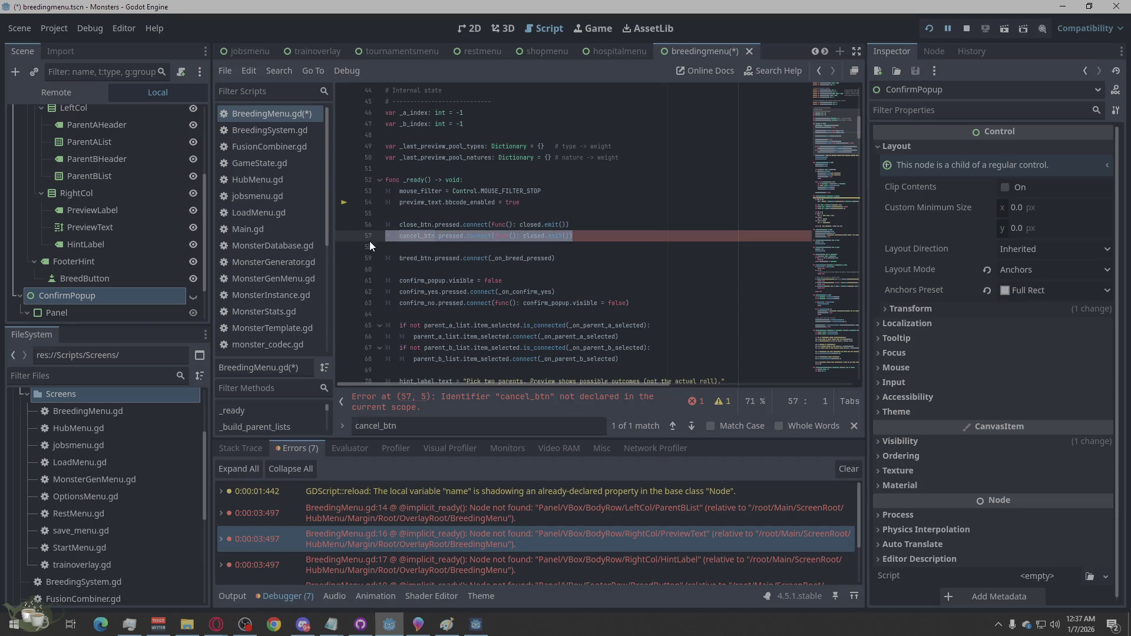
{"action": "key", "text": "BackSpace"}
{"action": "key", "text": "BackSpace"}
{"action": "key", "text": "ctrl+f"}
{"action": "key", "text": "BackSpace"}
{"action": "key", "text": "ctrl+s"}
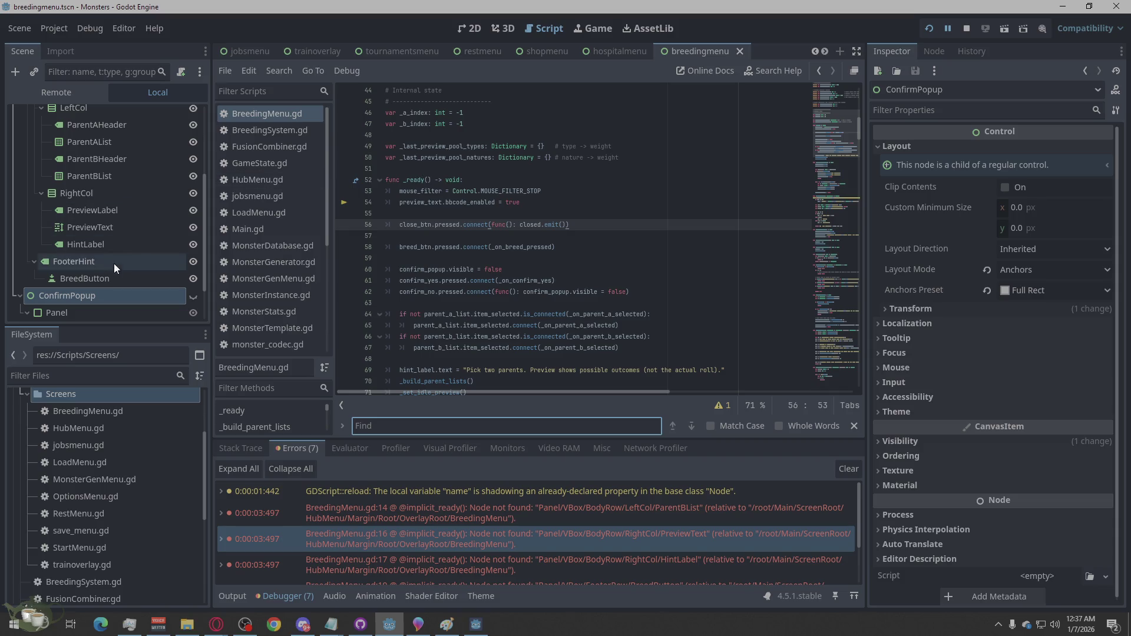
- Switch to the 2D view and zoom around the Breeding Menu scene layout
{"action": "left_click", "coordinate": [476, 30]}
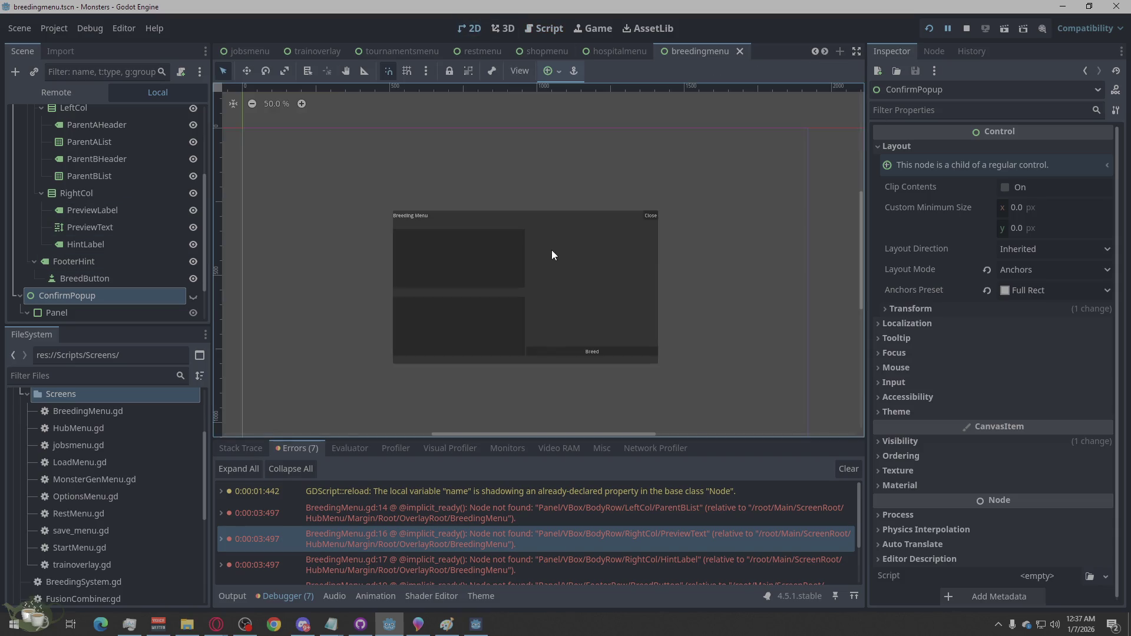
{"action": "scroll", "coordinate": [562, 315], "scroll_direction": "up", "scroll_amount": 3}
{"action": "scroll", "coordinate": [449, 284], "scroll_direction": "down", "scroll_amount": 3}
{"action": "scroll", "coordinate": [470, 323], "scroll_direction": "up", "scroll_amount": 3}
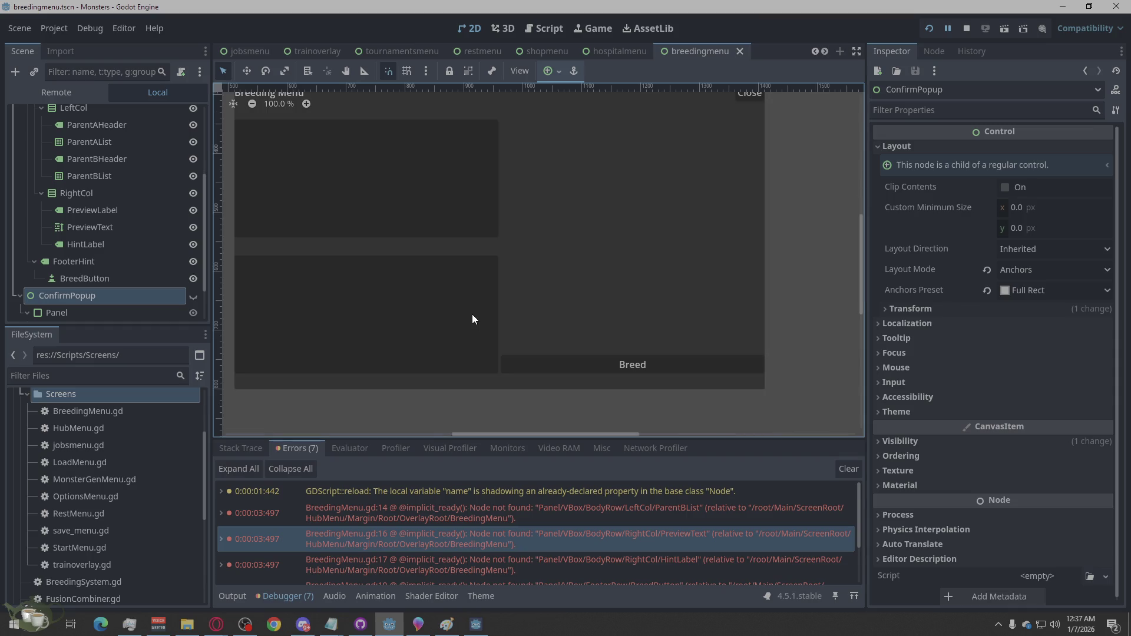
{"action": "scroll", "coordinate": [471, 314], "scroll_direction": "down", "scroll_amount": 3}
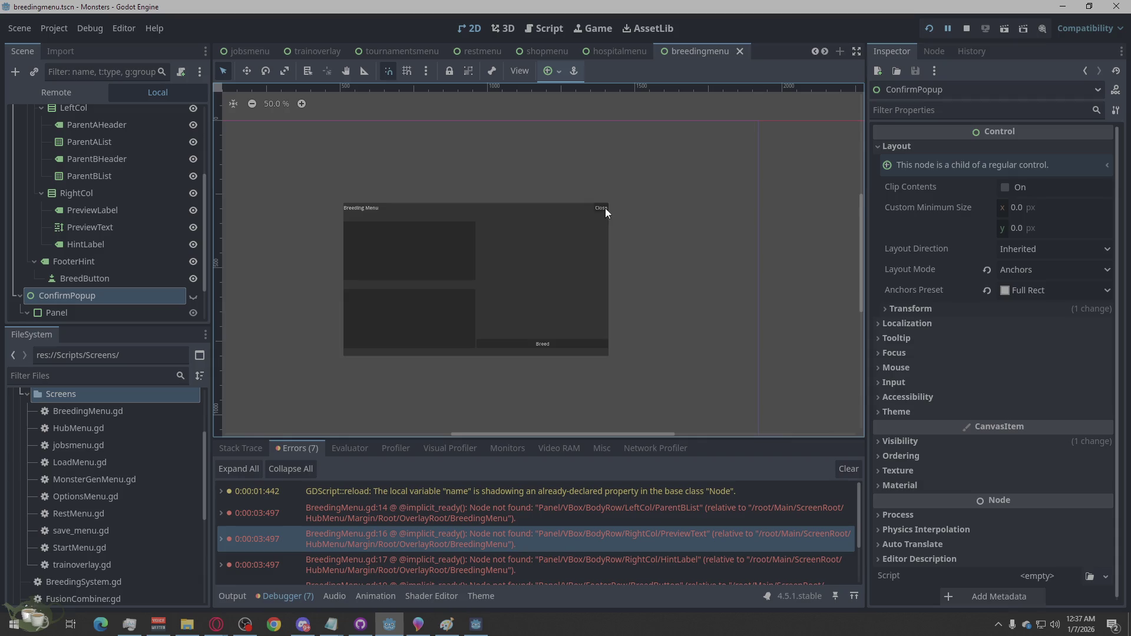
- Restart the project, start a New Game, and open Breeding to reproduce the line-58 error
{"action": "left_click", "coordinate": [966, 29]}
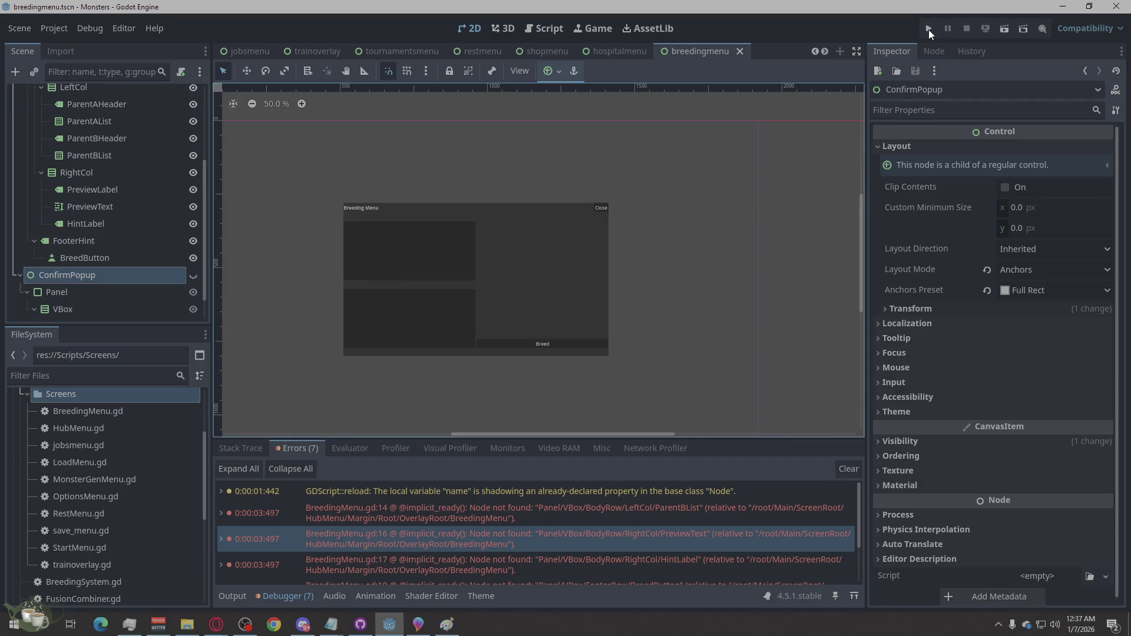
{"action": "left_click", "coordinate": [929, 30]}
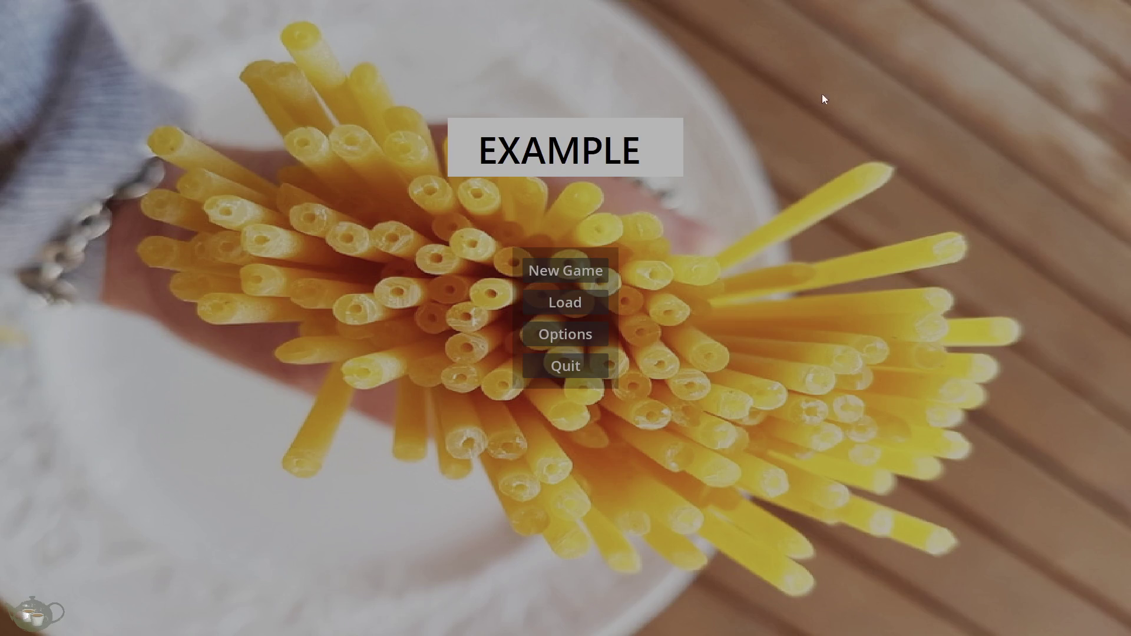
{"action": "left_click", "coordinate": [575, 282]}
{"action": "left_click", "coordinate": [1021, 272]}
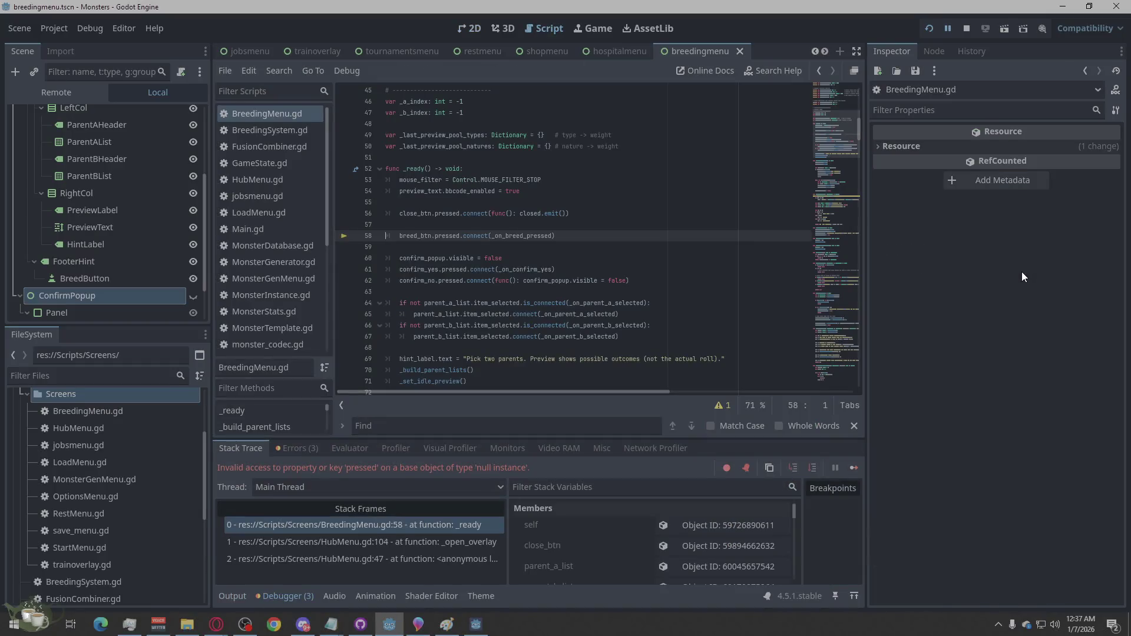
- Open the Errors list and jump to the Panel/VBox/FooterRow/BreedButton node-not-found error
{"action": "left_click", "coordinate": [313, 448]}
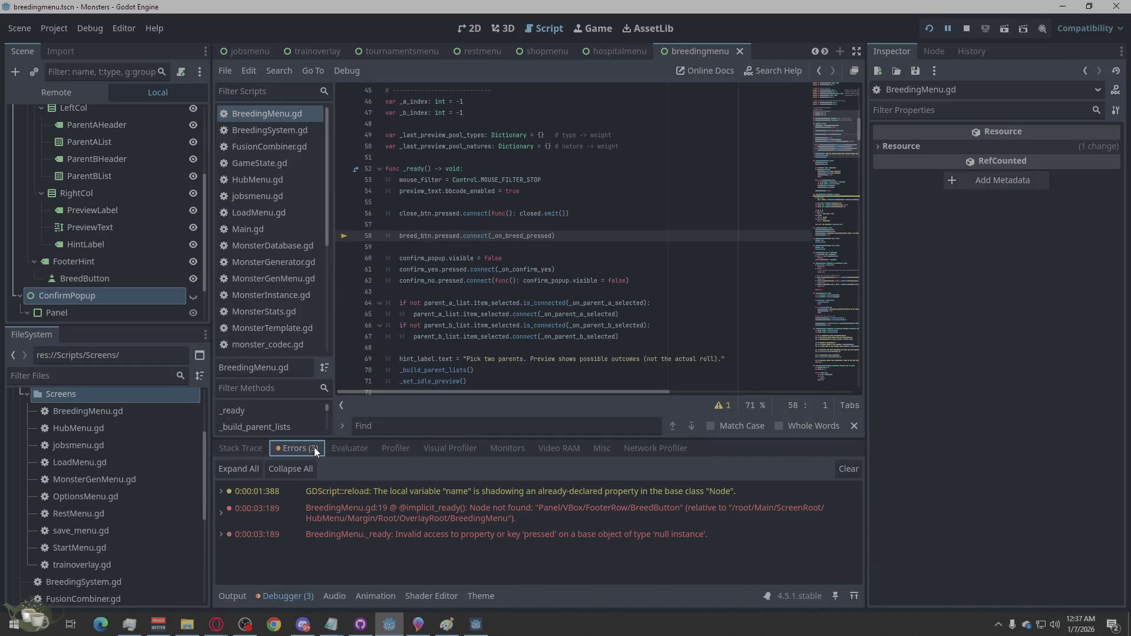
{"action": "left_click", "coordinate": [559, 514]}
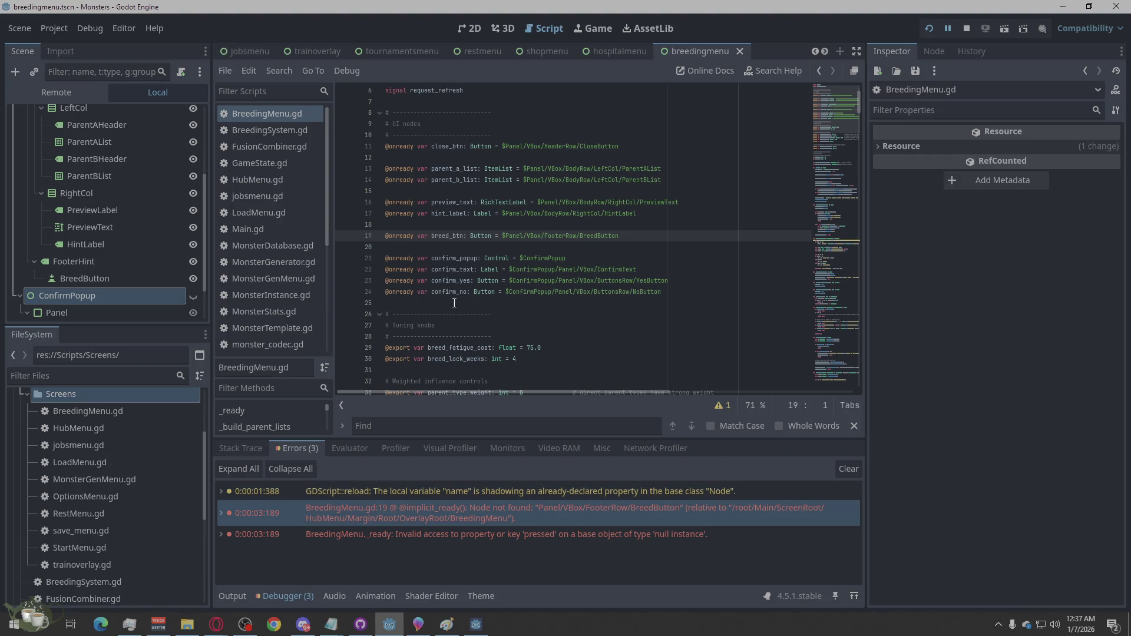
{"action": "scroll", "coordinate": [473, 271], "scroll_direction": "up", "scroll_amount": 3}
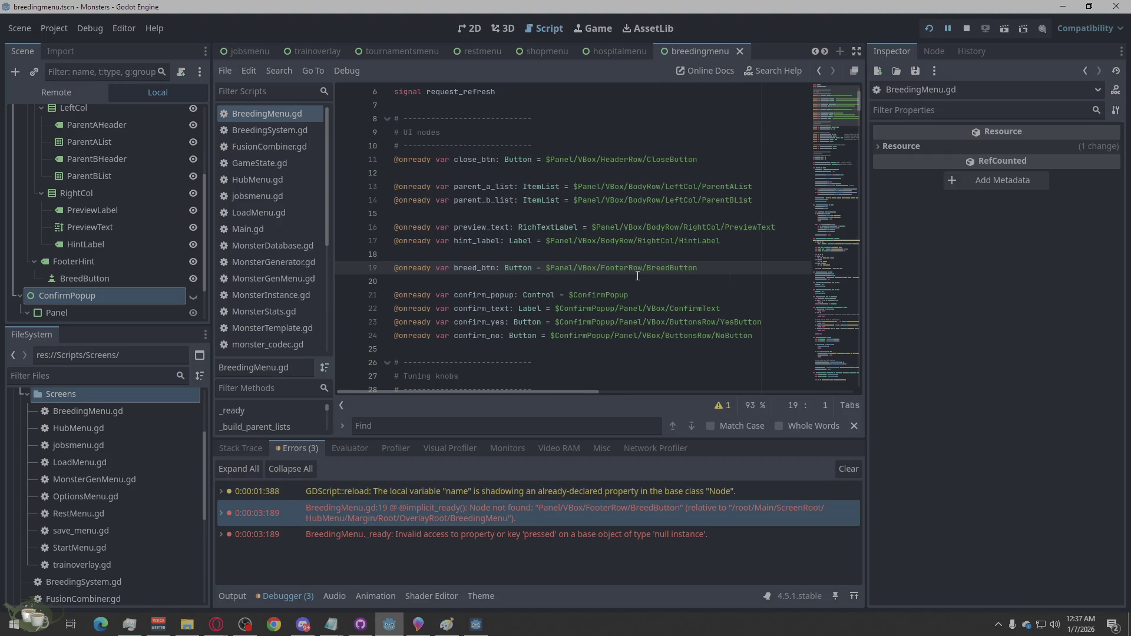
{"action": "scroll", "coordinate": [122, 256], "scroll_direction": "down", "scroll_amount": 1}
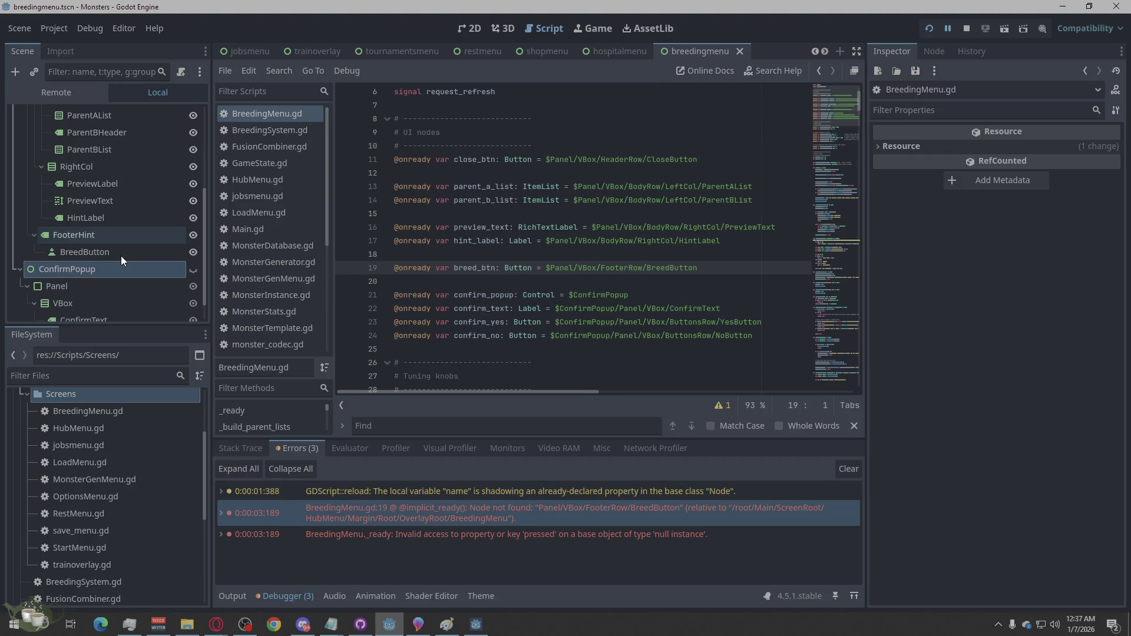
{"action": "scroll", "coordinate": [147, 243], "scroll_direction": "down", "scroll_amount": 1}
- Select the FooterHint node in the Scene dock and bring up its context menu
{"action": "left_click", "coordinate": [106, 205]}
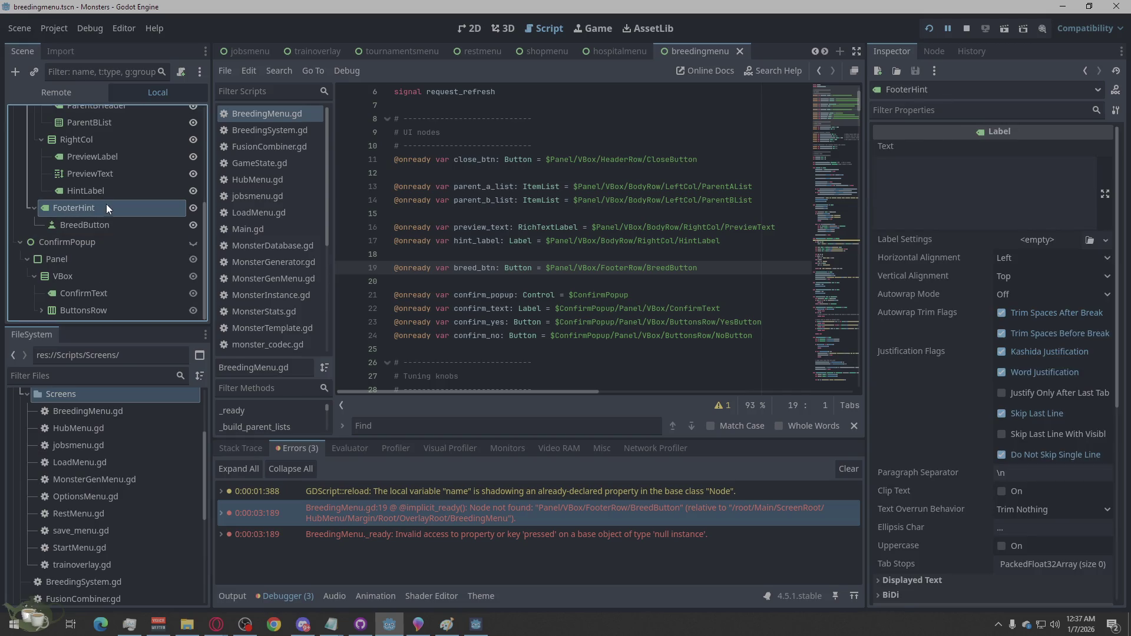
{"action": "scroll", "coordinate": [106, 213], "scroll_direction": "up", "scroll_amount": 7}
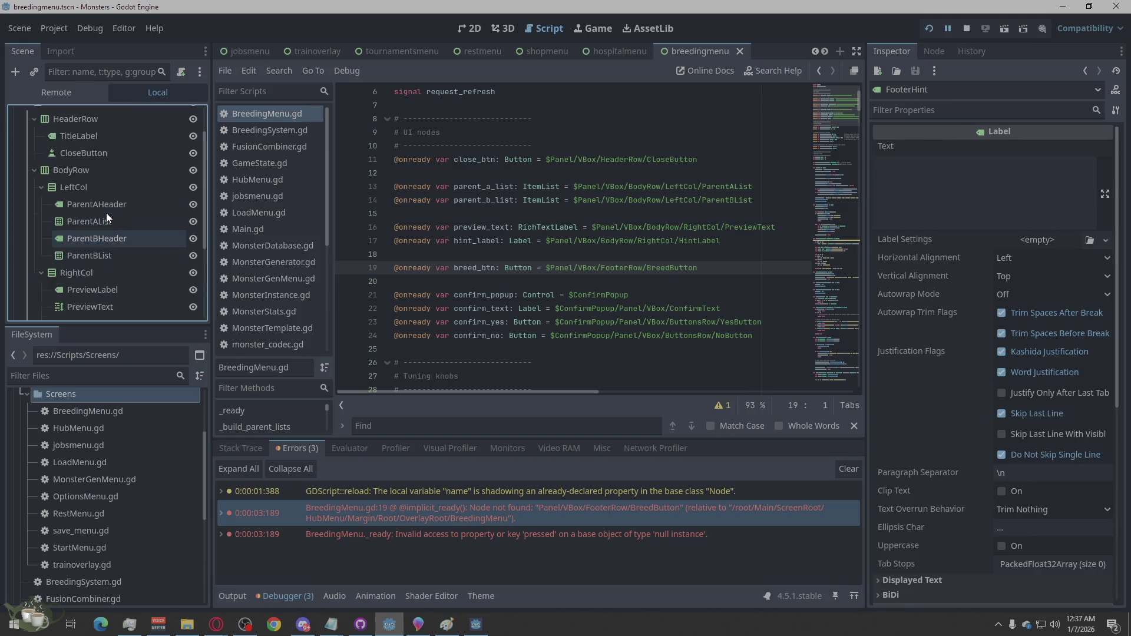
{"action": "scroll", "coordinate": [109, 210], "scroll_direction": "down", "scroll_amount": 3}
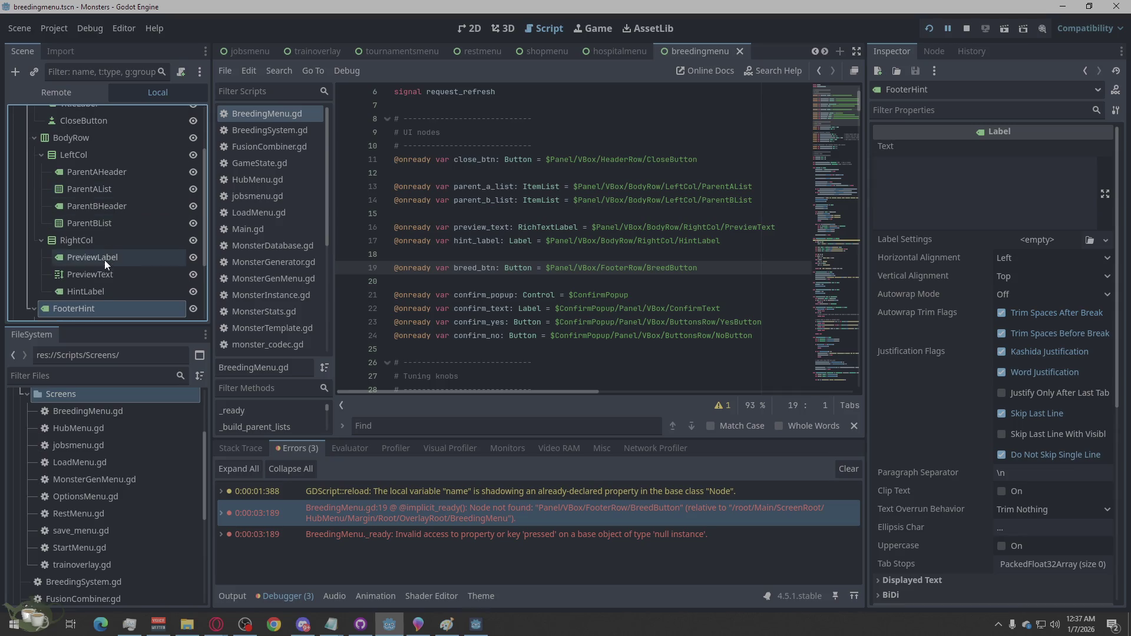
{"action": "scroll", "coordinate": [103, 261], "scroll_direction": "down", "scroll_amount": 1}
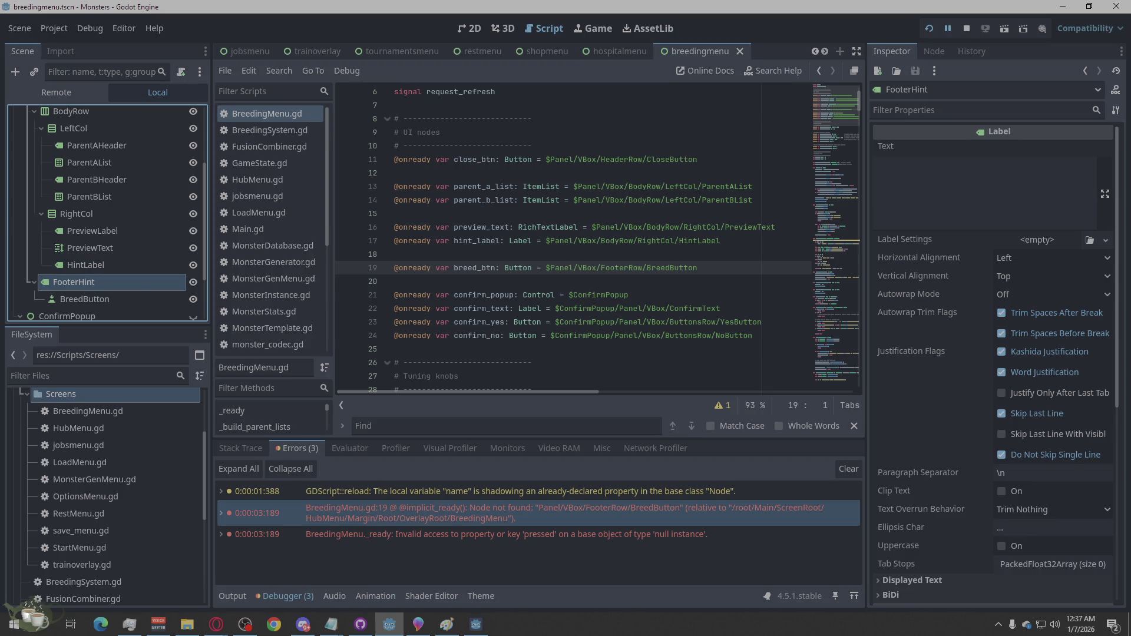
{"action": "key", "text": "alt+Tab"}
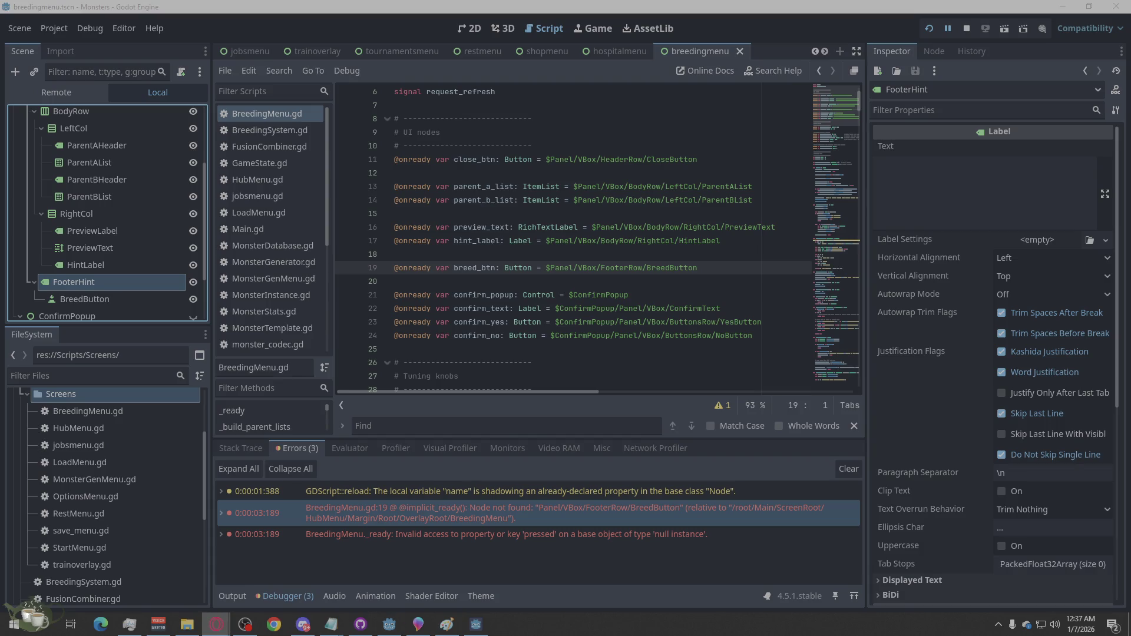
{"action": "right_click", "coordinate": [84, 280]}
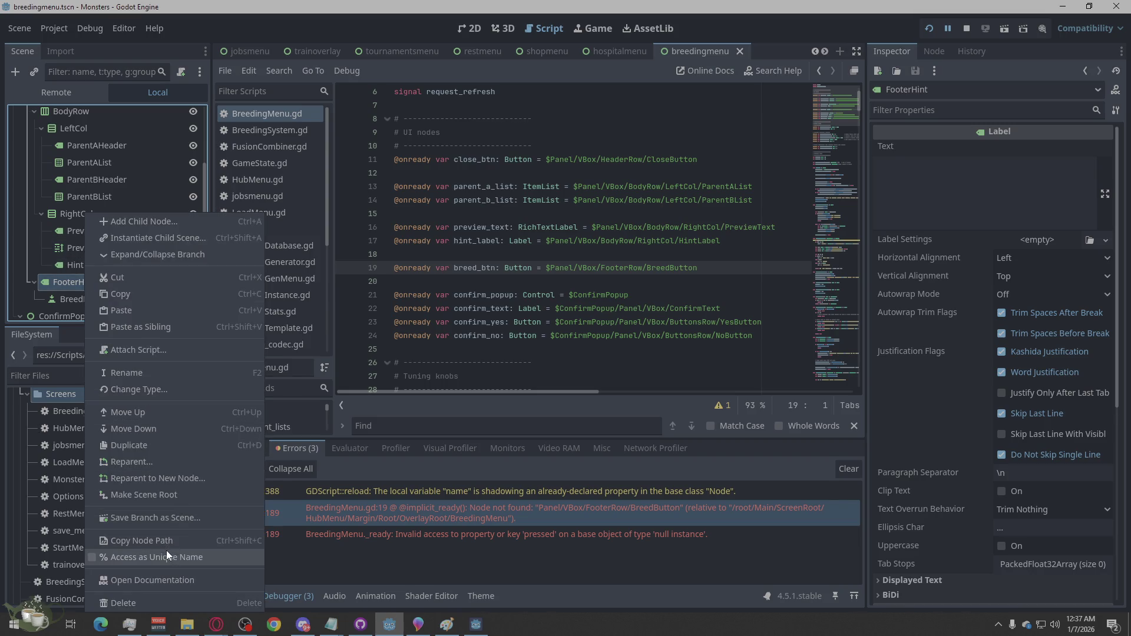
- Change the FooterHint node's type to HBoxContainer
{"action": "left_click", "coordinate": [156, 390]}
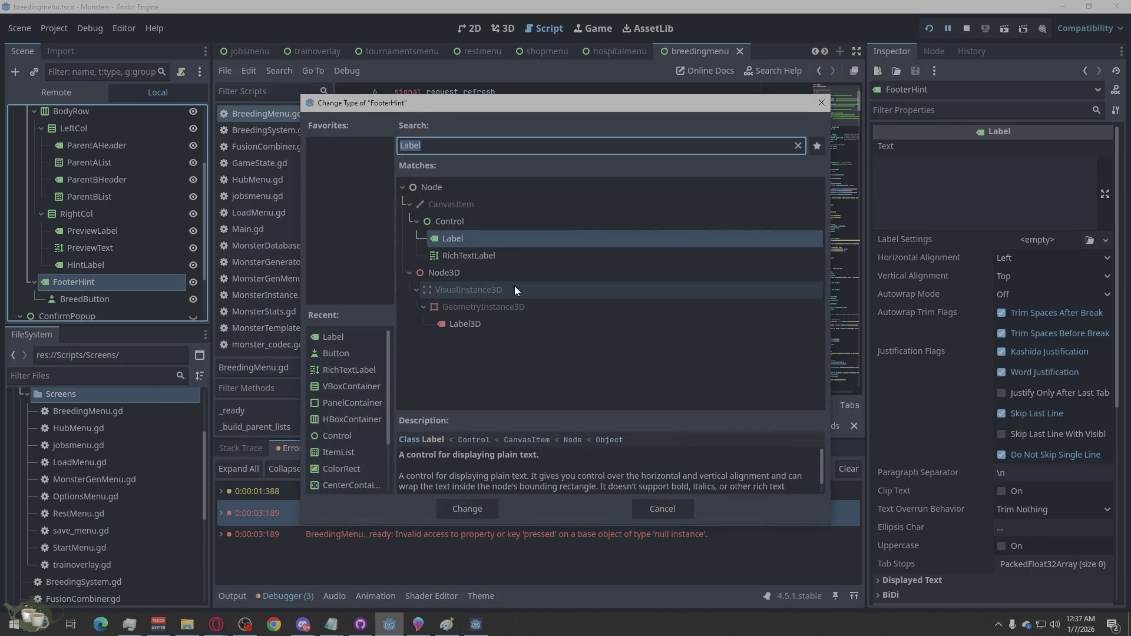
{"action": "type", "text": "hbox"}
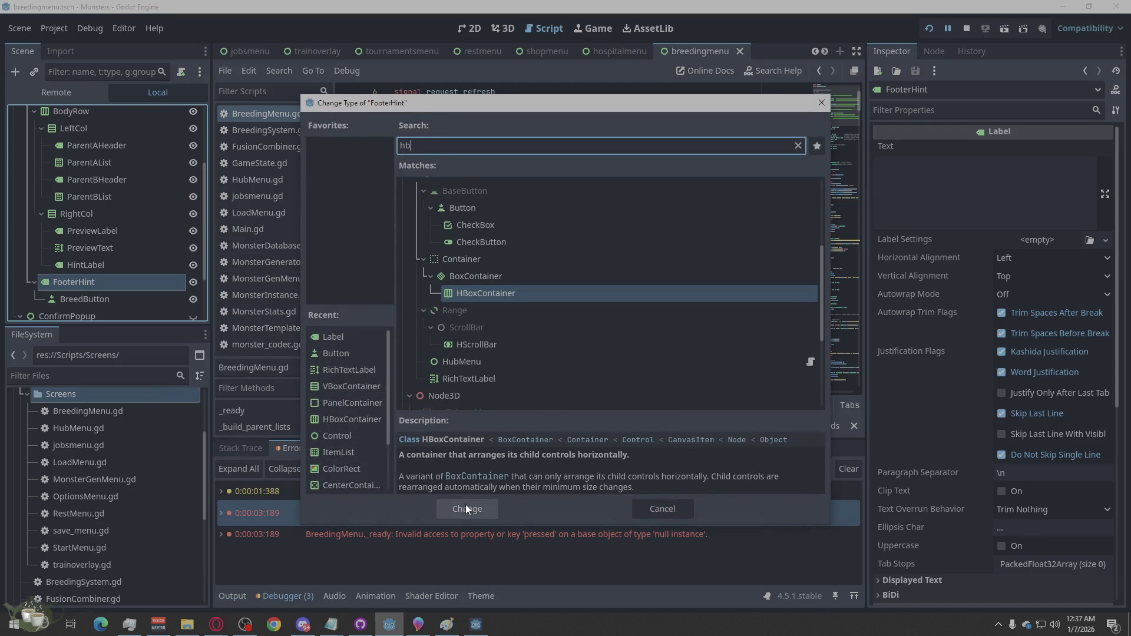
{"action": "left_click", "coordinate": [465, 505]}
- Rename FooterHint to FooterRow, save the breeding menu scene, and run the game again
{"action": "double_click", "coordinate": [113, 283]}
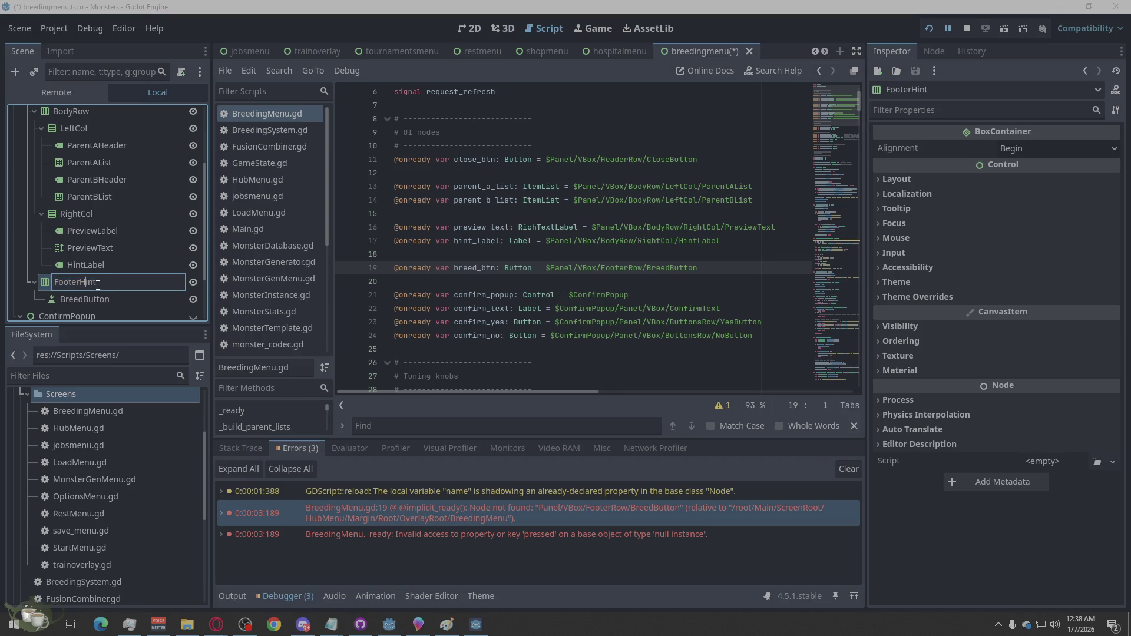
{"action": "left_click_drag", "start_coordinate": [113, 283], "coordinate": [81, 289]}
{"action": "type", "text": "Row"}
{"action": "key", "text": "Return"}
{"action": "key", "text": "ctrl+s"}
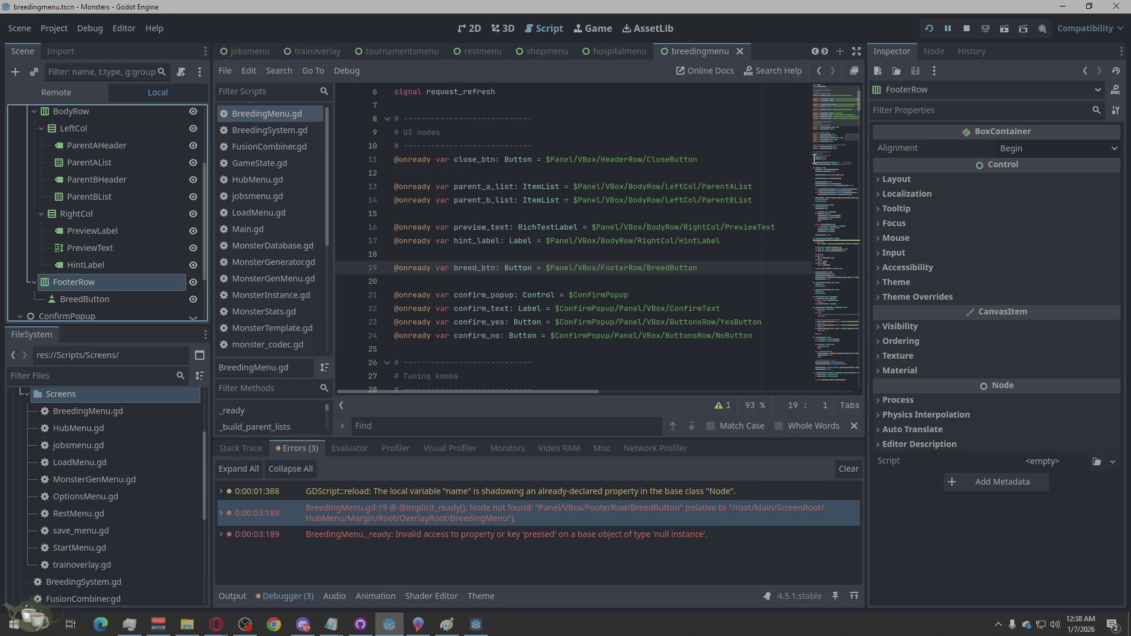
{"action": "left_click", "coordinate": [928, 30]}
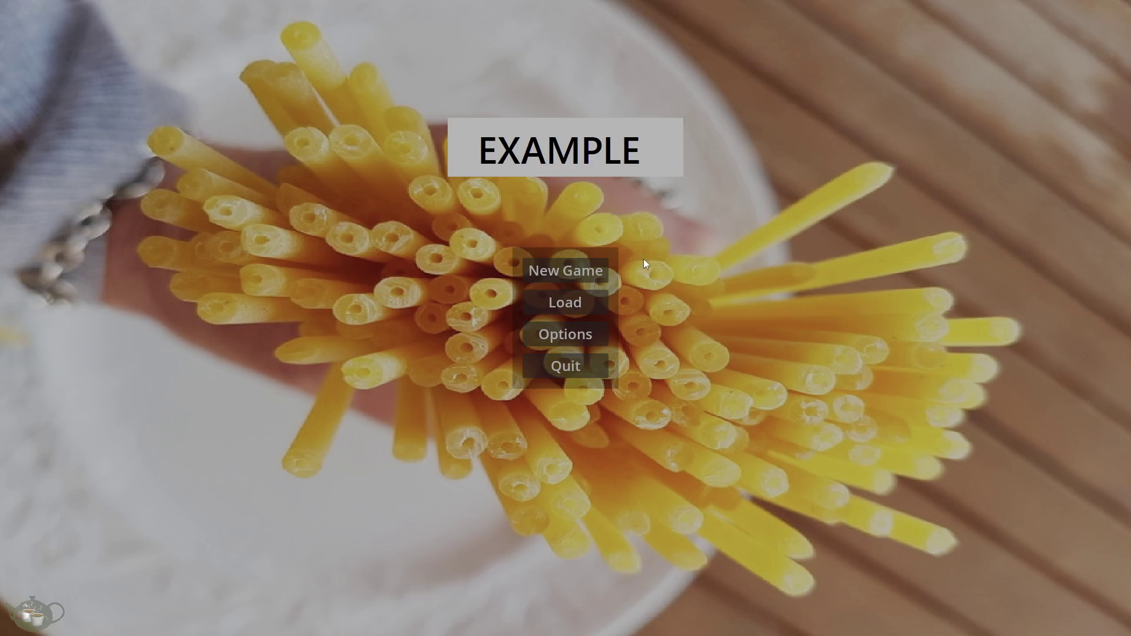
- Open the Breeding Menu, test the empty Parent A and Parent B lists, then close it
{"action": "left_click", "coordinate": [536, 268]}
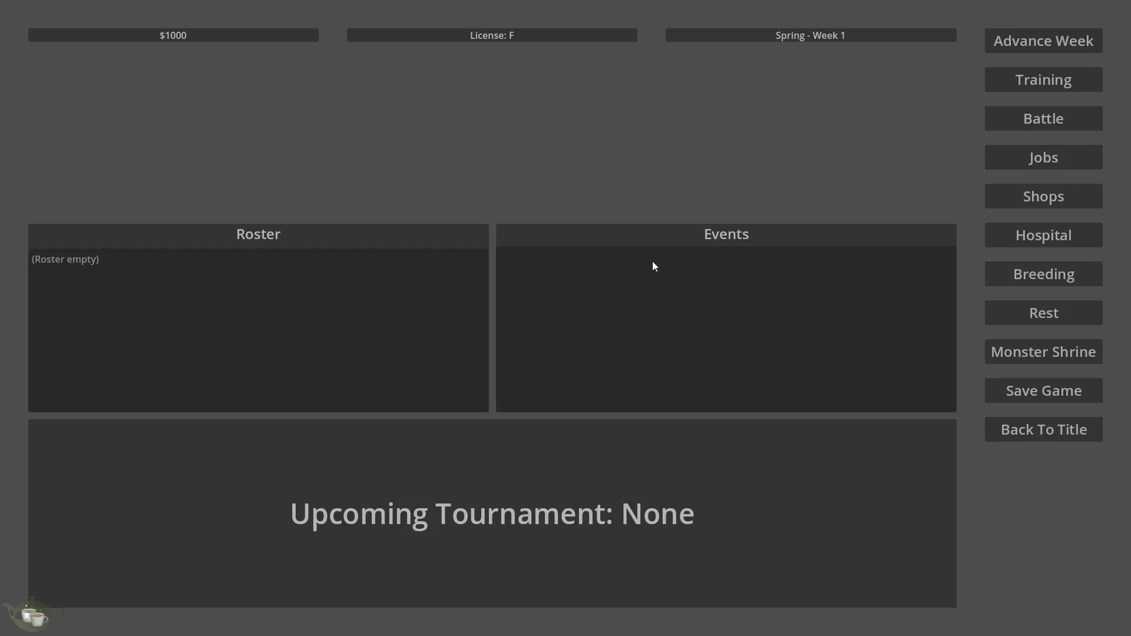
{"action": "left_click", "coordinate": [993, 275]}
{"action": "left_click", "coordinate": [442, 293]}
{"action": "key", "text": "Tab"}
{"action": "left_click", "coordinate": [431, 282]}
{"action": "left_click", "coordinate": [431, 362]}
{"action": "left_click", "coordinate": [441, 309]}
{"action": "left_click", "coordinate": [457, 387]}
{"action": "left_click", "coordinate": [449, 274]}
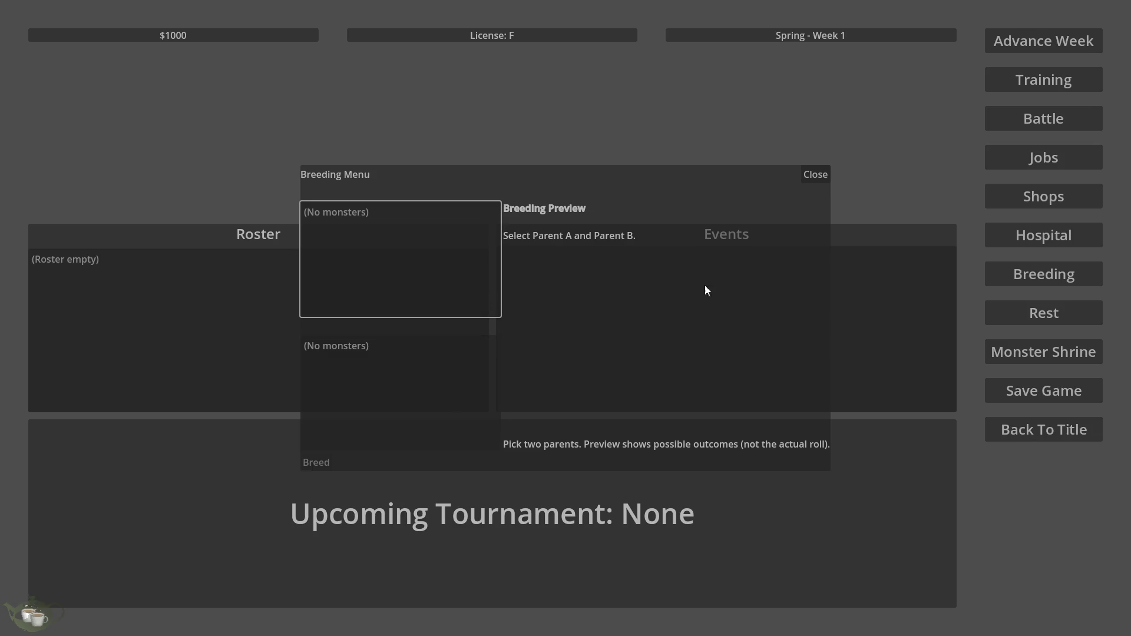
{"action": "left_click", "coordinate": [448, 345]}
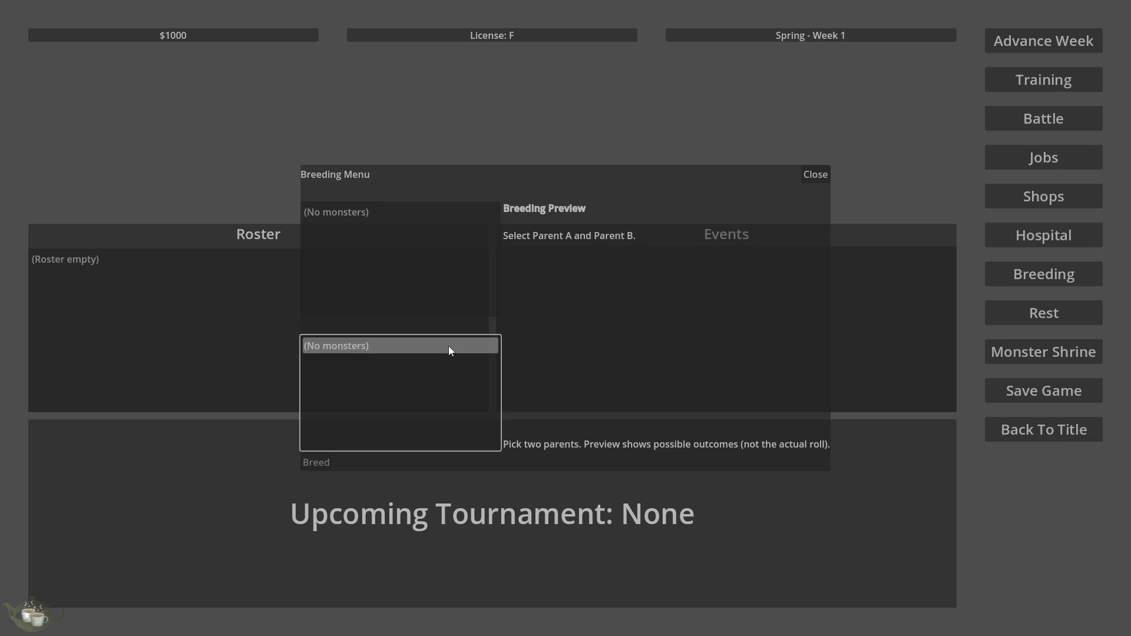
{"action": "left_click", "coordinate": [818, 173]}
{"action": "left_click", "coordinate": [1044, 273]}
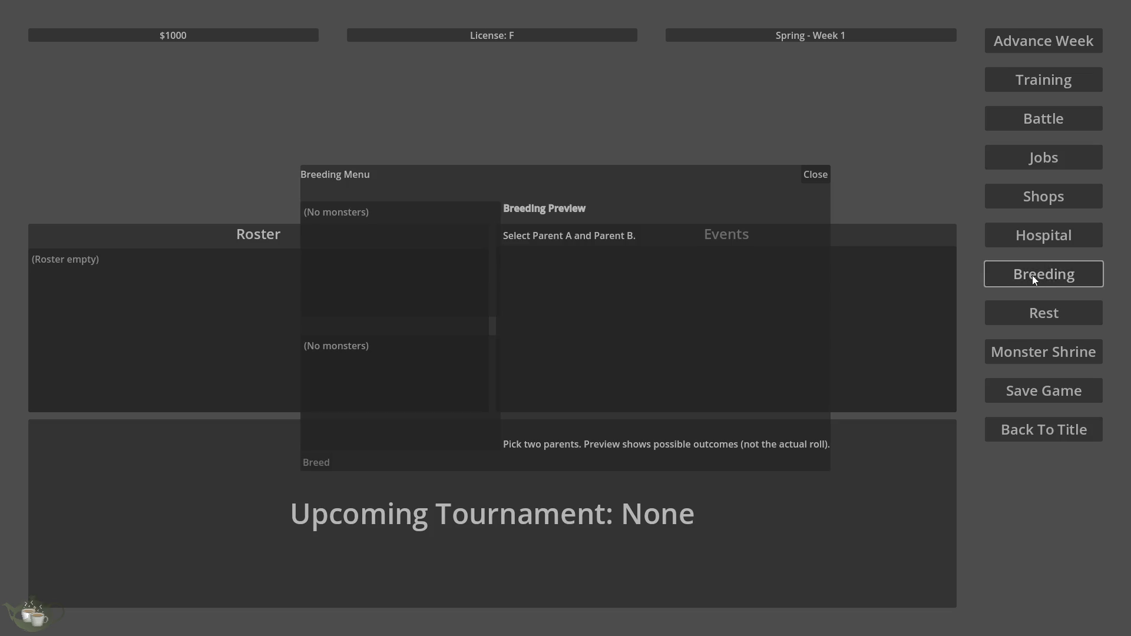
{"action": "left_click", "coordinate": [842, 195]}
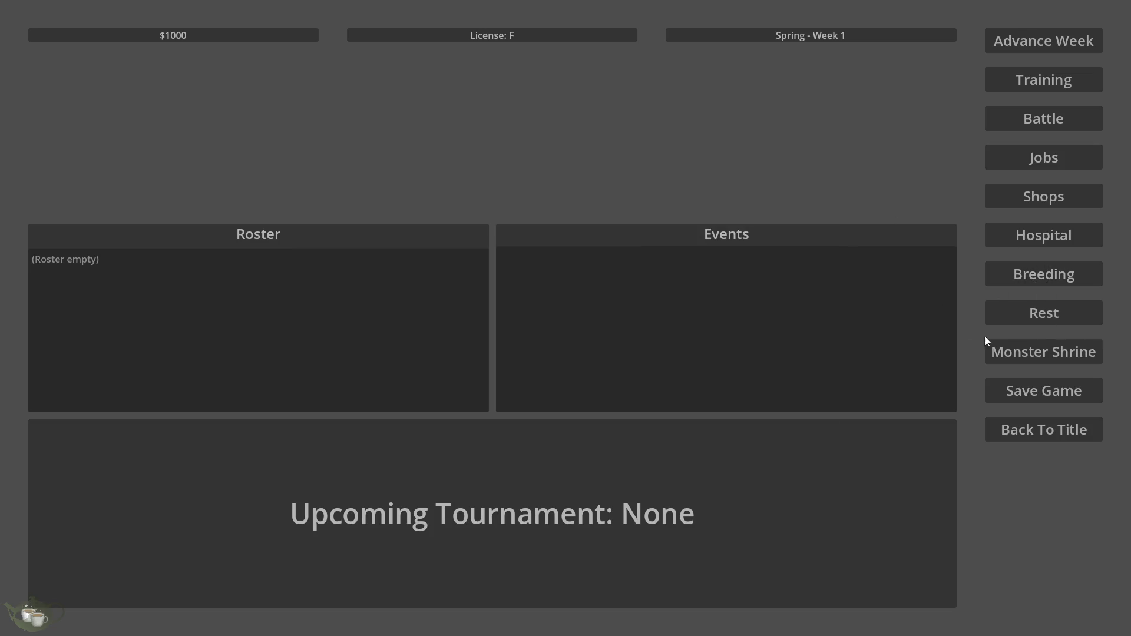
- Generate Metal/Slime and Metal/Beast monsters at the Monster Shrine, add both, and open Breeding
{"action": "left_click", "coordinate": [1054, 353]}
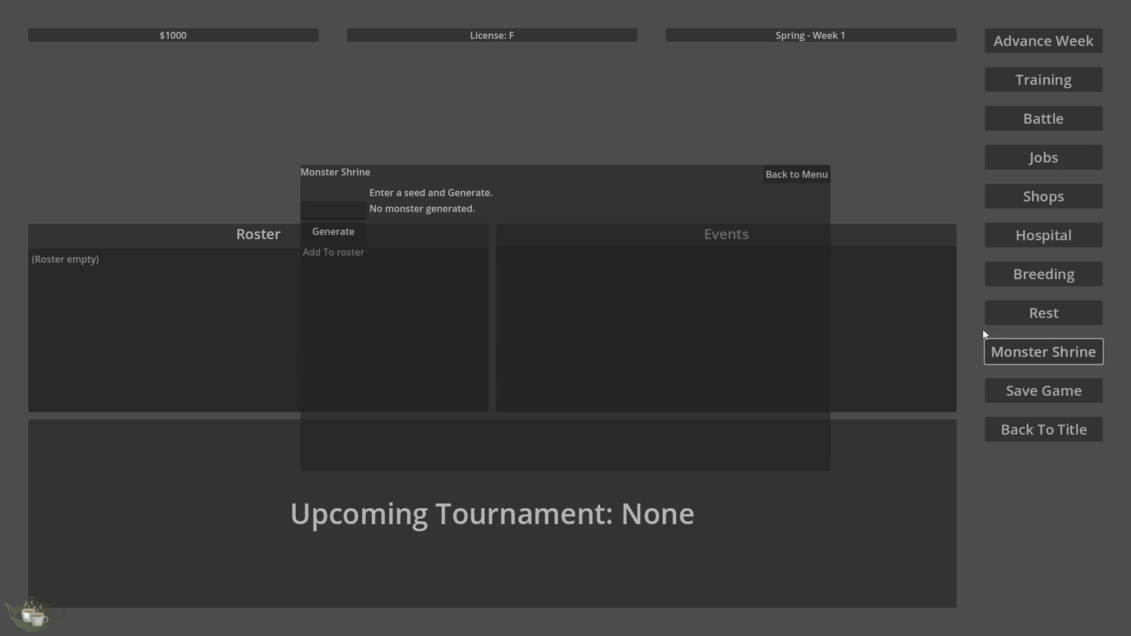
{"action": "left_click", "coordinate": [361, 235]}
{"action": "left_click", "coordinate": [355, 245]}
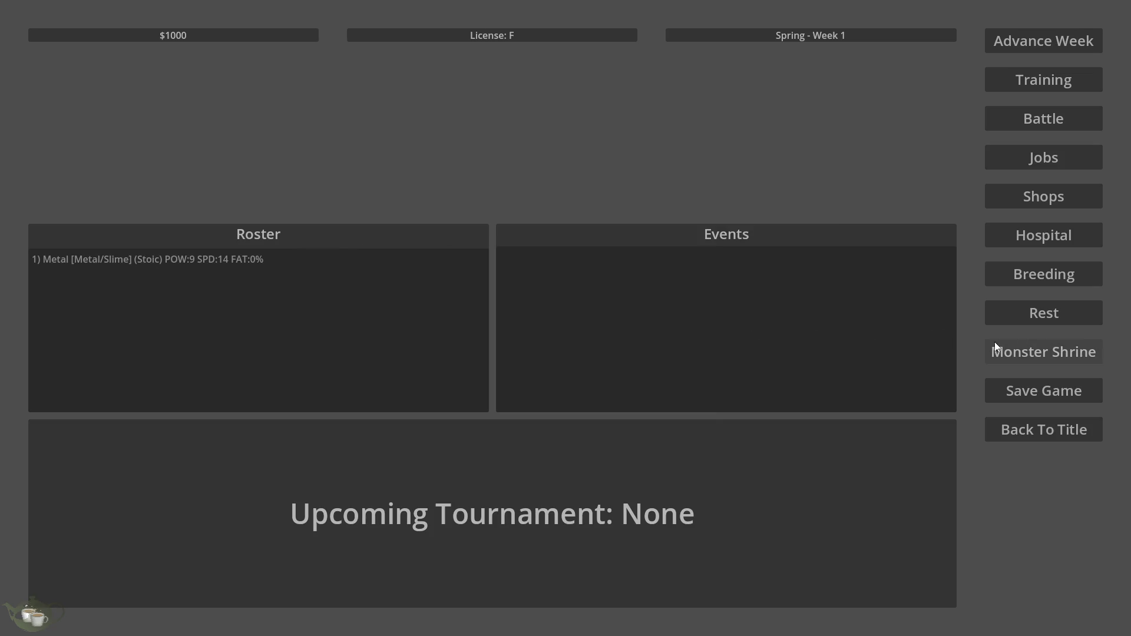
{"action": "left_click", "coordinate": [1013, 351]}
{"action": "left_click", "coordinate": [339, 236]}
{"action": "left_click", "coordinate": [337, 252]}
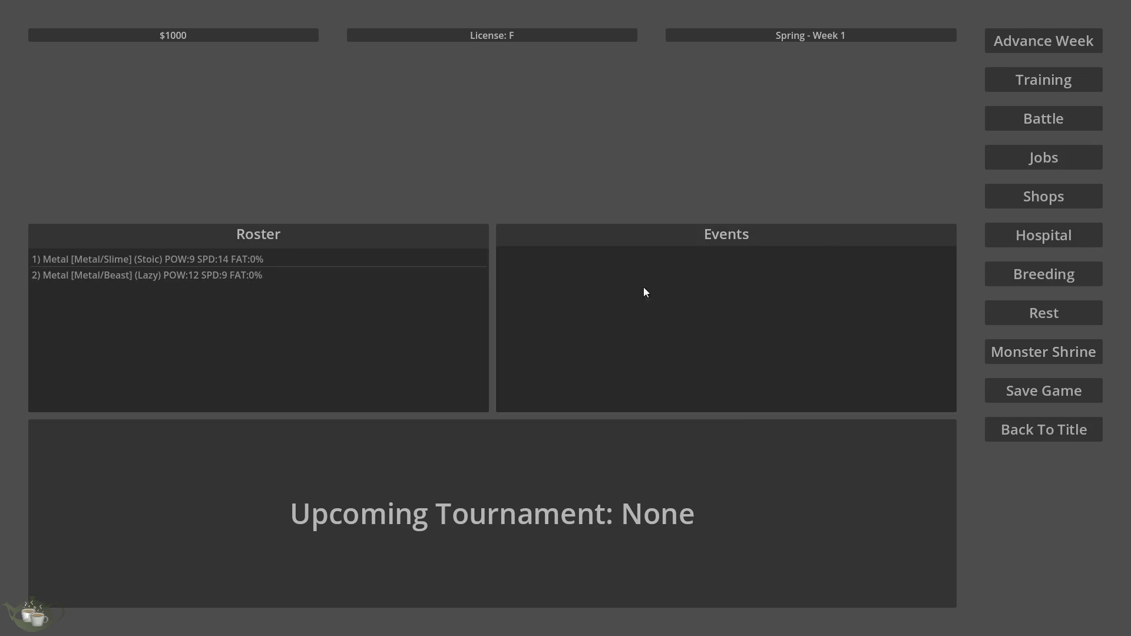
{"action": "left_click", "coordinate": [1054, 265]}
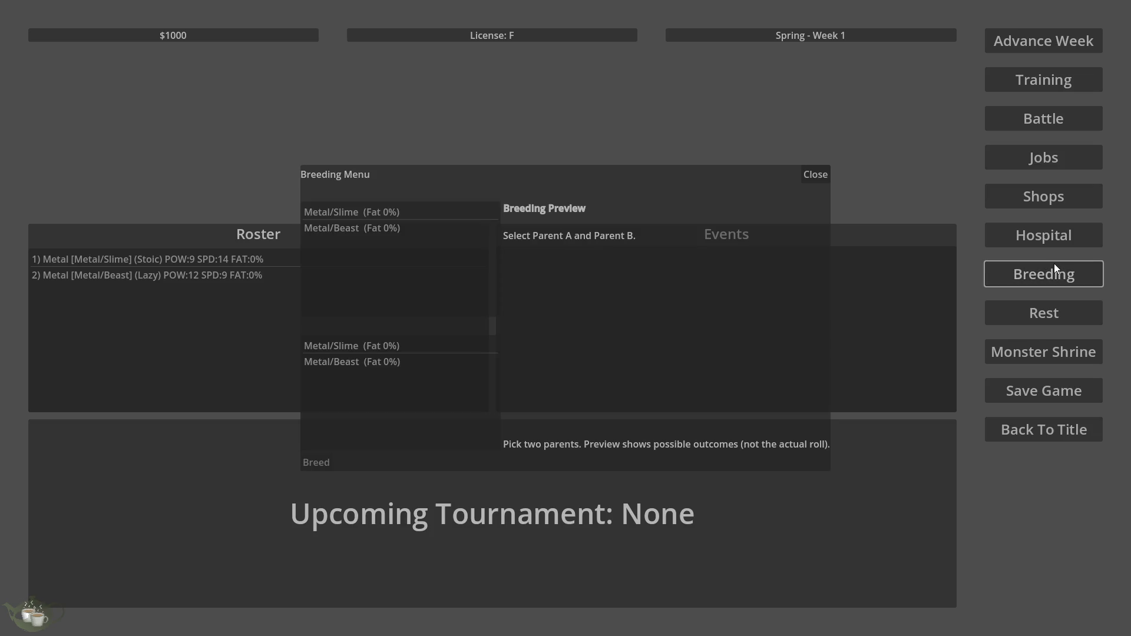
- Breed Metal/Slime with Metal/Beast and confirm, producing a new Beast child
{"action": "left_click", "coordinate": [395, 213]}
{"action": "left_click", "coordinate": [386, 375]}
{"action": "left_click", "coordinate": [355, 362]}
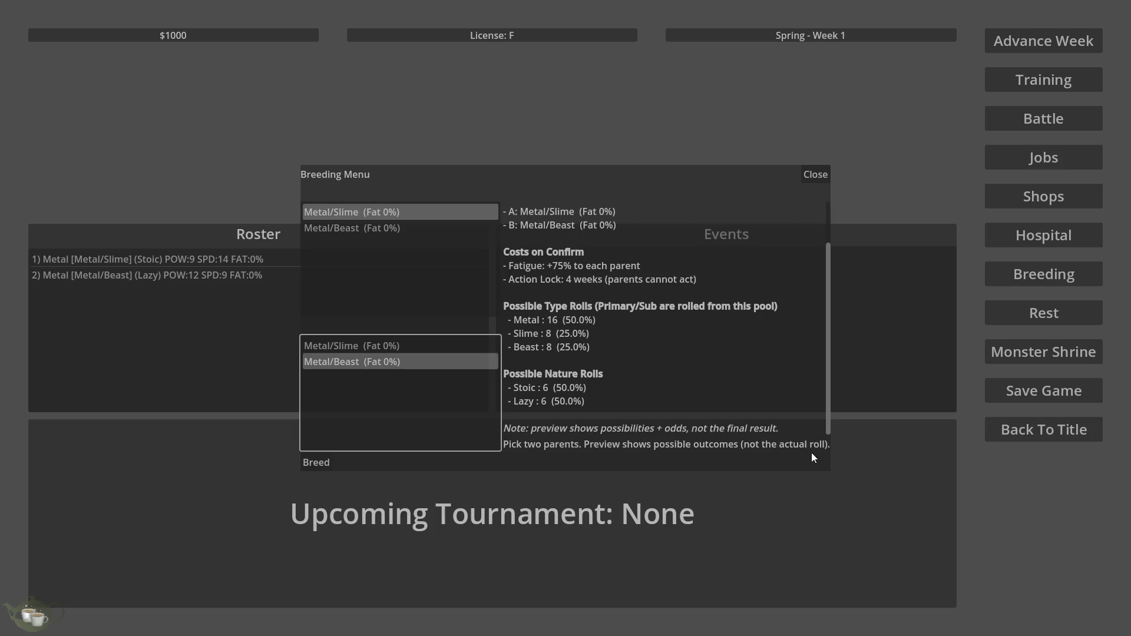
{"action": "left_click", "coordinate": [314, 464]}
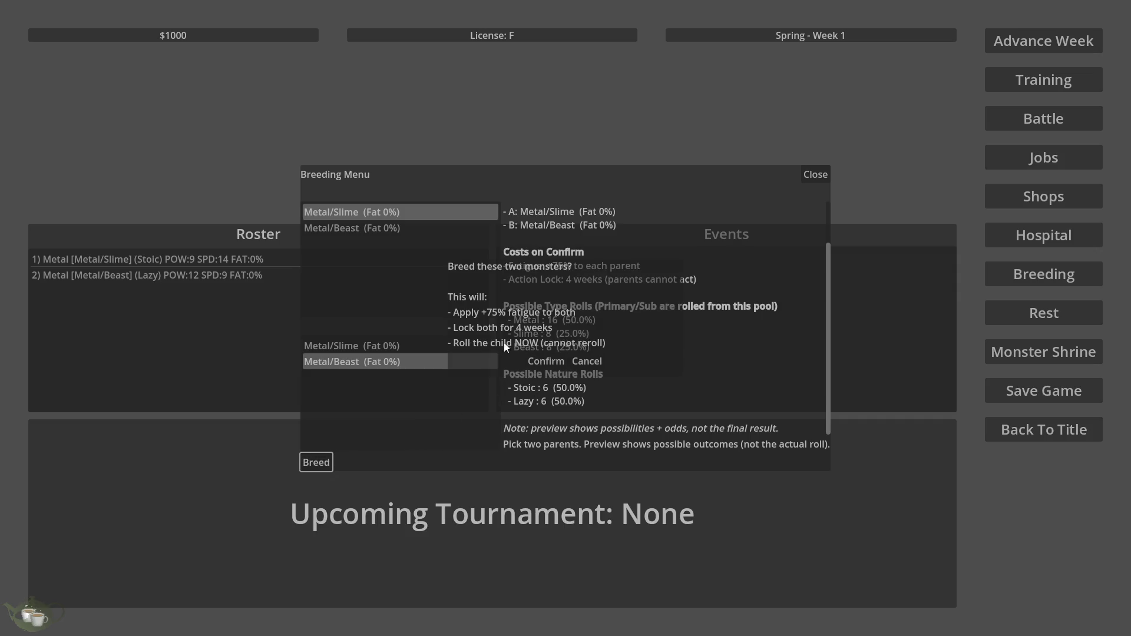
{"action": "left_click", "coordinate": [550, 364]}
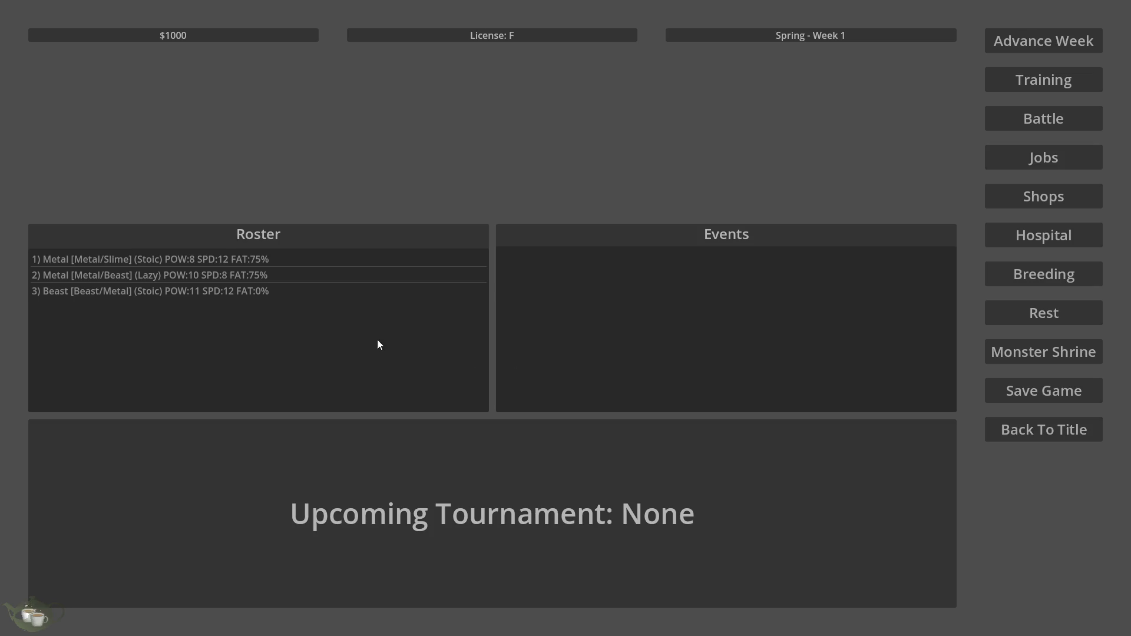
{"action": "left_click", "coordinate": [125, 294]}
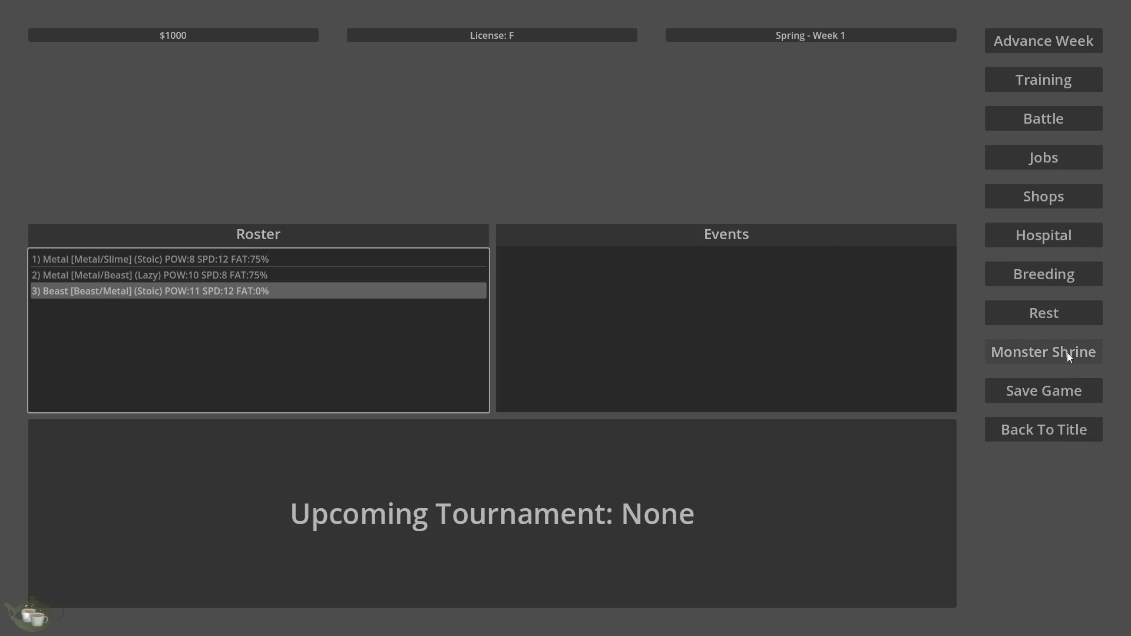
- Generate a Plant/Construct monster at the Monster Shrine and add it to the roster
{"action": "left_click", "coordinate": [1025, 353]}
{"action": "left_click", "coordinate": [359, 233]}
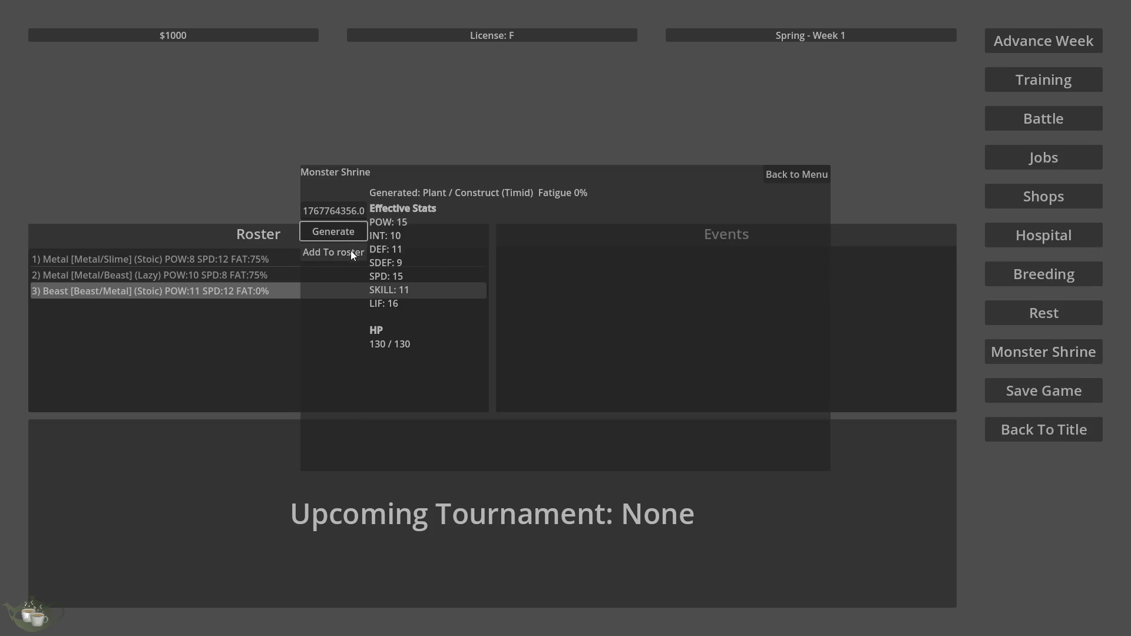
{"action": "left_click", "coordinate": [351, 250]}
{"action": "left_click", "coordinate": [200, 308]}
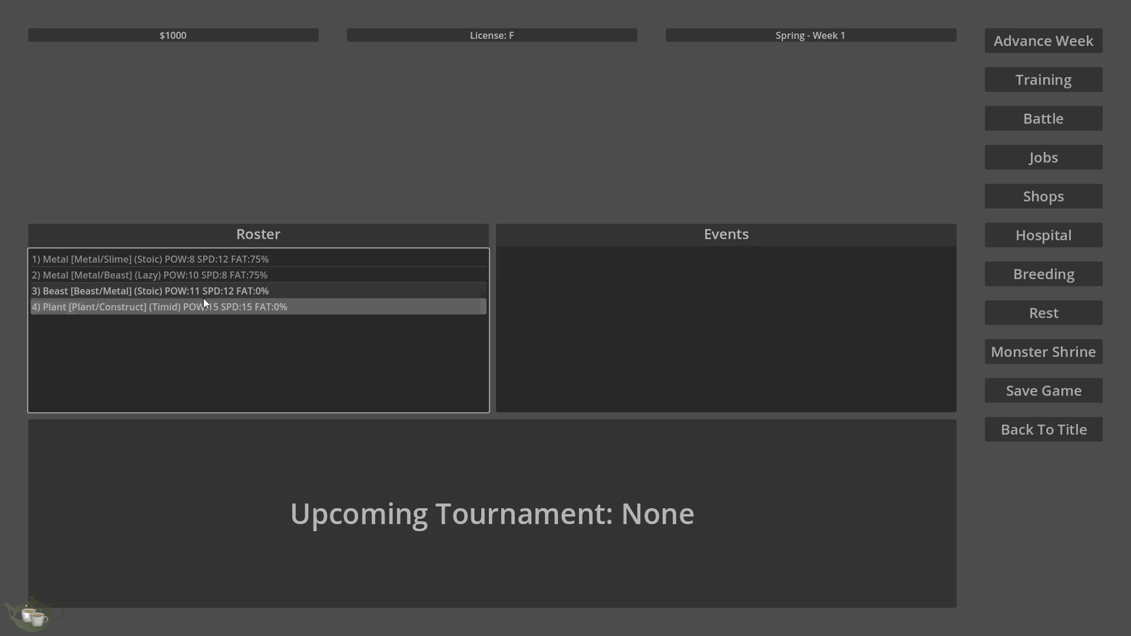
{"action": "left_click", "coordinate": [203, 298]}
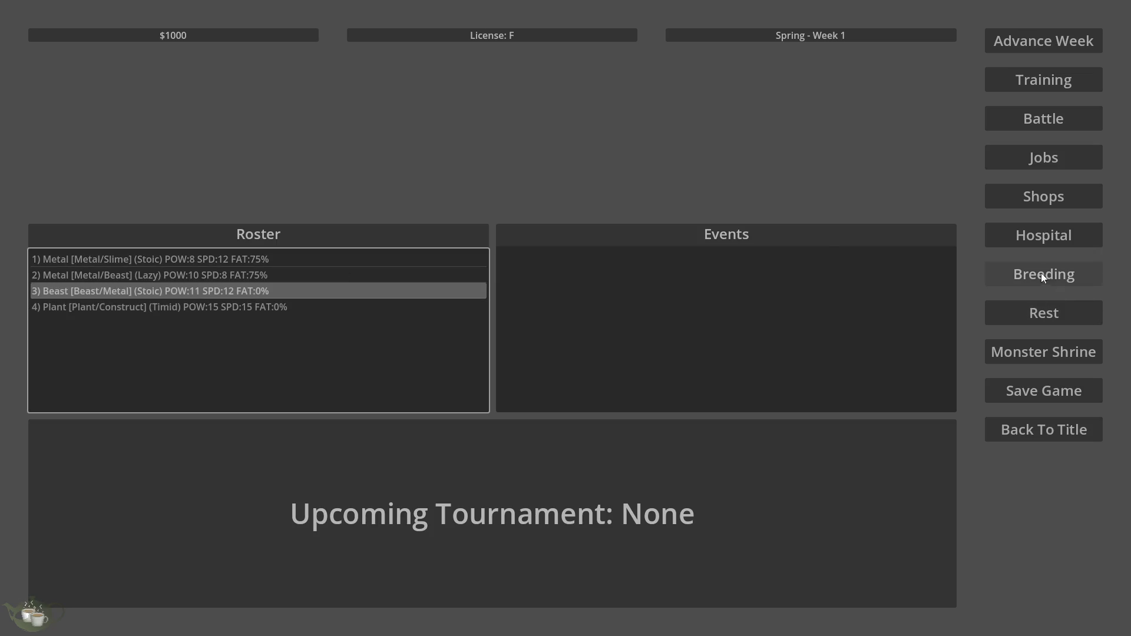
- Breed Beast/Metal with Plant/Construct for a Metal/Plant child, then generate a Construct/Plant at the shrine
{"action": "left_click", "coordinate": [1041, 275]}
{"action": "left_click", "coordinate": [406, 250]}
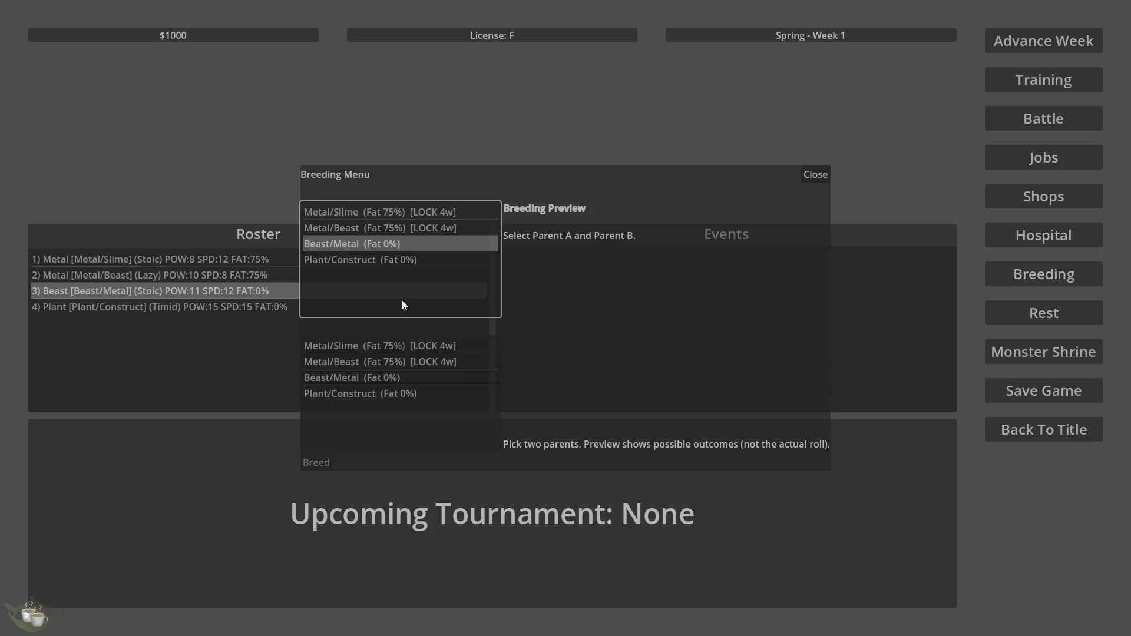
{"action": "left_click", "coordinate": [385, 394]}
{"action": "scroll", "coordinate": [734, 399], "scroll_direction": "down", "scroll_amount": 3}
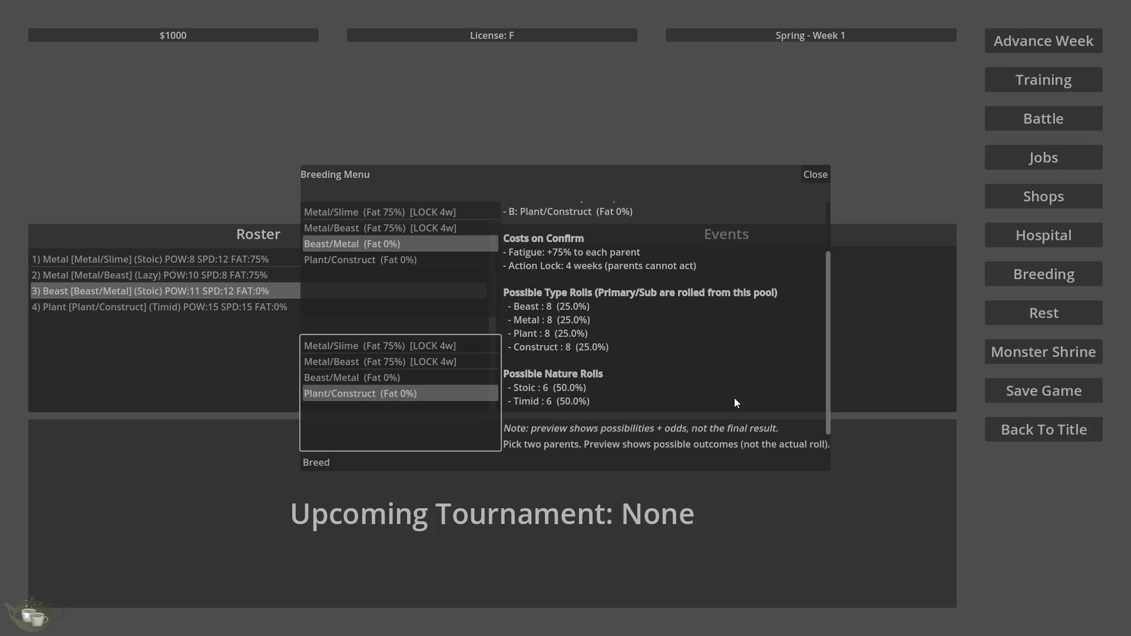
{"action": "left_click", "coordinate": [308, 459]}
{"action": "left_click", "coordinate": [546, 361]}
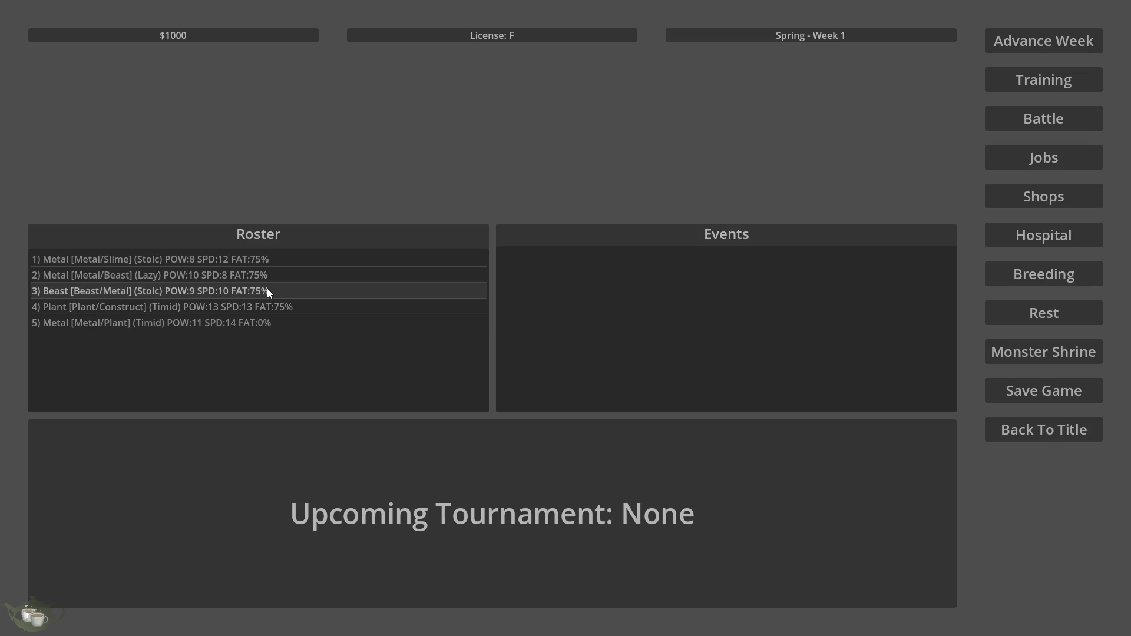
{"action": "left_click", "coordinate": [231, 328]}
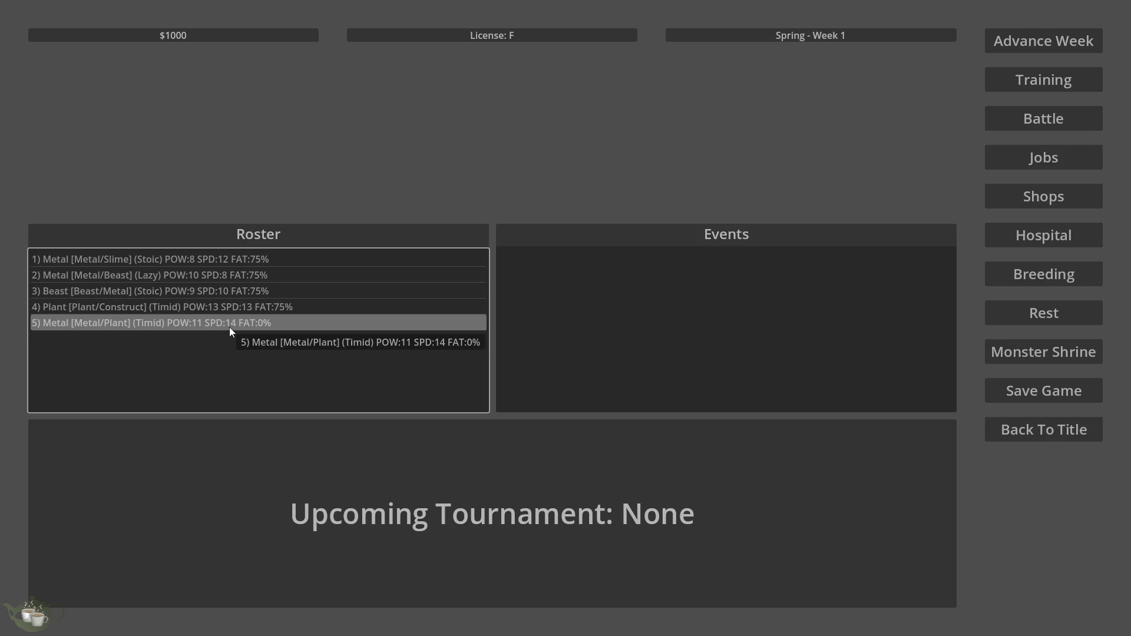
{"action": "left_click", "coordinate": [1042, 350]}
{"action": "left_click", "coordinate": [362, 232]}
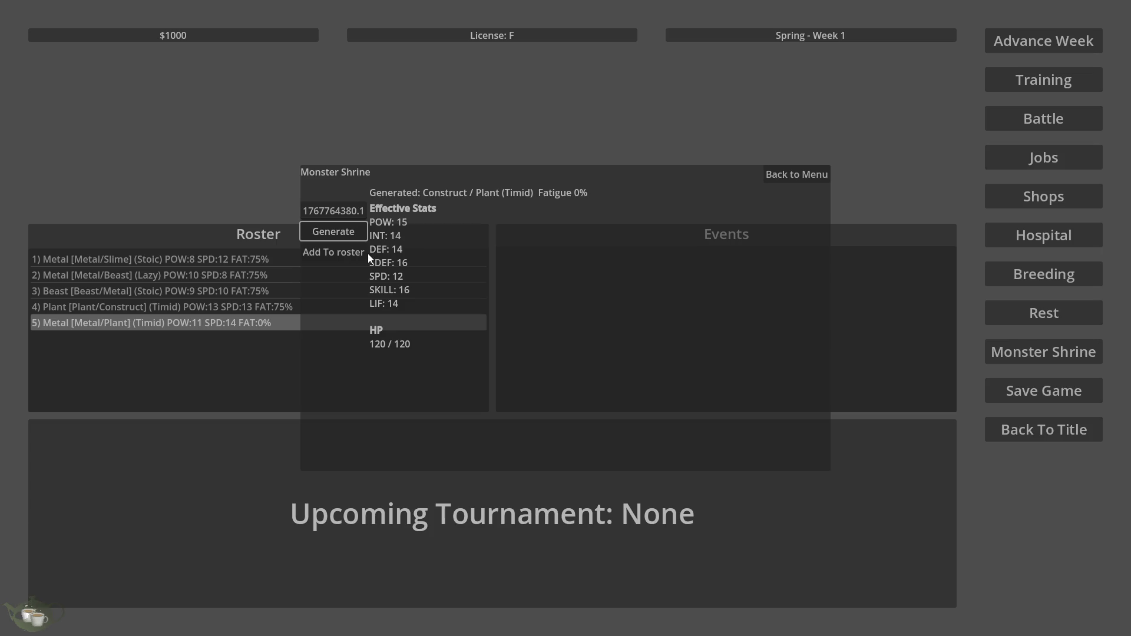
- Add the Construct/Plant, then summon and add Slime/Beast, Slime/Slime and Slime/Plant, reaching nine monsters
{"action": "left_click", "coordinate": [354, 253]}
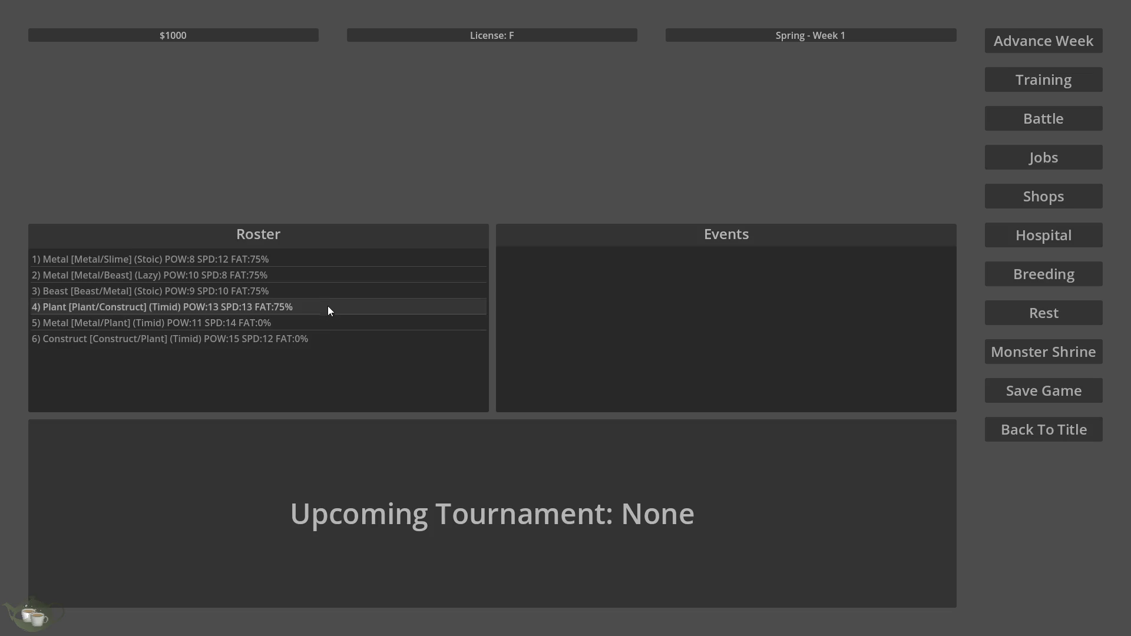
{"action": "left_click", "coordinate": [337, 284]}
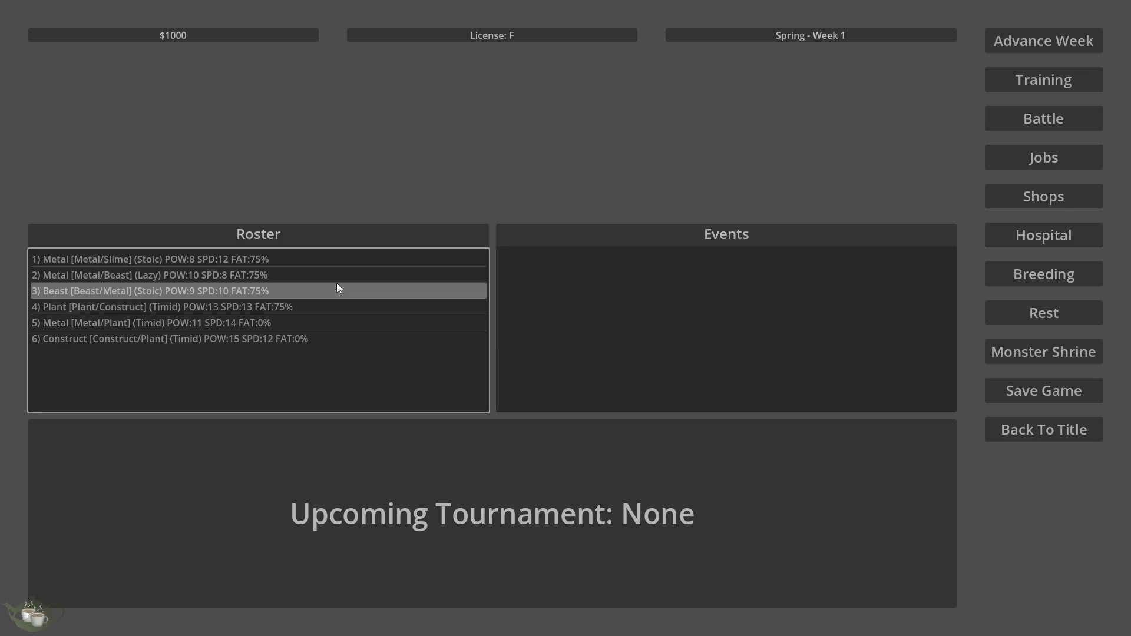
{"action": "left_click", "coordinate": [1022, 353]}
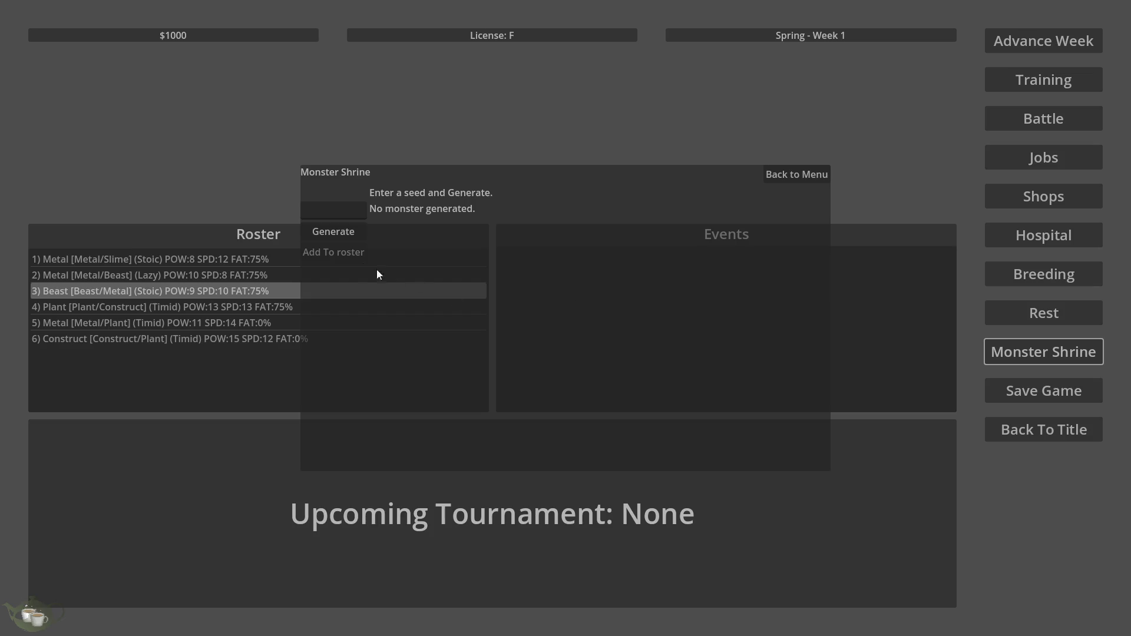
{"action": "left_click", "coordinate": [336, 234]}
{"action": "left_click", "coordinate": [337, 253]}
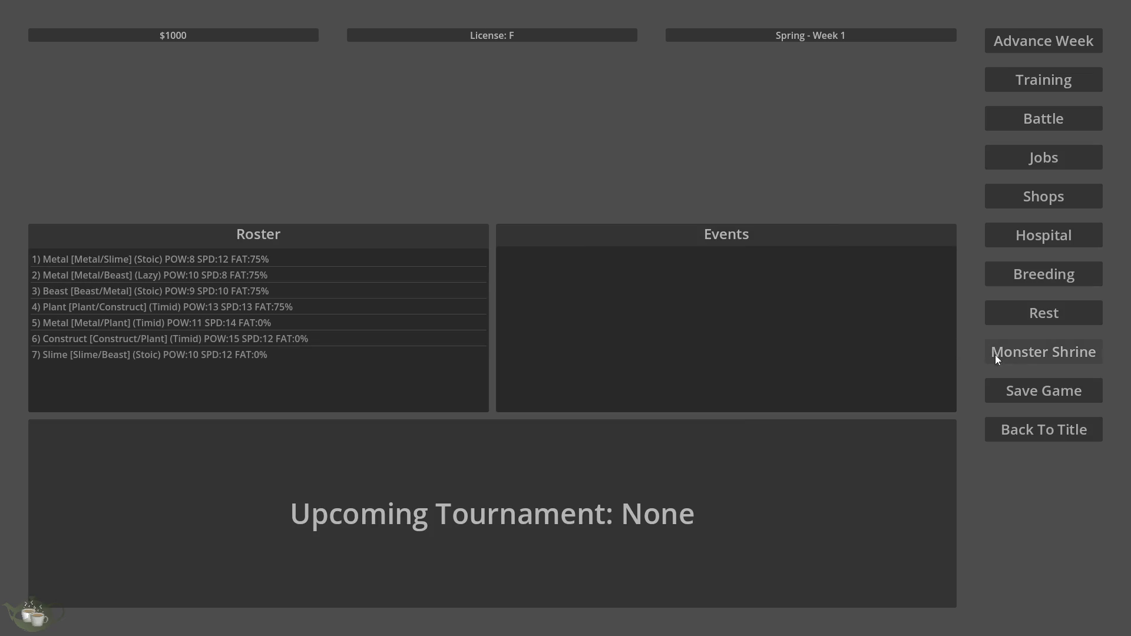
{"action": "left_click", "coordinate": [989, 354]}
{"action": "left_click", "coordinate": [333, 233]}
{"action": "left_click", "coordinate": [354, 253]}
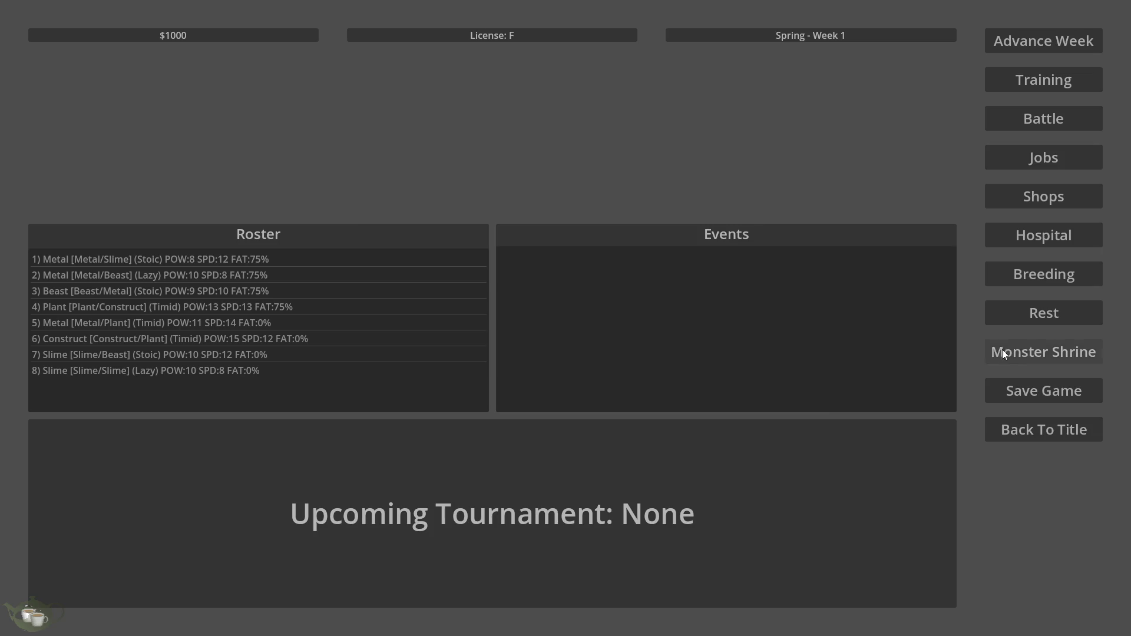
{"action": "left_click", "coordinate": [996, 350]}
{"action": "left_click", "coordinate": [356, 237]}
{"action": "left_click", "coordinate": [336, 252]}
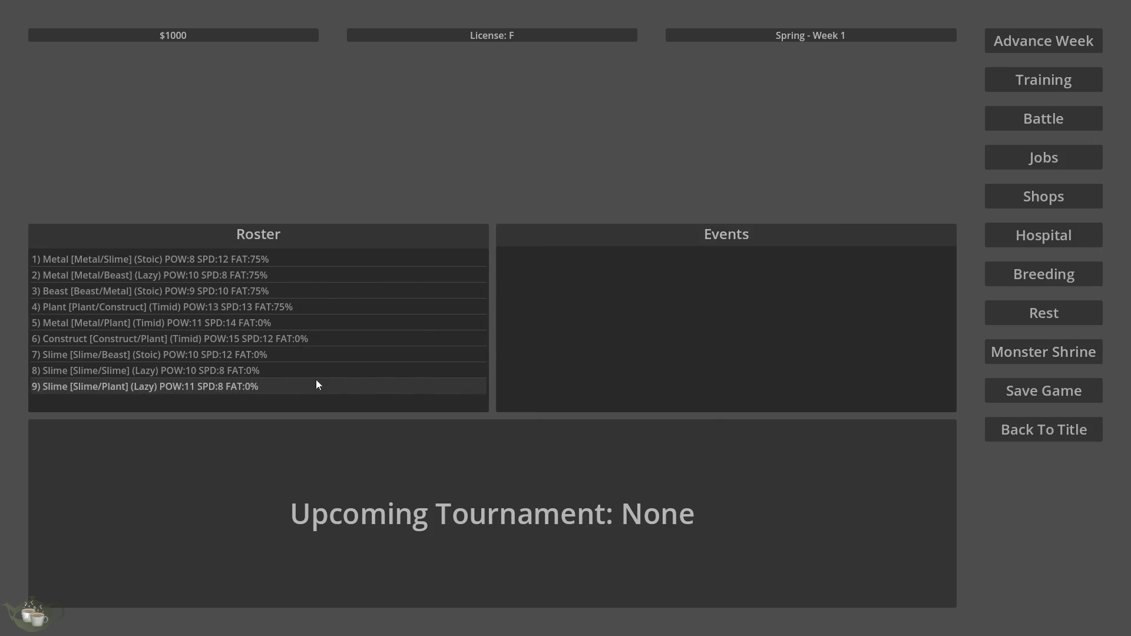
- Breed Slime/Beast with Slime/Slime and confirm, adding a new Slime to the roster
{"action": "left_click", "coordinate": [259, 356]}
{"action": "left_click", "coordinate": [1059, 280]}
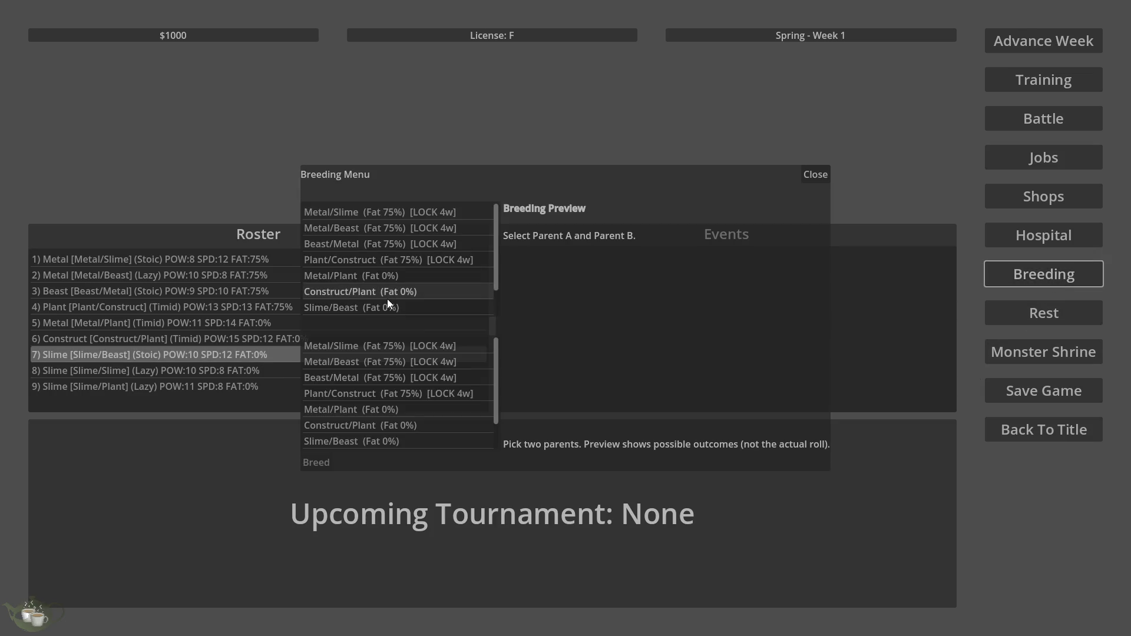
{"action": "scroll", "coordinate": [387, 299], "scroll_direction": "down", "scroll_amount": 2}
{"action": "scroll", "coordinate": [388, 291], "scroll_direction": "up", "scroll_amount": 1}
{"action": "left_click", "coordinate": [362, 289]}
{"action": "scroll", "coordinate": [418, 411], "scroll_direction": "down", "scroll_amount": 2}
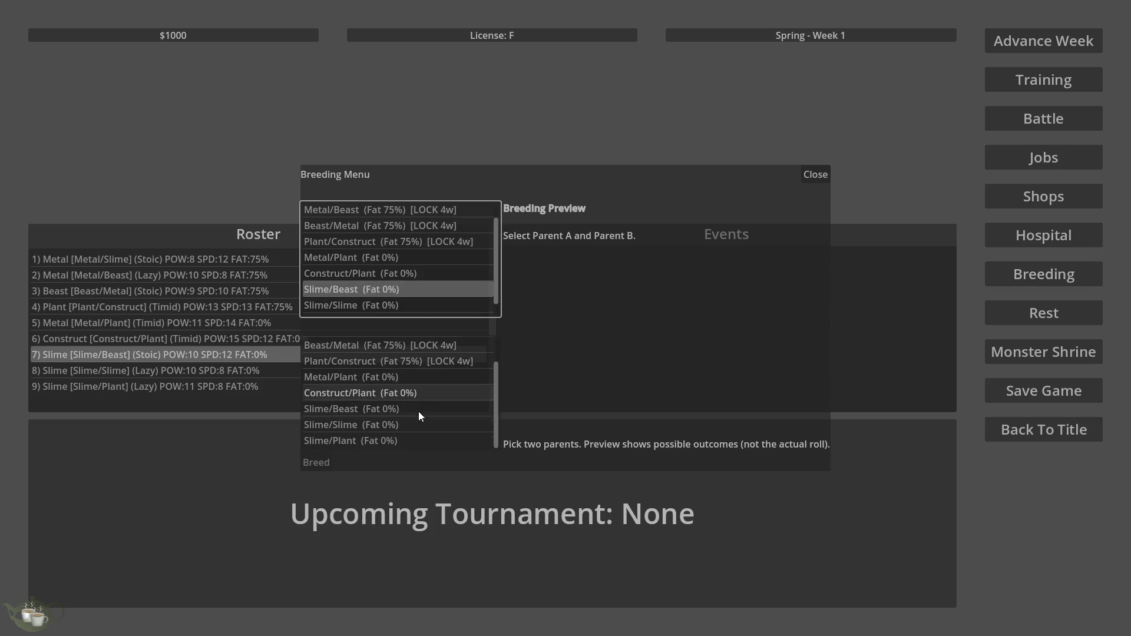
{"action": "left_click", "coordinate": [382, 424]}
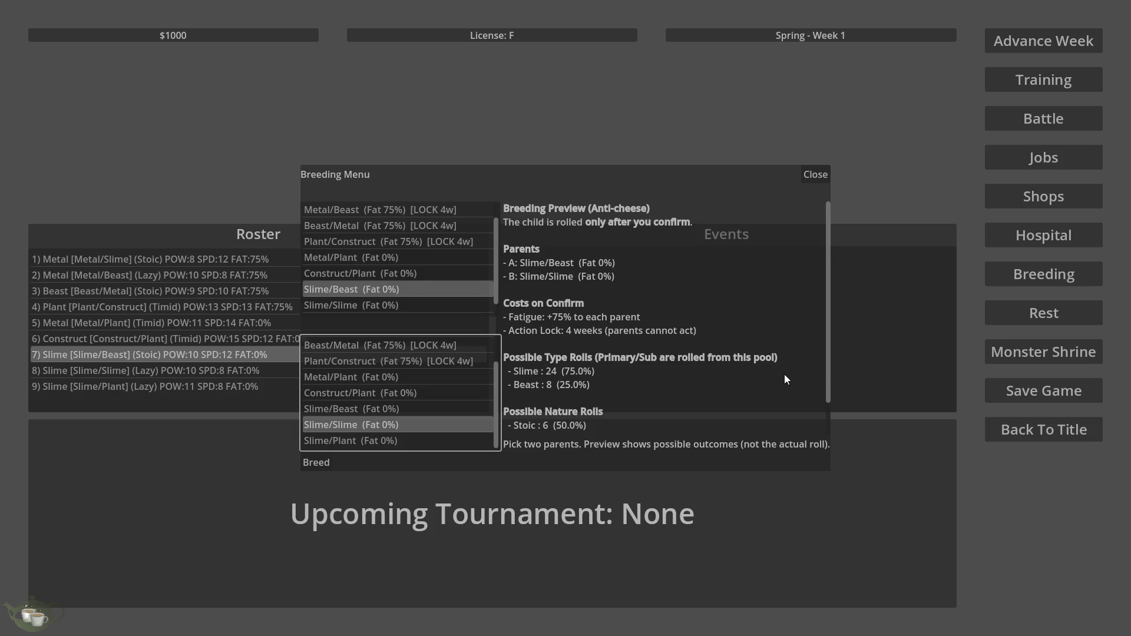
{"action": "left_click", "coordinate": [313, 461]}
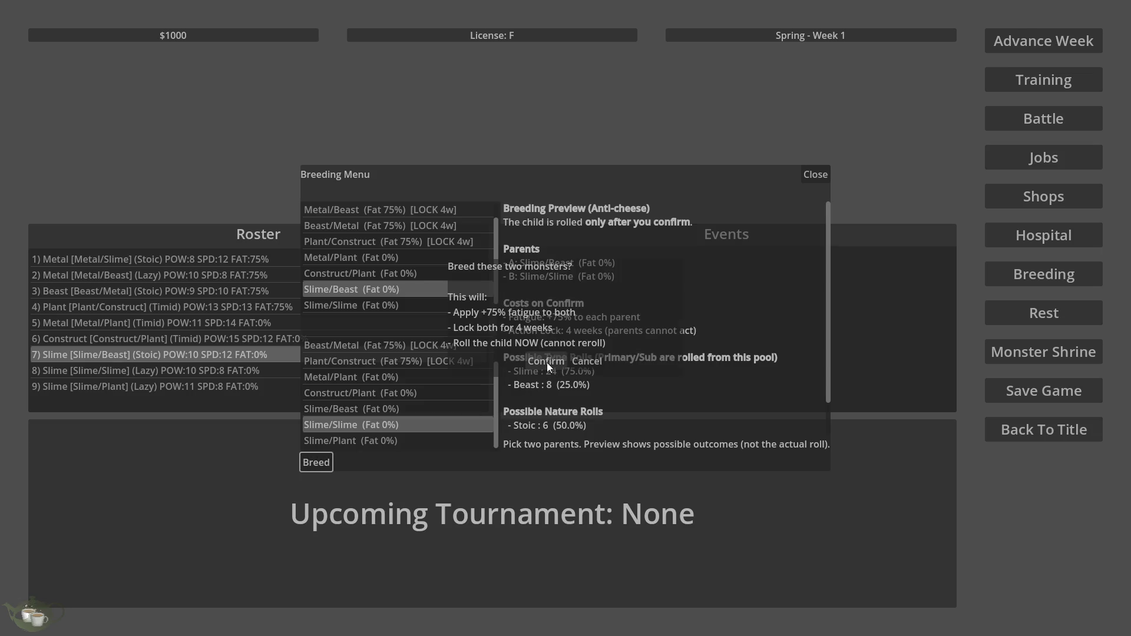
{"action": "left_click", "coordinate": [547, 362]}
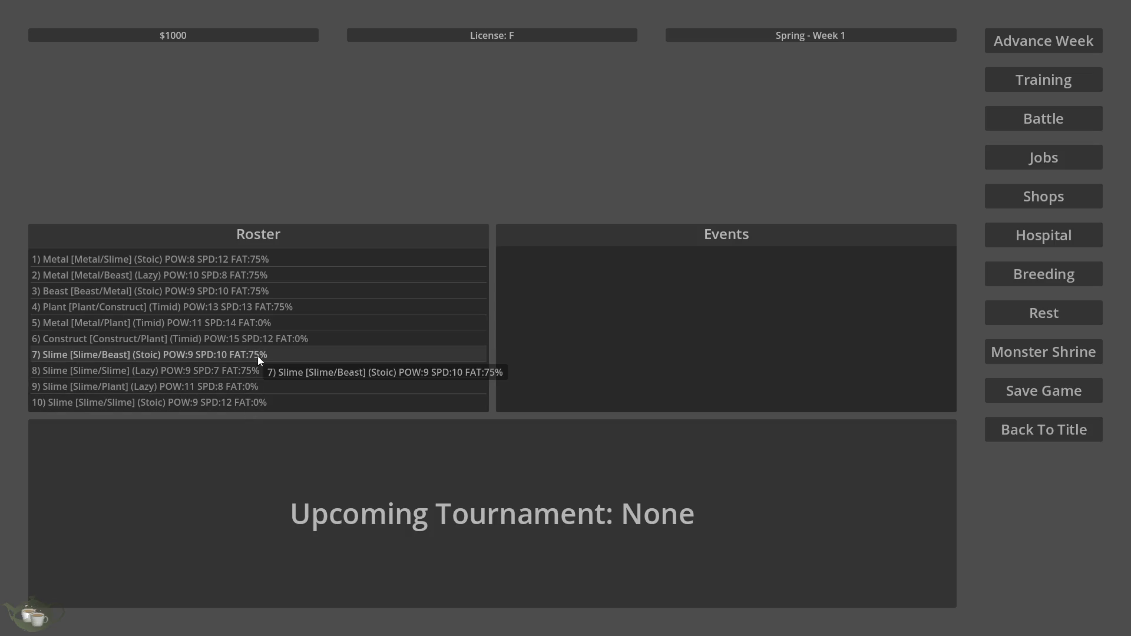
- Choose Metal/Plant and Construct/Plant as parents in Breeding and start breeding them
{"action": "left_click", "coordinate": [264, 327]}
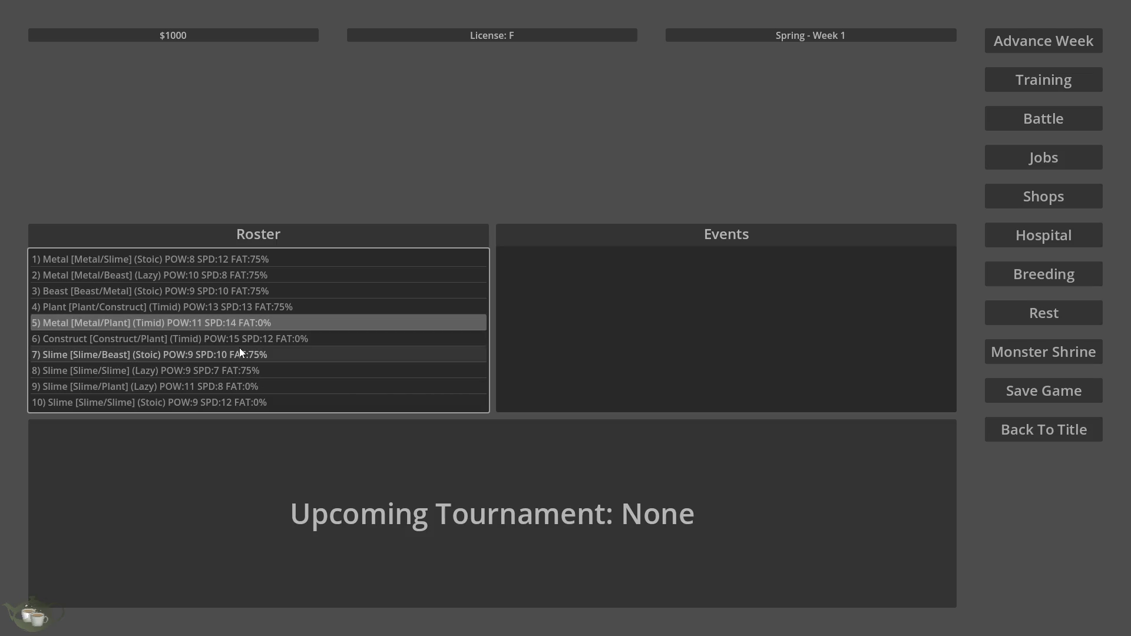
{"action": "left_click", "coordinate": [1043, 274]}
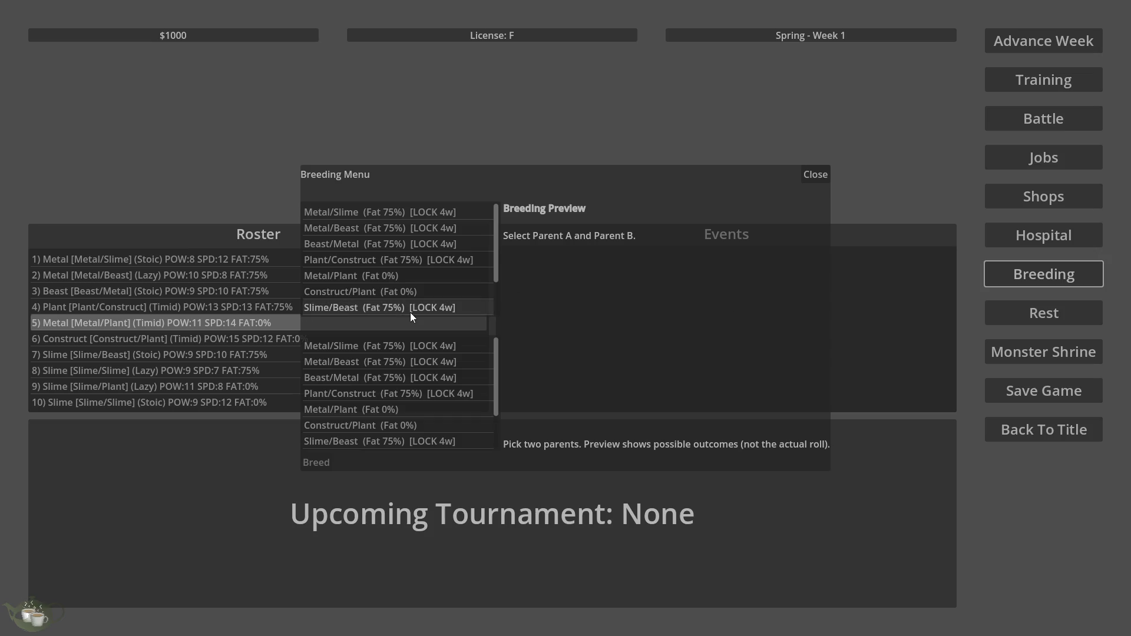
{"action": "left_click", "coordinate": [401, 278]}
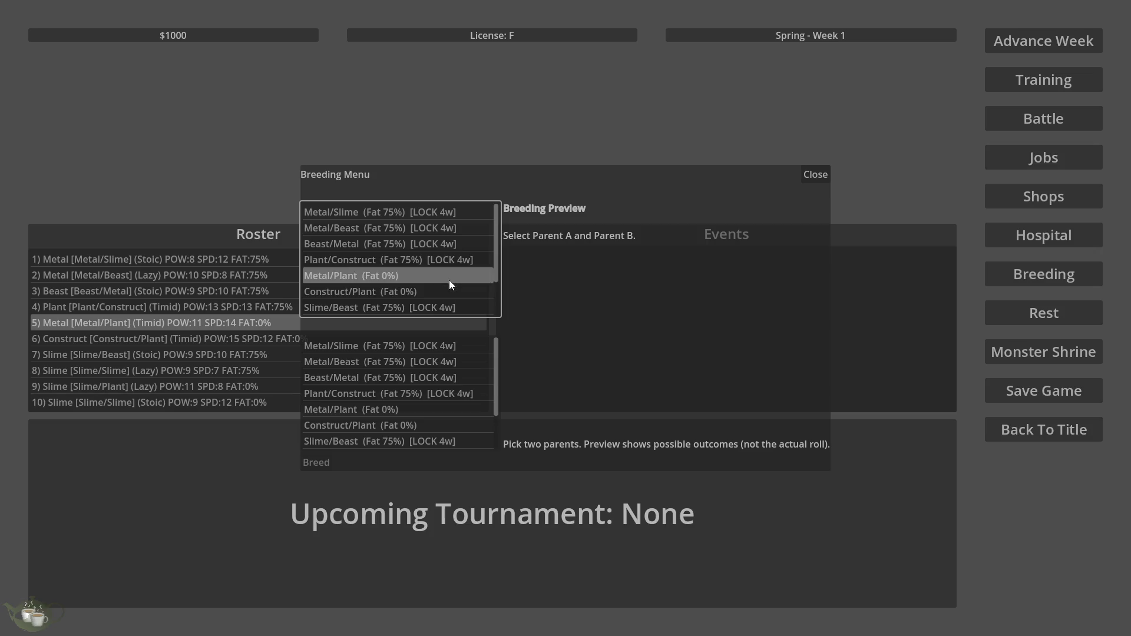
{"action": "left_click", "coordinate": [409, 421]}
{"action": "left_click", "coordinate": [305, 465]}
- Confirm the Metal/Plant × Construct/Plant breeding and select the new Plant child in the roster
{"action": "left_click", "coordinate": [547, 362]}
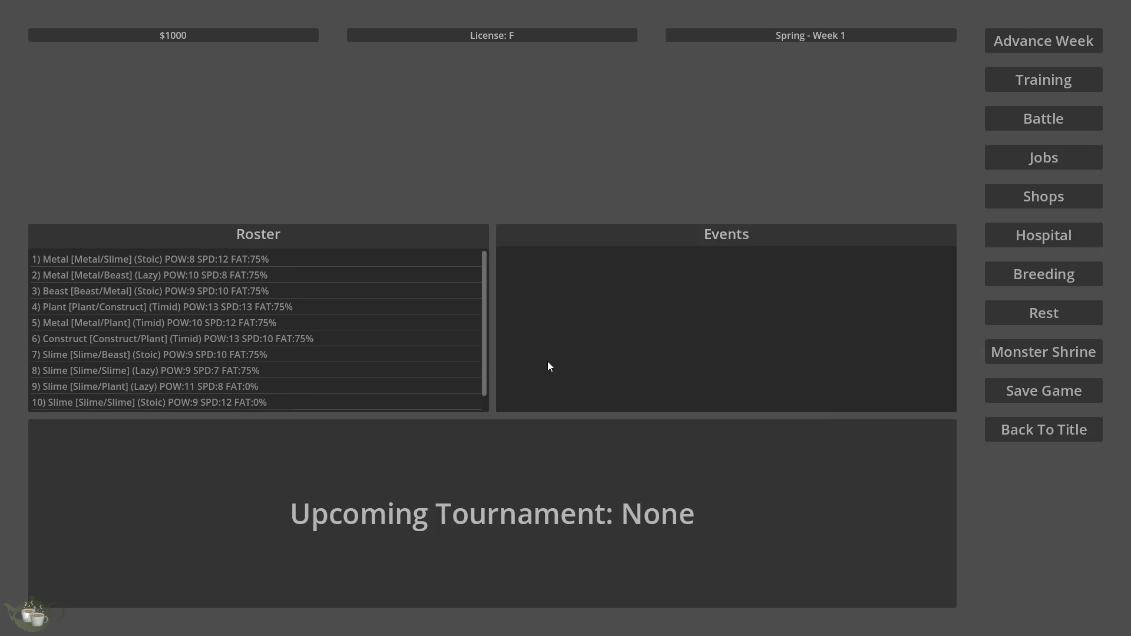
{"action": "scroll", "coordinate": [268, 344], "scroll_direction": "down", "scroll_amount": 1}
{"action": "left_click", "coordinate": [198, 406]}
{"action": "scroll", "coordinate": [319, 359], "scroll_direction": "up", "scroll_amount": 1}
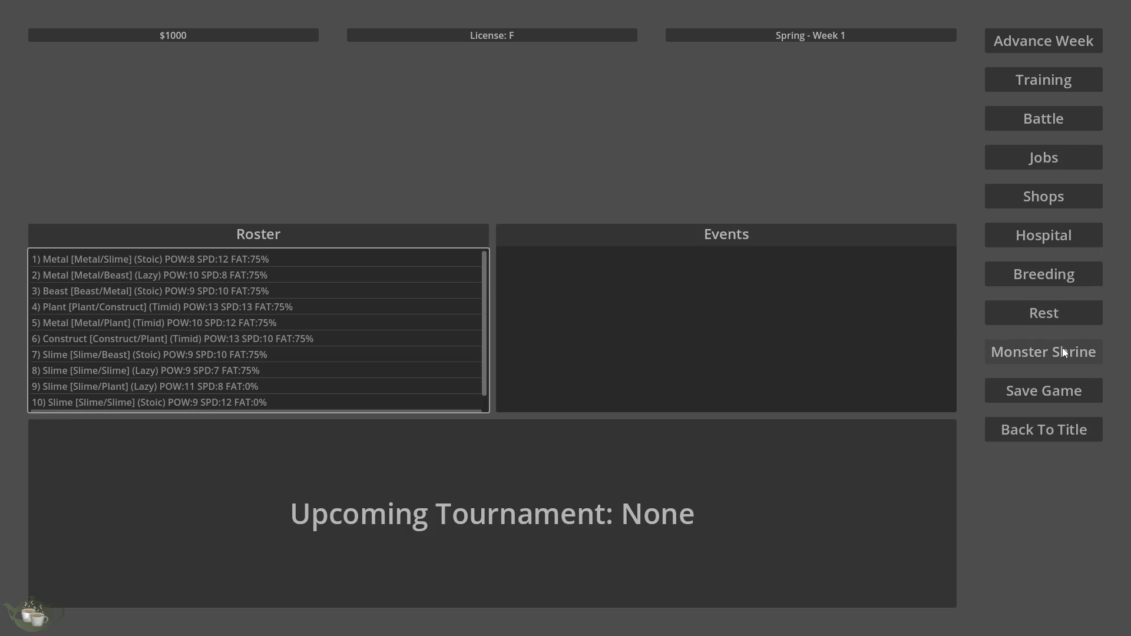
- Advance three weeks from Spring Week 1 to Spring Week 4, then open the Rest menu
{"action": "left_click", "coordinate": [1002, 44]}
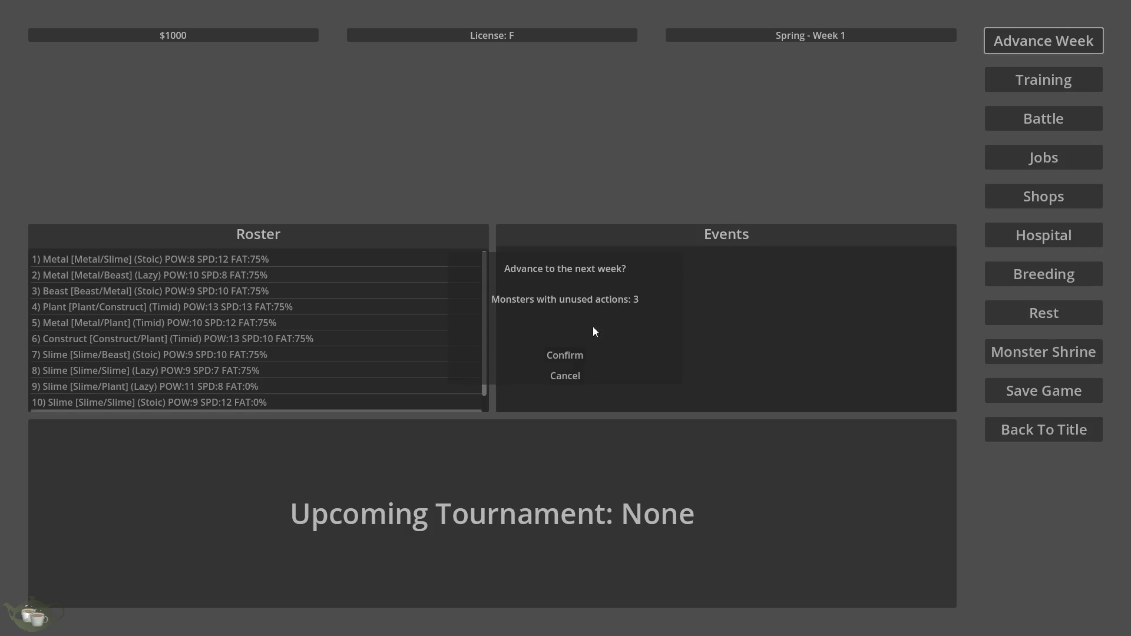
{"action": "left_click", "coordinate": [572, 357]}
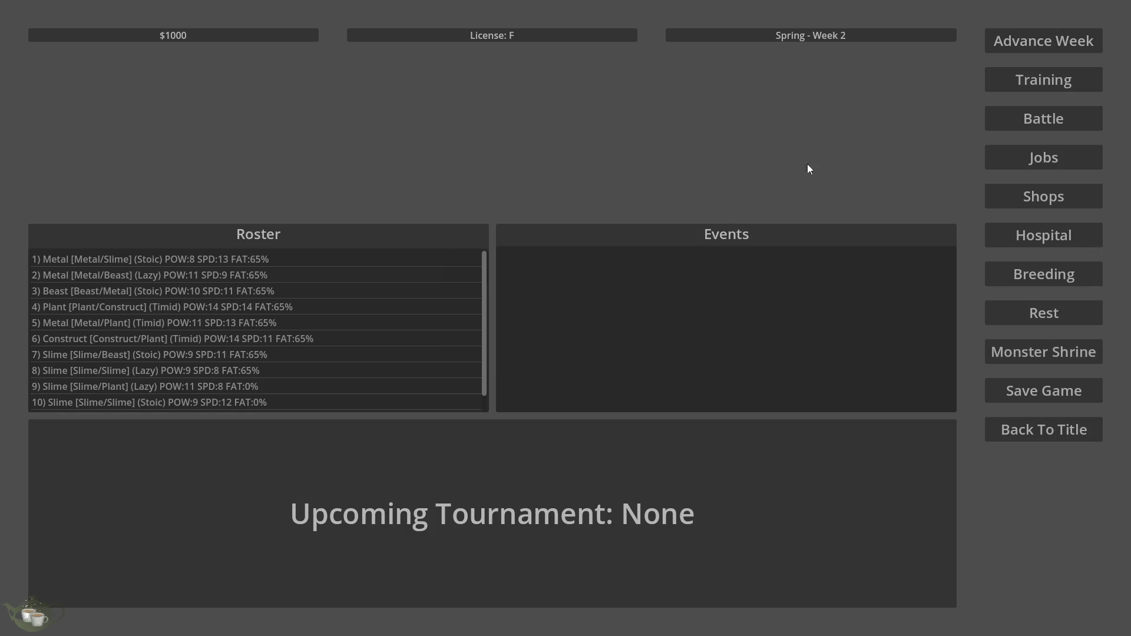
{"action": "left_click", "coordinate": [1001, 47]}
{"action": "left_click", "coordinate": [574, 355]}
{"action": "left_click", "coordinate": [1005, 51]}
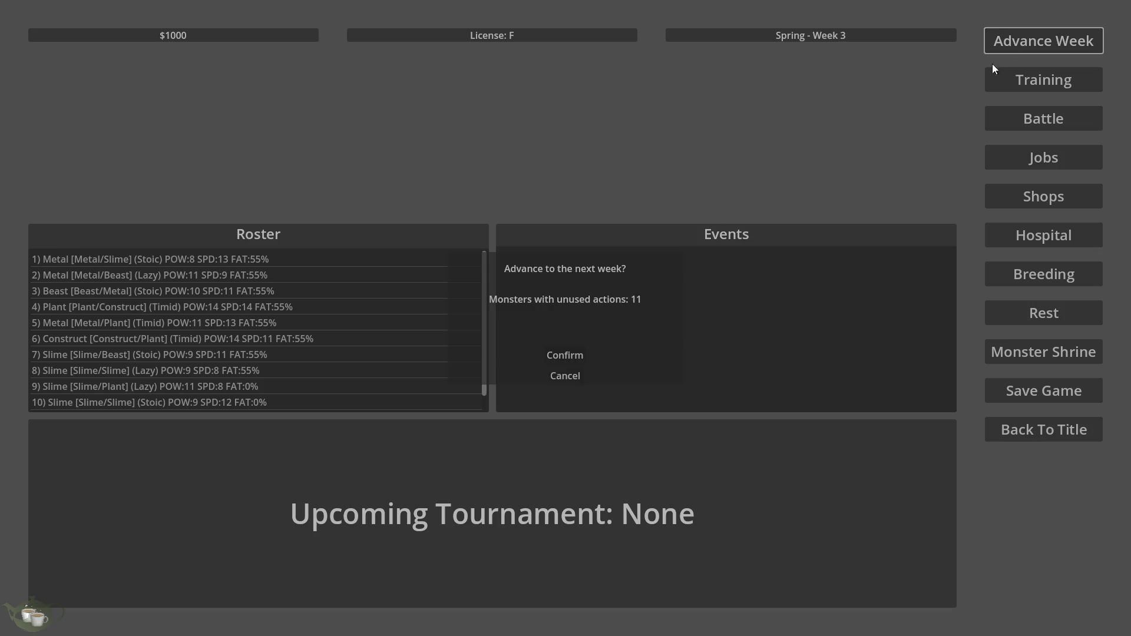
{"action": "left_click", "coordinate": [553, 359]}
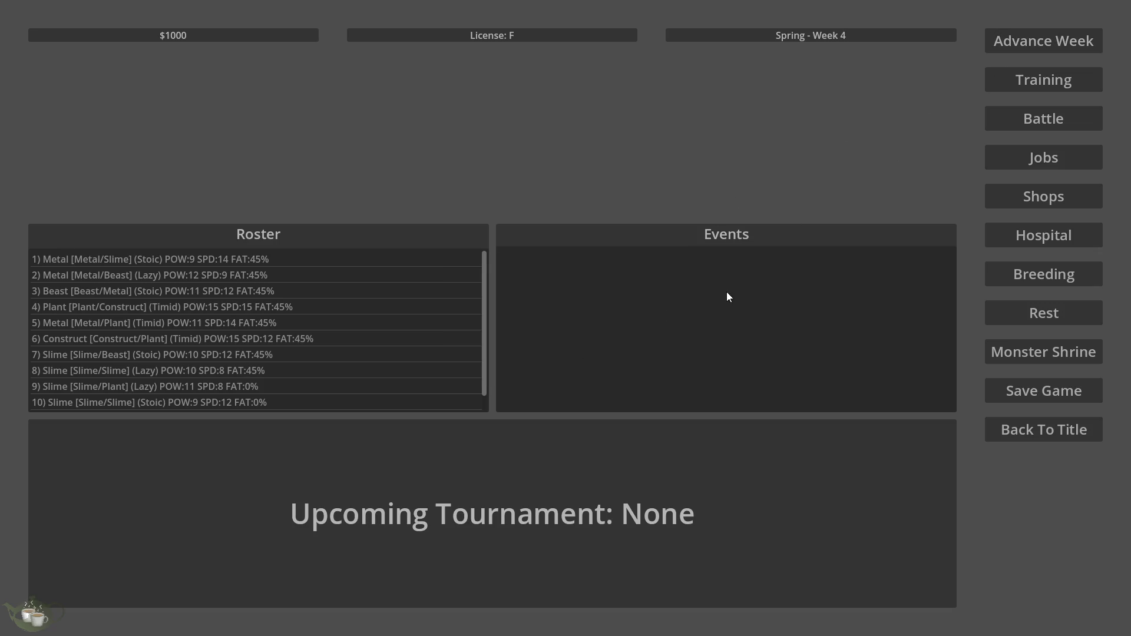
{"action": "left_click", "coordinate": [996, 314]}
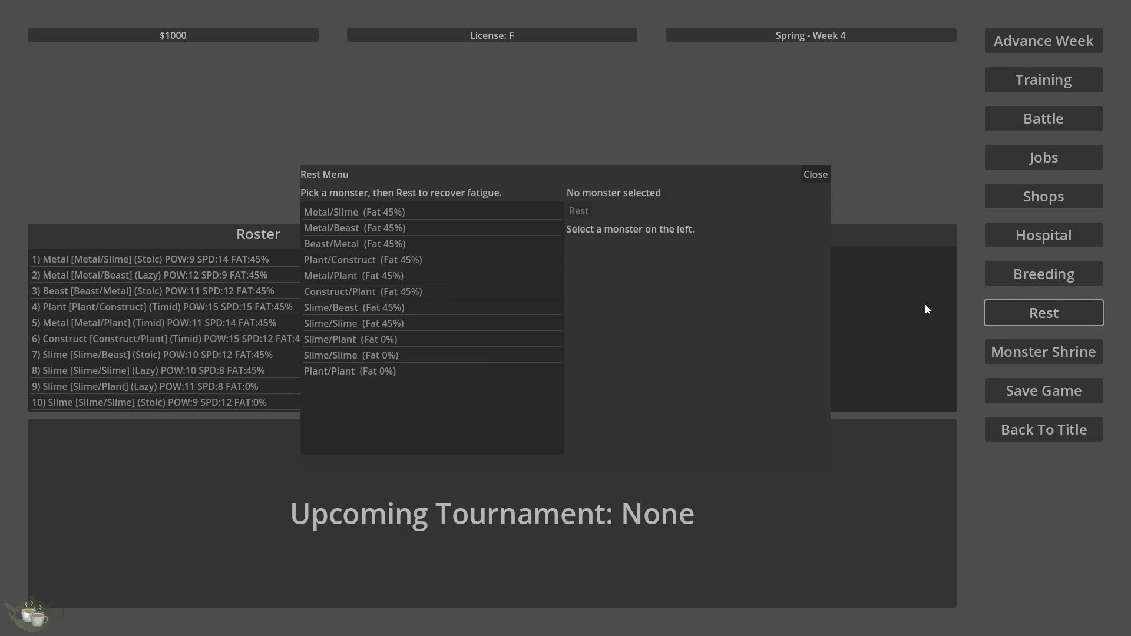
- Rest Metal/Slime and Metal/Beast this week, dropping both to 0% fatigue
{"action": "left_click", "coordinate": [450, 215]}
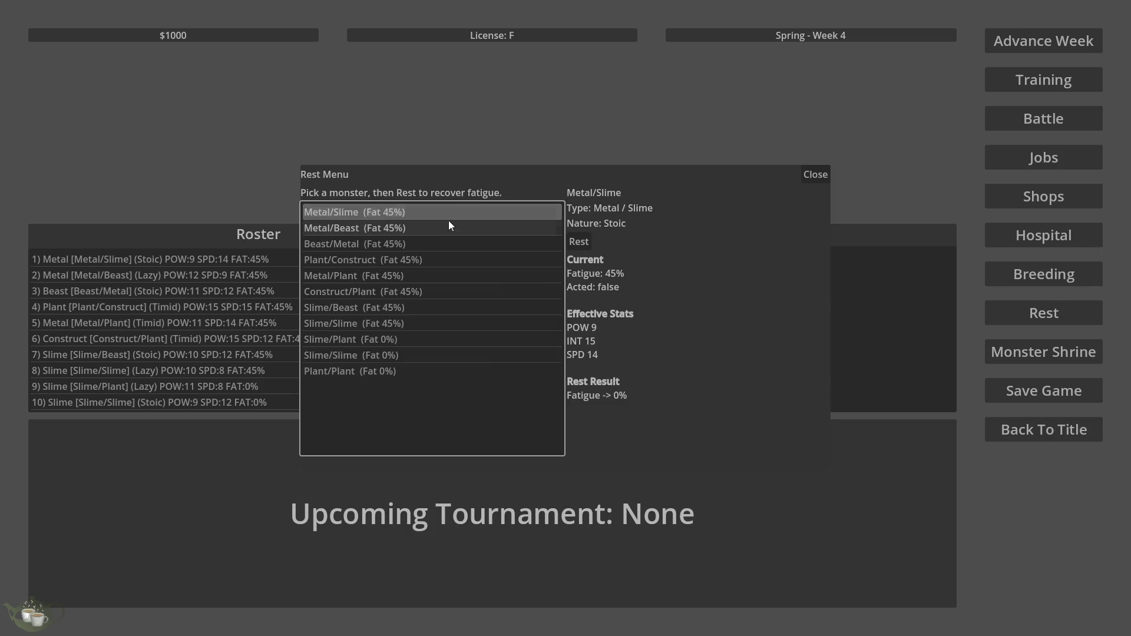
{"action": "left_click", "coordinate": [579, 242]}
{"action": "left_click", "coordinate": [454, 335]}
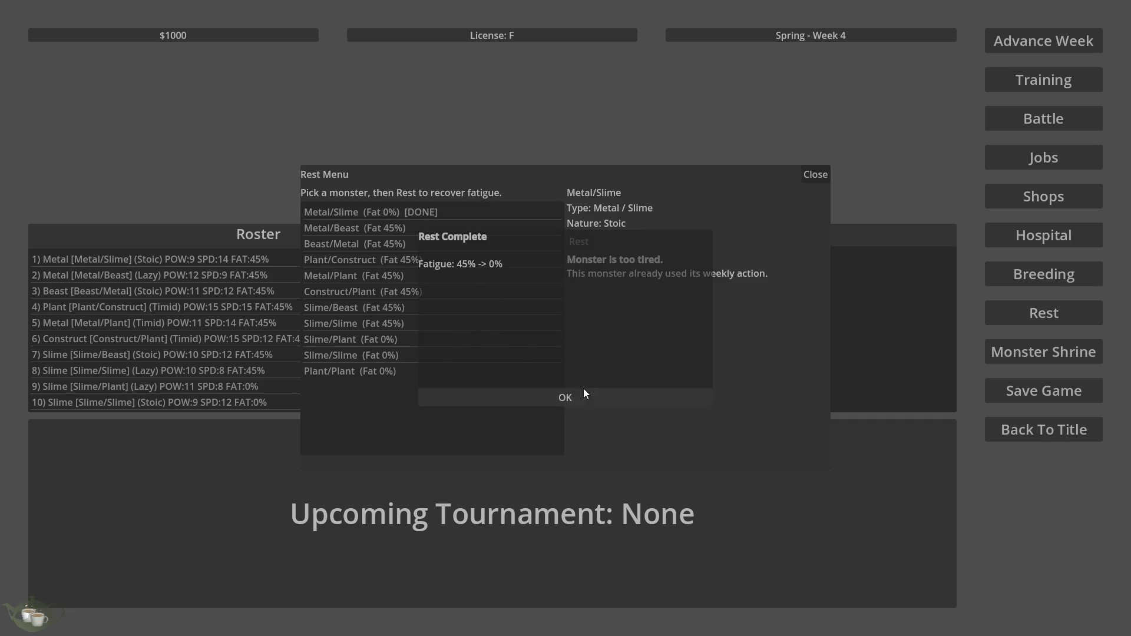
{"action": "left_click", "coordinate": [583, 392]}
{"action": "left_click", "coordinate": [1014, 316]}
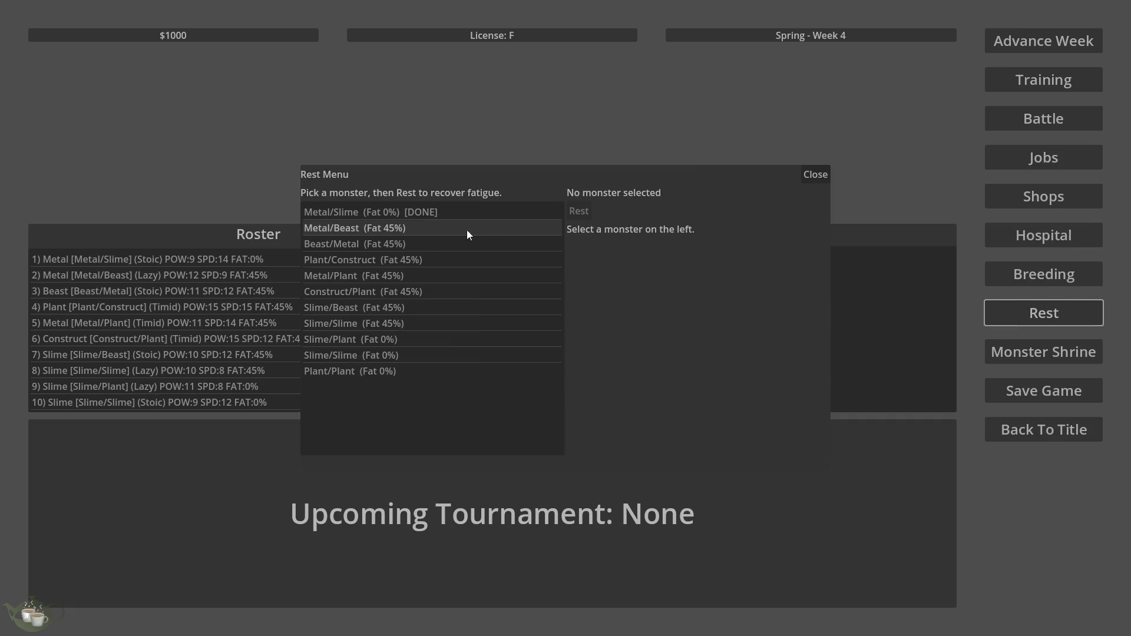
{"action": "left_click", "coordinate": [472, 229]}
{"action": "left_click", "coordinate": [579, 241]}
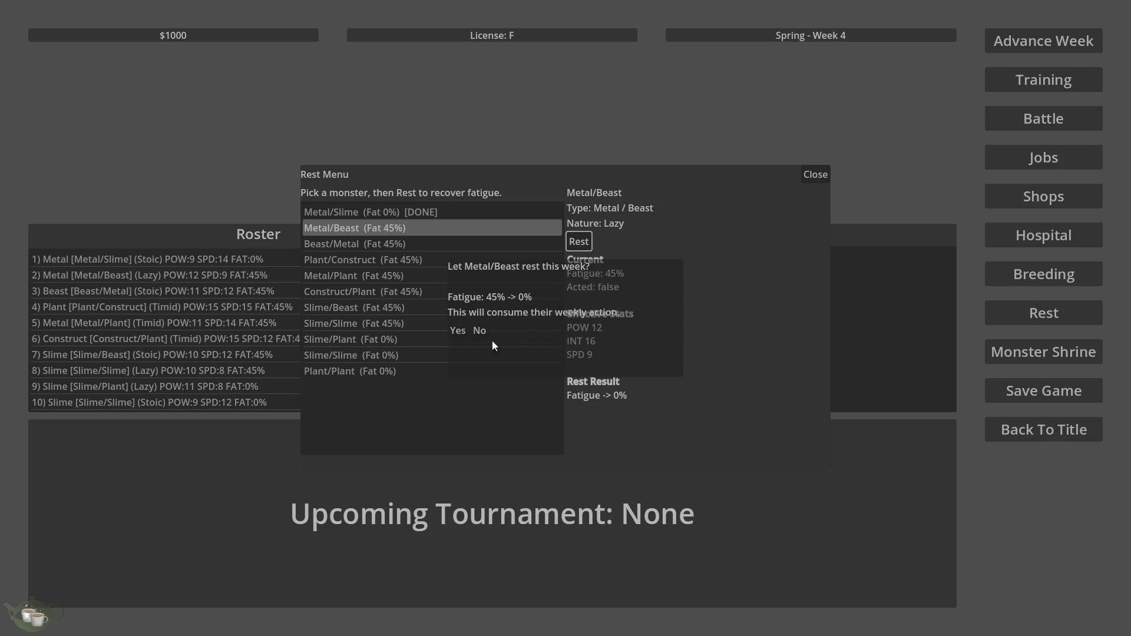
{"action": "left_click", "coordinate": [452, 331]}
{"action": "left_click", "coordinate": [537, 390]}
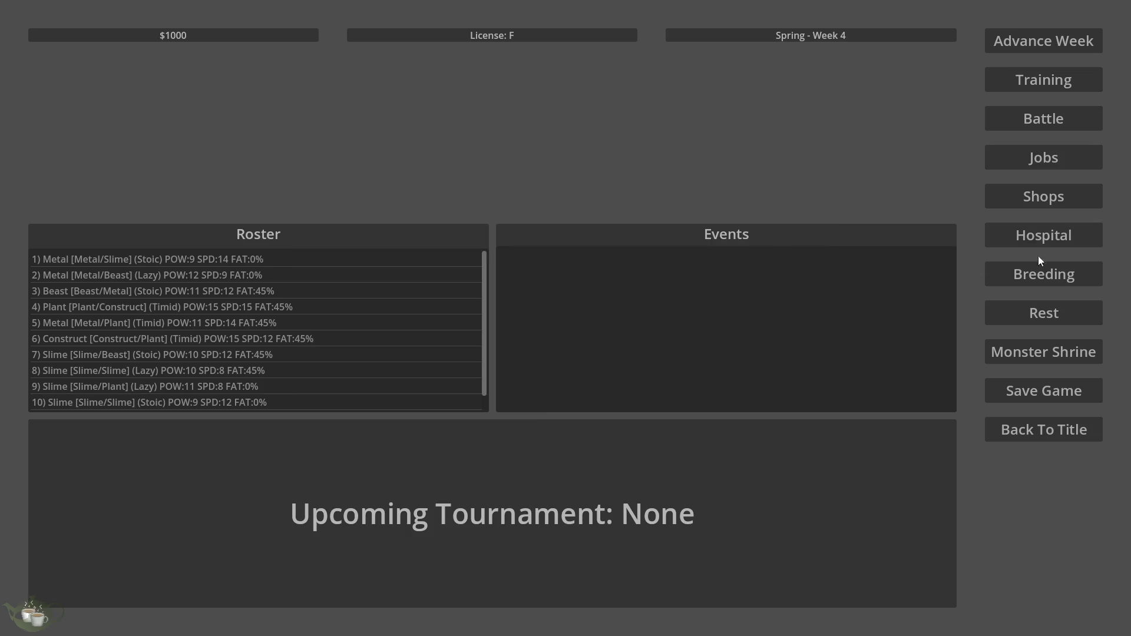
- Rest Plant/Construct and Metal/Plant, clearing their fatigue from 45% to 0%
{"action": "left_click", "coordinate": [1030, 316]}
{"action": "left_click", "coordinate": [453, 259]}
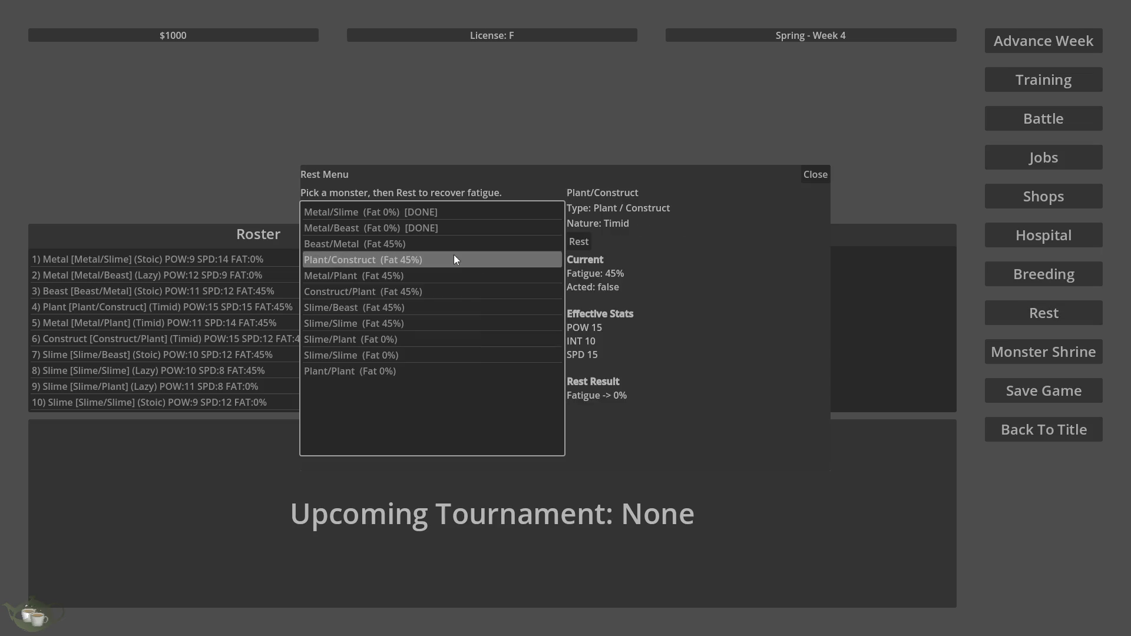
{"action": "left_click", "coordinate": [574, 243]}
{"action": "left_click", "coordinate": [461, 329]}
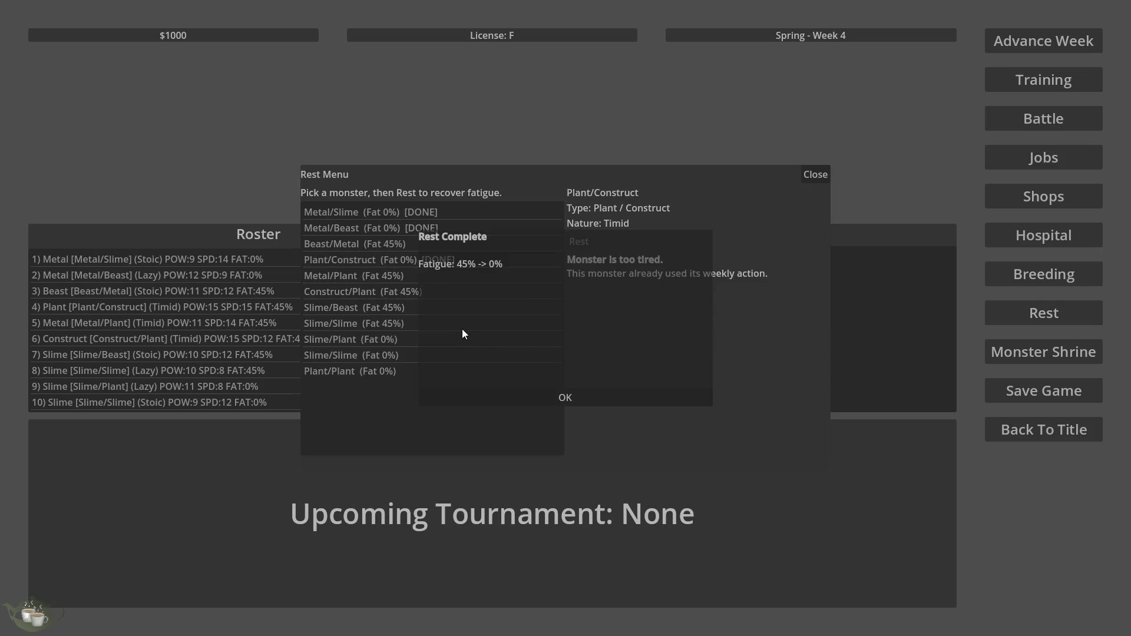
{"action": "left_click", "coordinate": [565, 398]}
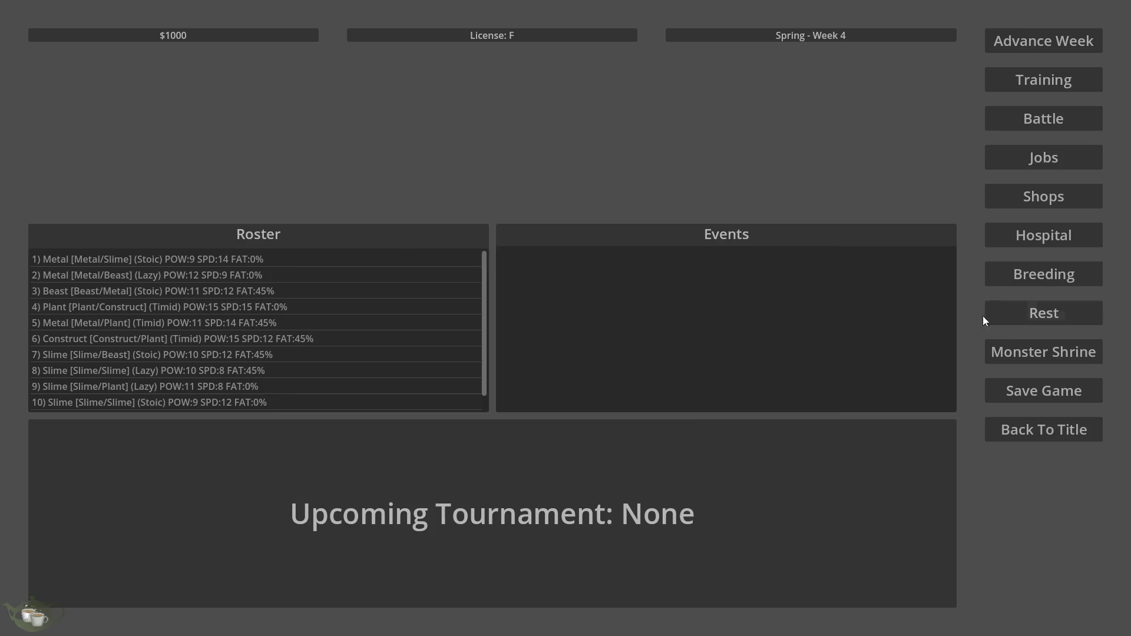
{"action": "left_click", "coordinate": [1037, 314]}
{"action": "left_click", "coordinate": [476, 277]}
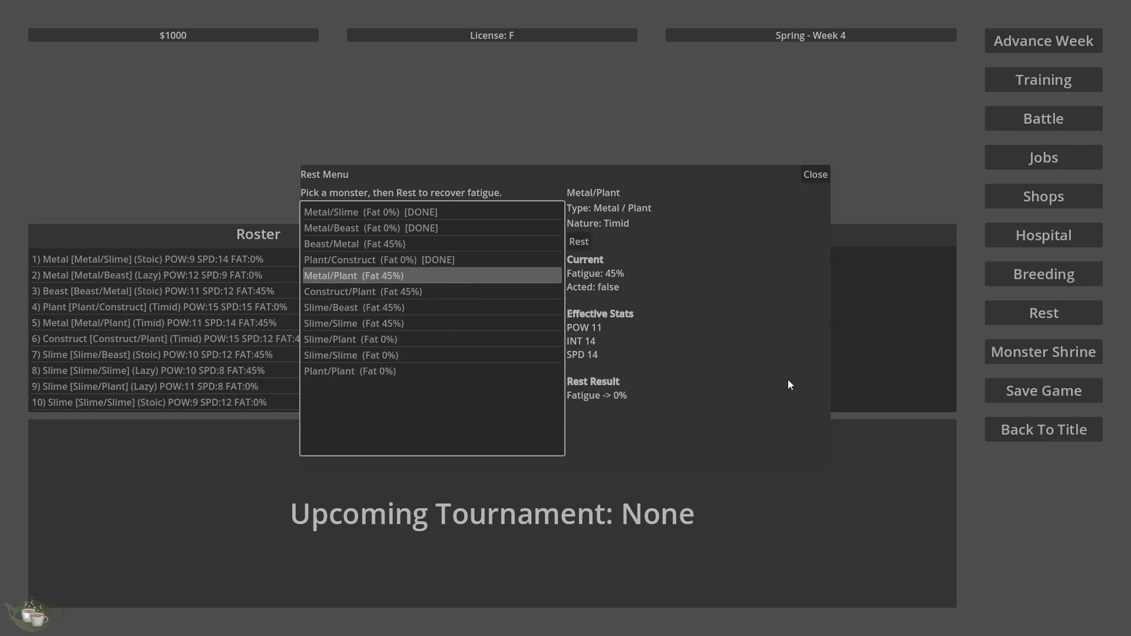
{"action": "left_click", "coordinate": [579, 241]}
{"action": "left_click", "coordinate": [461, 329]}
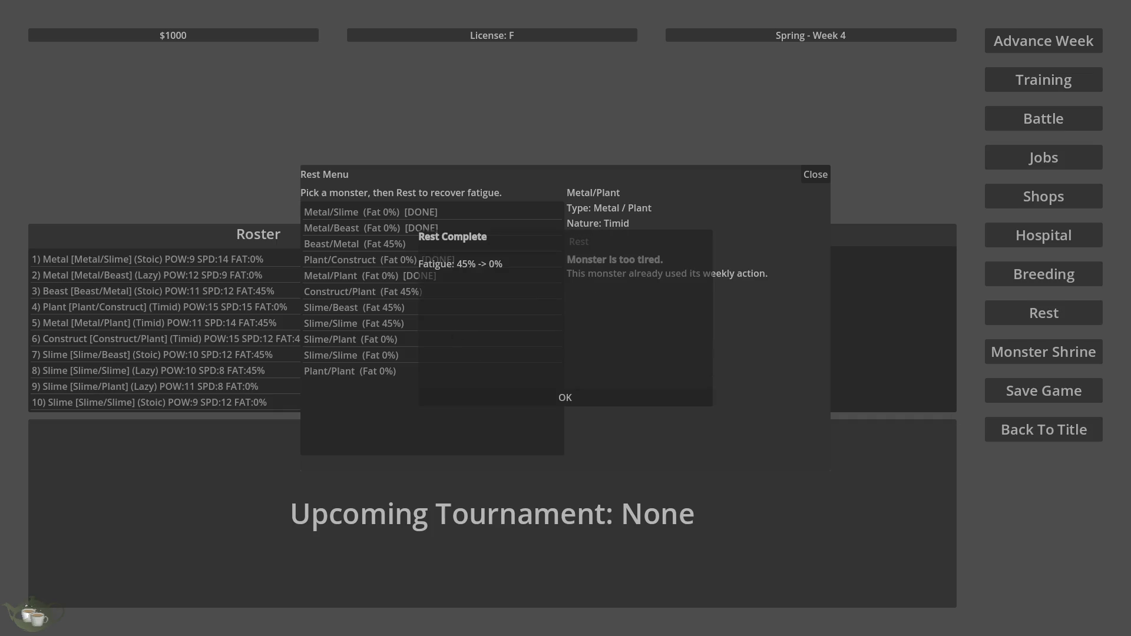
{"action": "key", "text": "alt+Tab"}
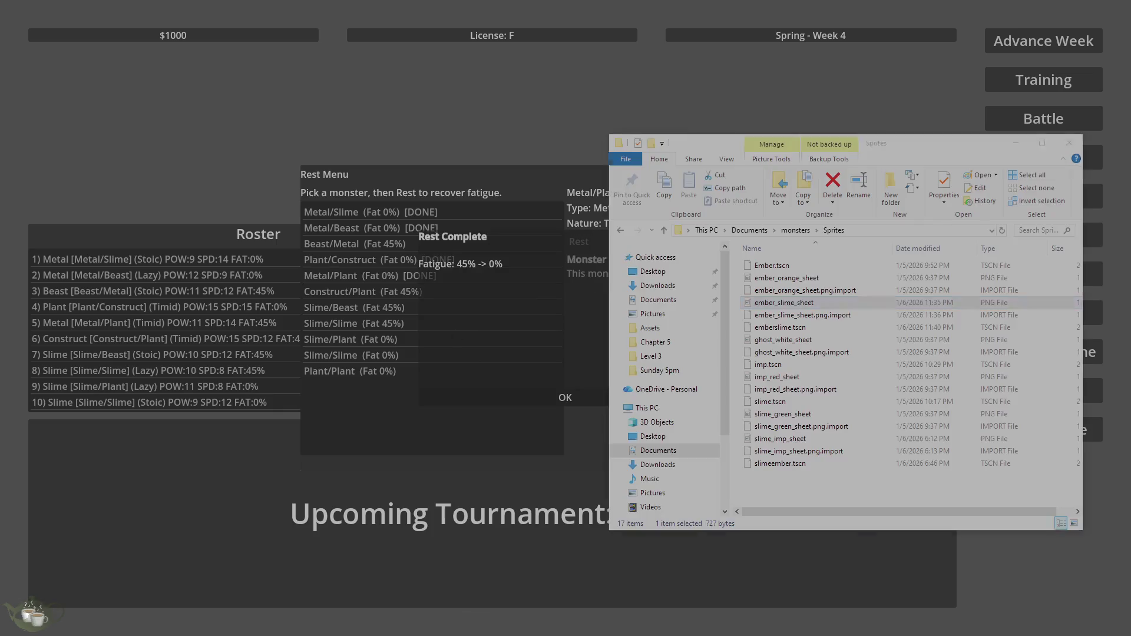
{"action": "key", "text": "alt+Tab"}
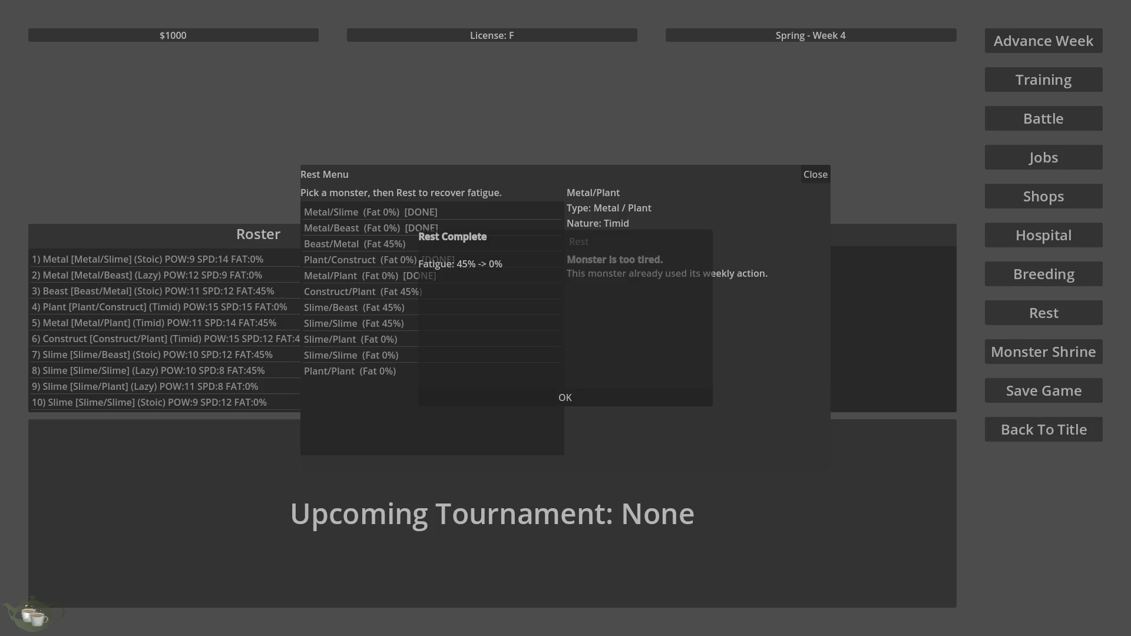
{"action": "left_click", "coordinate": [579, 396]}
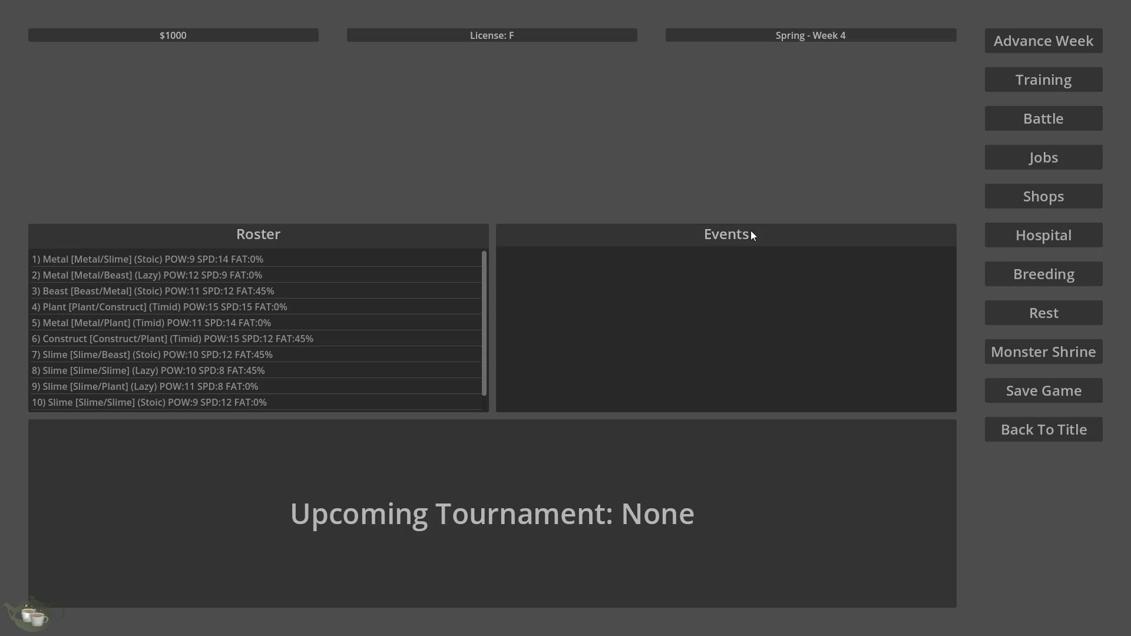
- Rest the Beast/Metal monster to 0% fatigue, then request advancing to the next week
{"action": "scroll", "coordinate": [337, 403], "scroll_direction": "down", "scroll_amount": 1}
{"action": "scroll", "coordinate": [335, 403], "scroll_direction": "up", "scroll_amount": 1}
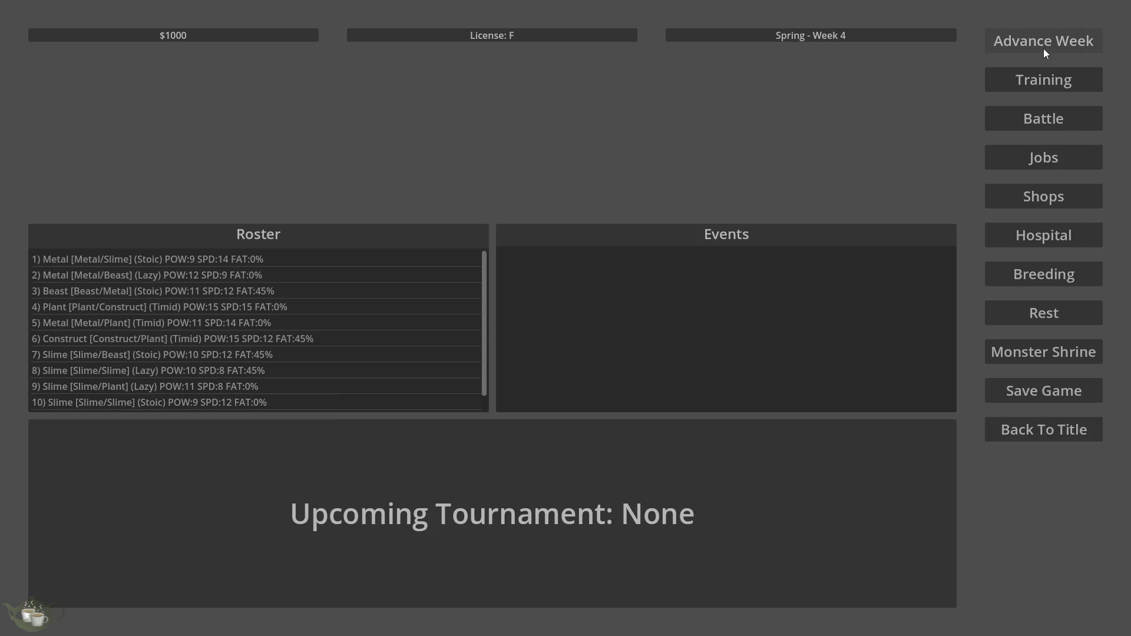
{"action": "left_click", "coordinate": [1033, 309]}
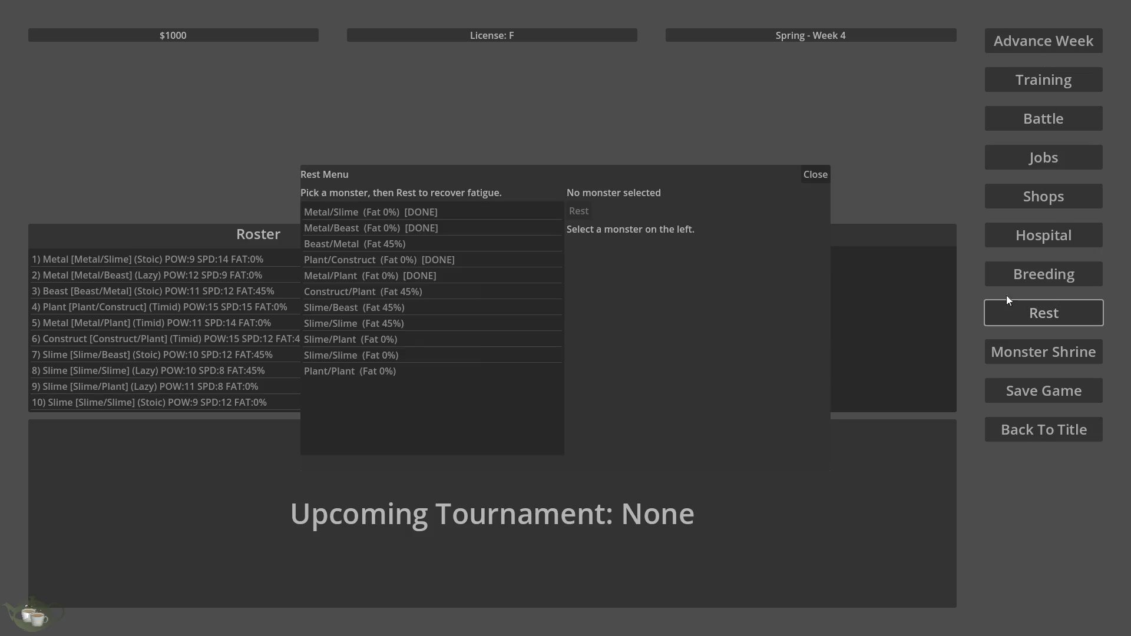
{"action": "left_click", "coordinate": [460, 244]}
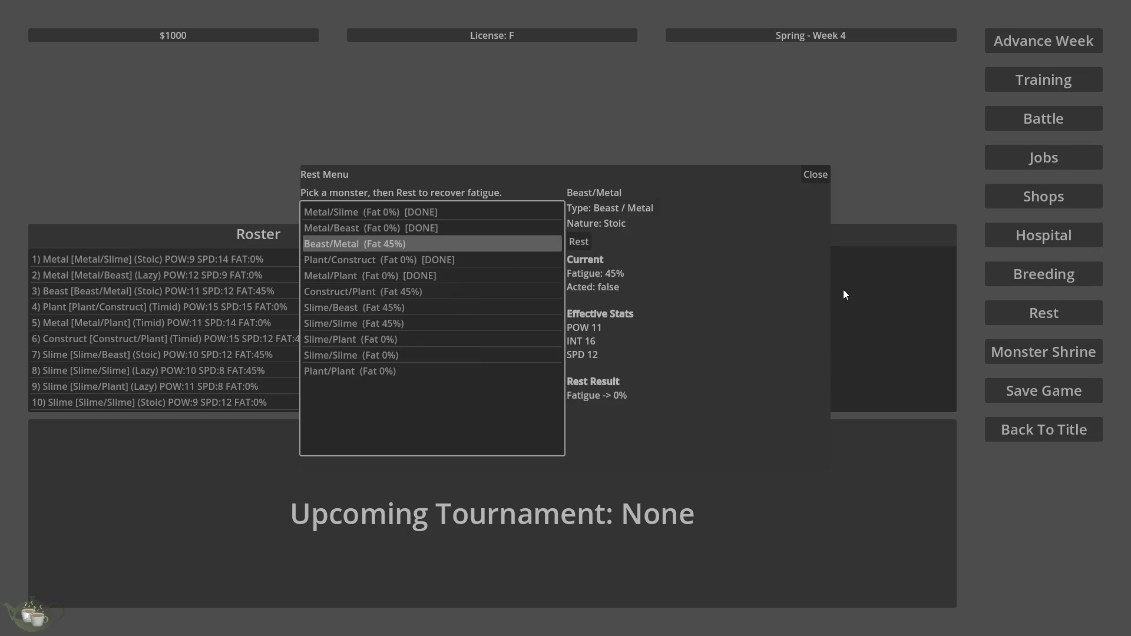
{"action": "left_click", "coordinate": [577, 242]}
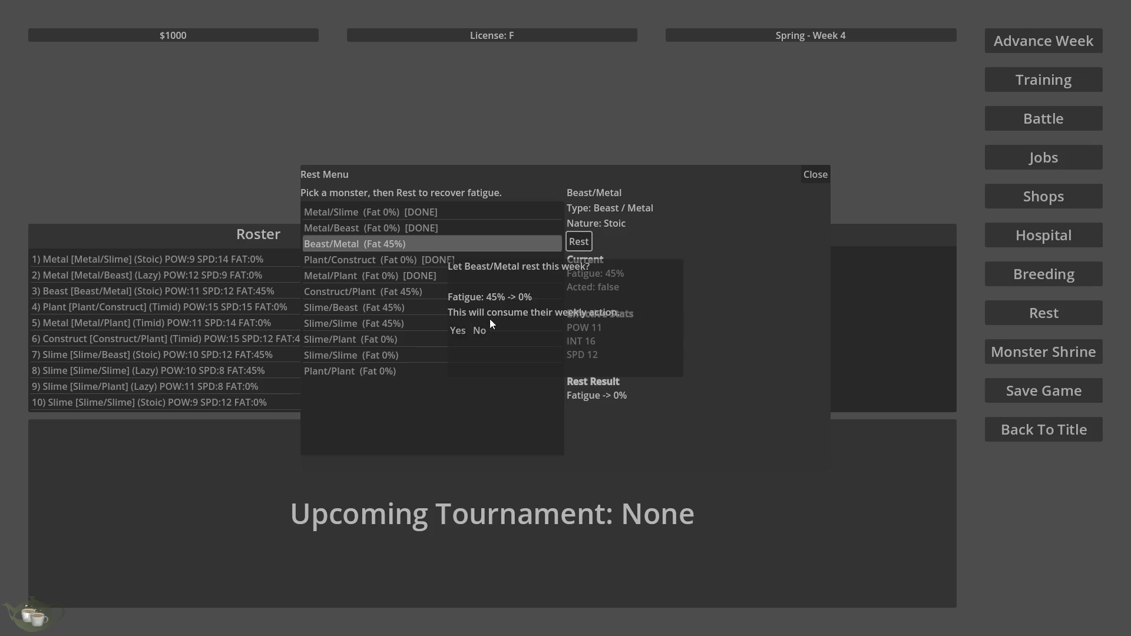
{"action": "left_click", "coordinate": [456, 327]}
{"action": "key", "text": "Return"}
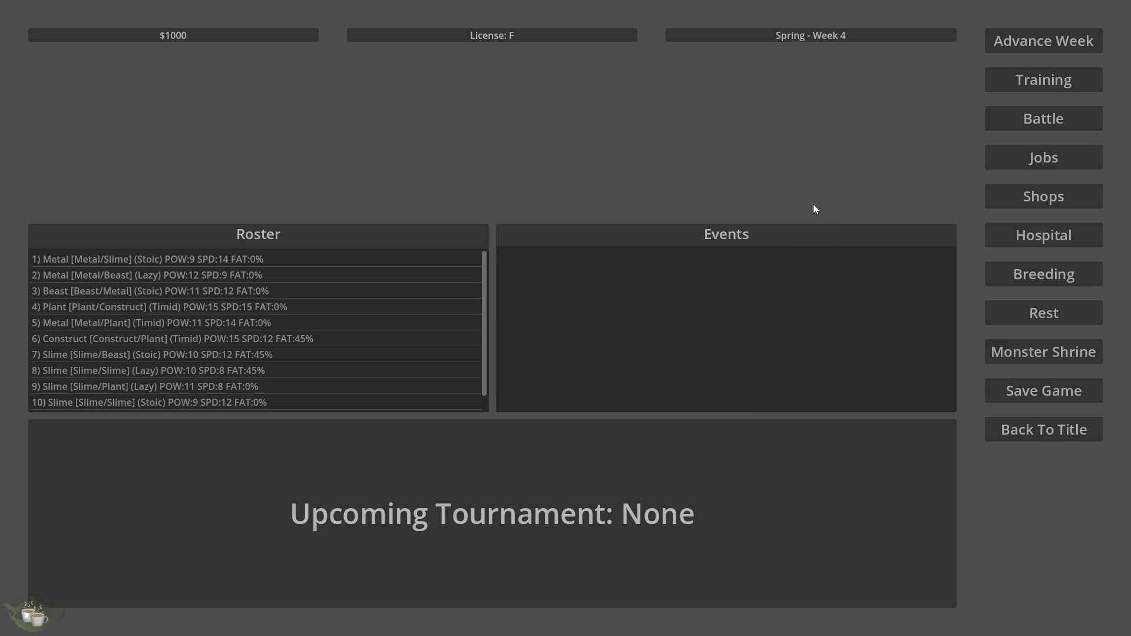
{"action": "left_click", "coordinate": [1039, 41]}
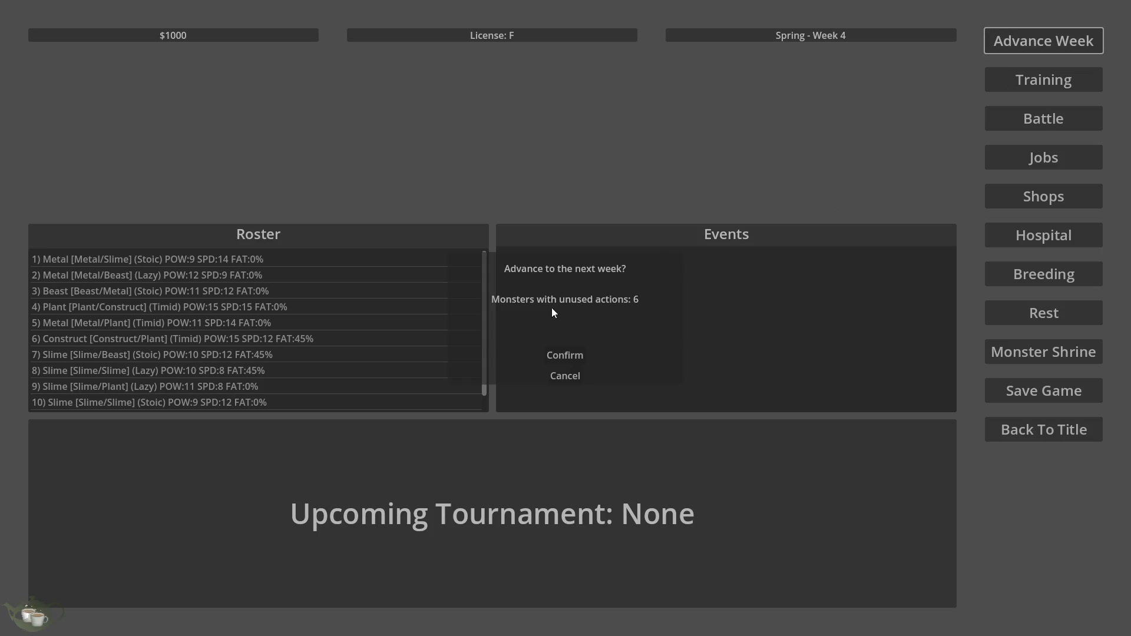
- Advance to Spring Week 5, breed Metal/Slime with Metal/Beast, and select Metal/Slime in the roster
{"action": "left_click", "coordinate": [554, 355]}
{"action": "left_click", "coordinate": [1036, 282]}
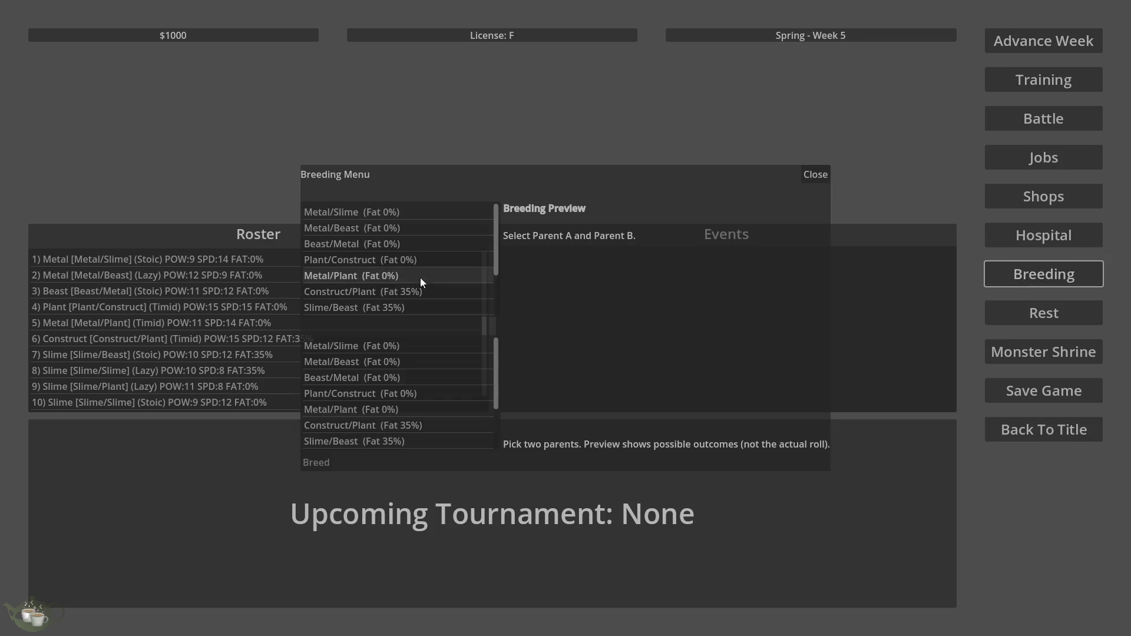
{"action": "left_click", "coordinate": [402, 216]}
{"action": "left_click", "coordinate": [427, 362]}
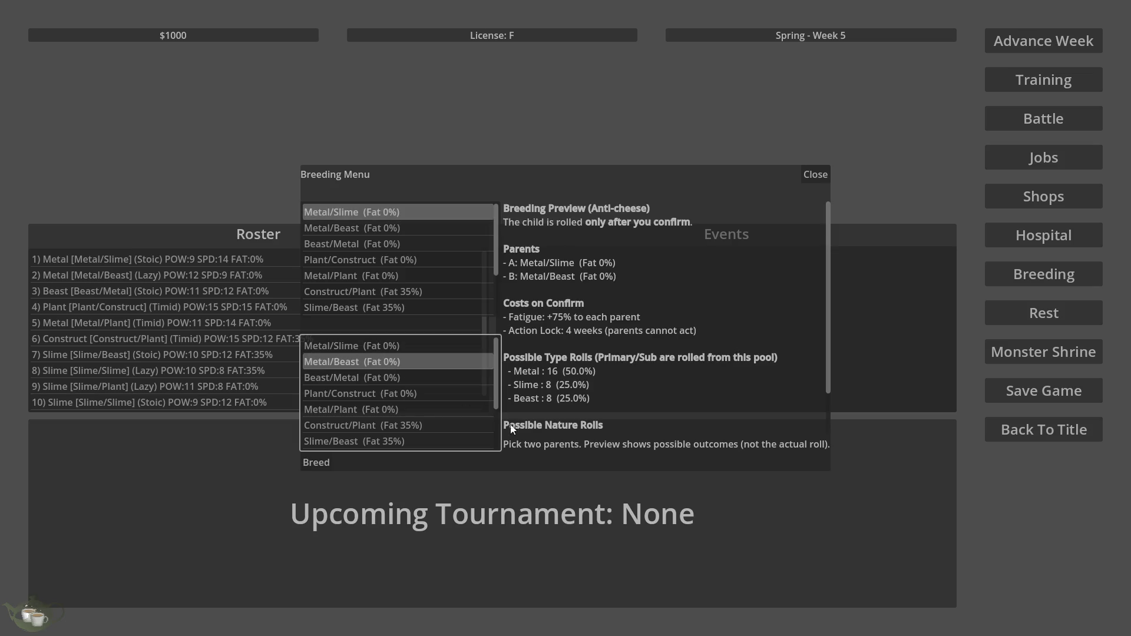
{"action": "left_click", "coordinate": [330, 463]}
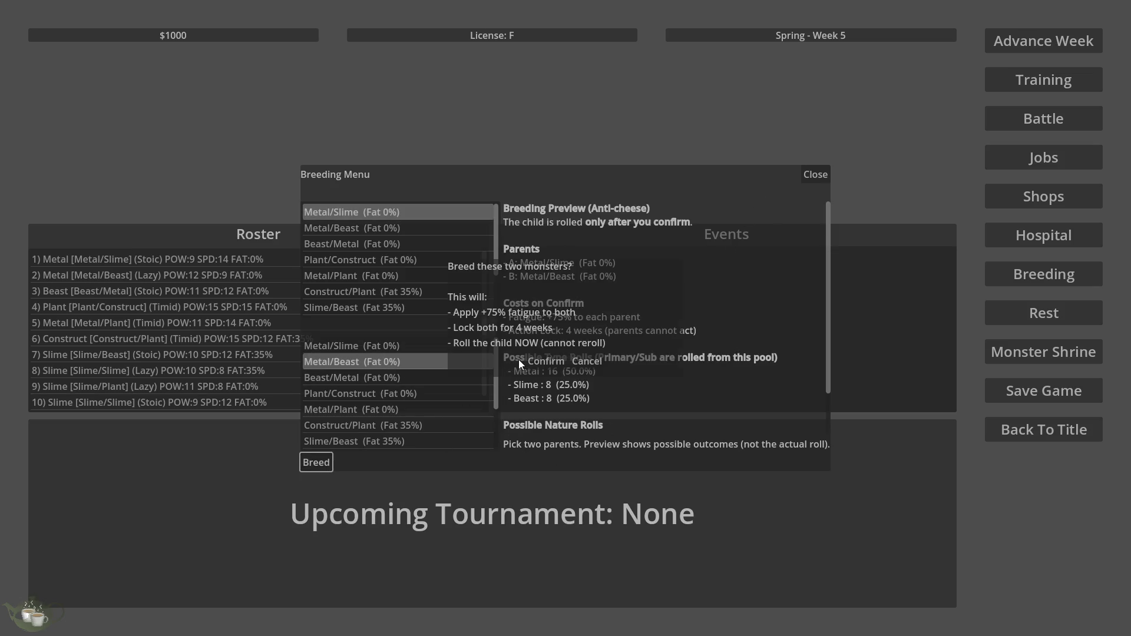
{"action": "left_click", "coordinate": [539, 361]}
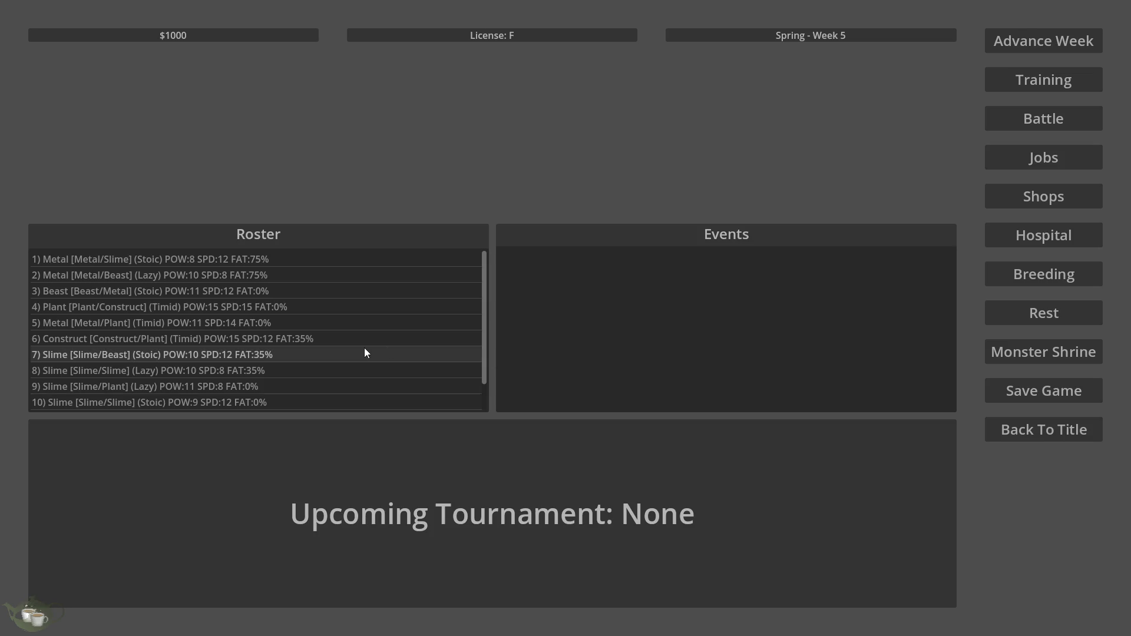
{"action": "left_click", "coordinate": [272, 261]}
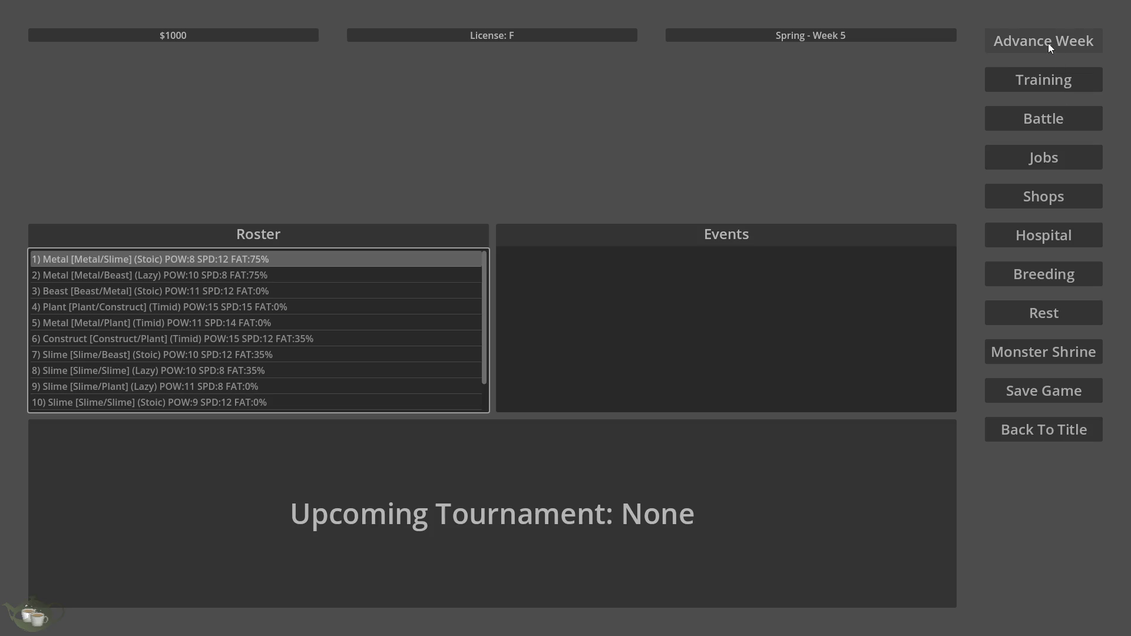
{"action": "left_click", "coordinate": [1040, 124]}
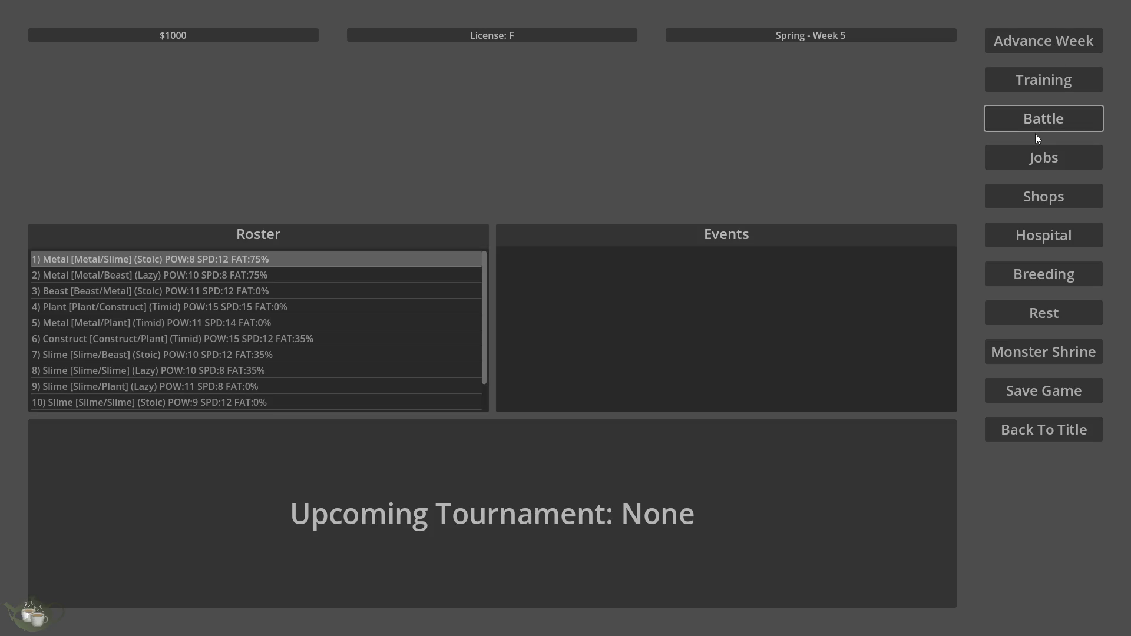
- Check that Metal/Beast and Metal/Slime are too tired to train, then advance to Week 6
{"action": "left_click", "coordinate": [1047, 82]}
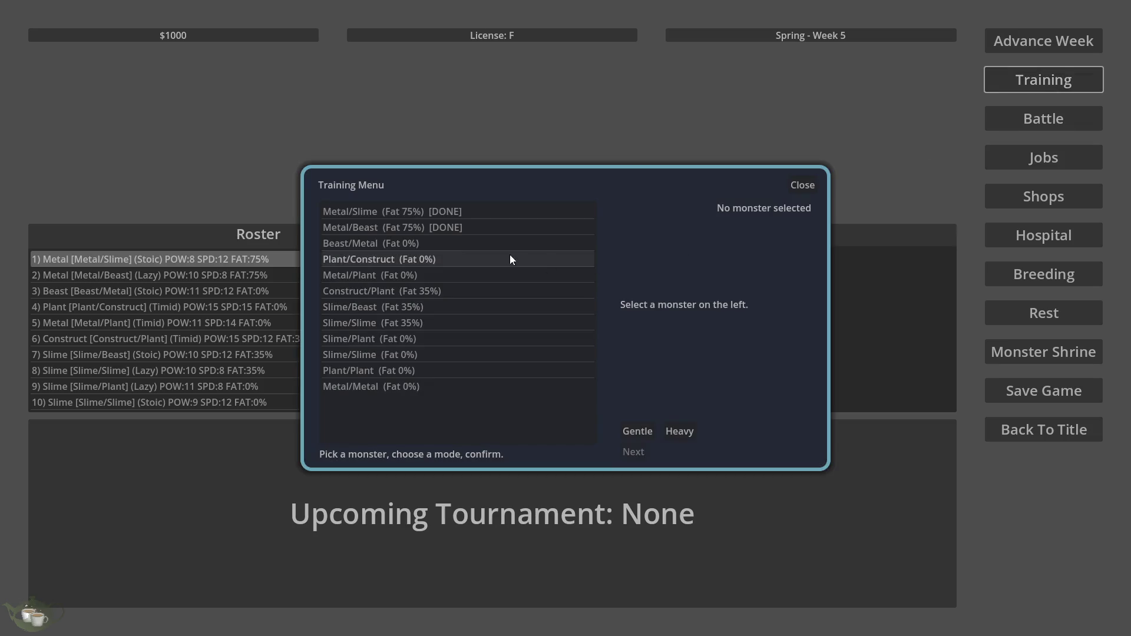
{"action": "left_click", "coordinate": [491, 231]}
{"action": "key", "text": "Up"}
{"action": "left_click", "coordinate": [799, 185]}
{"action": "left_click", "coordinate": [1032, 39]}
{"action": "left_click", "coordinate": [578, 351]}
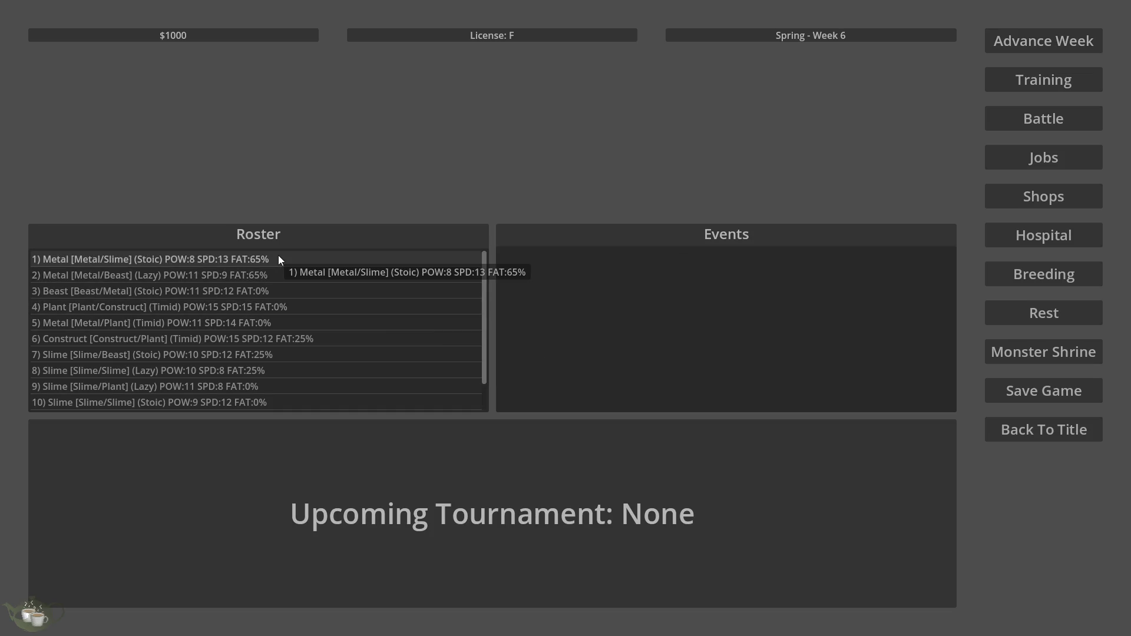
- Recheck both parents in Training, advance to Week 7, and select Metal/Beast in the roster
{"action": "left_click", "coordinate": [1002, 83]}
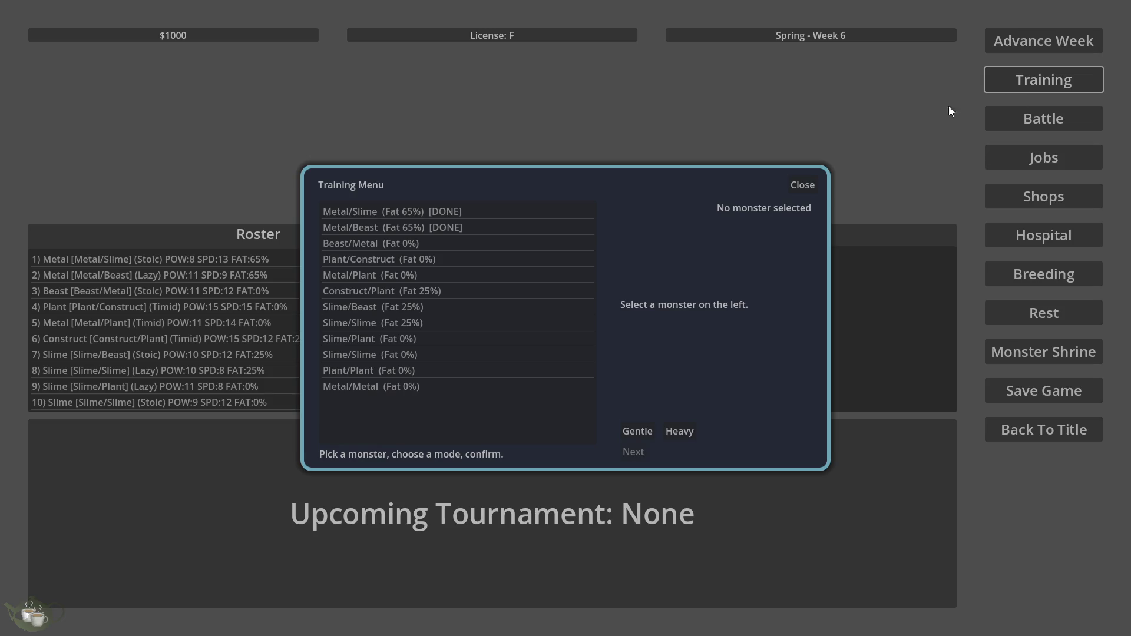
{"action": "left_click", "coordinate": [472, 230]}
{"action": "left_click", "coordinate": [472, 219]}
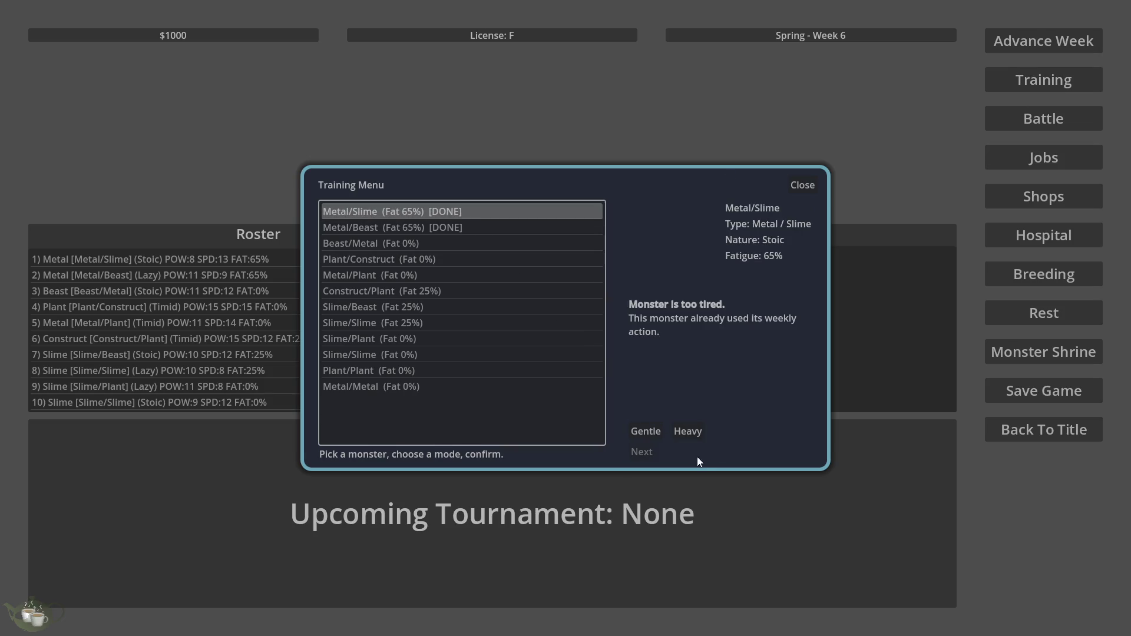
{"action": "left_click", "coordinate": [801, 187]}
{"action": "left_click", "coordinate": [1041, 37]}
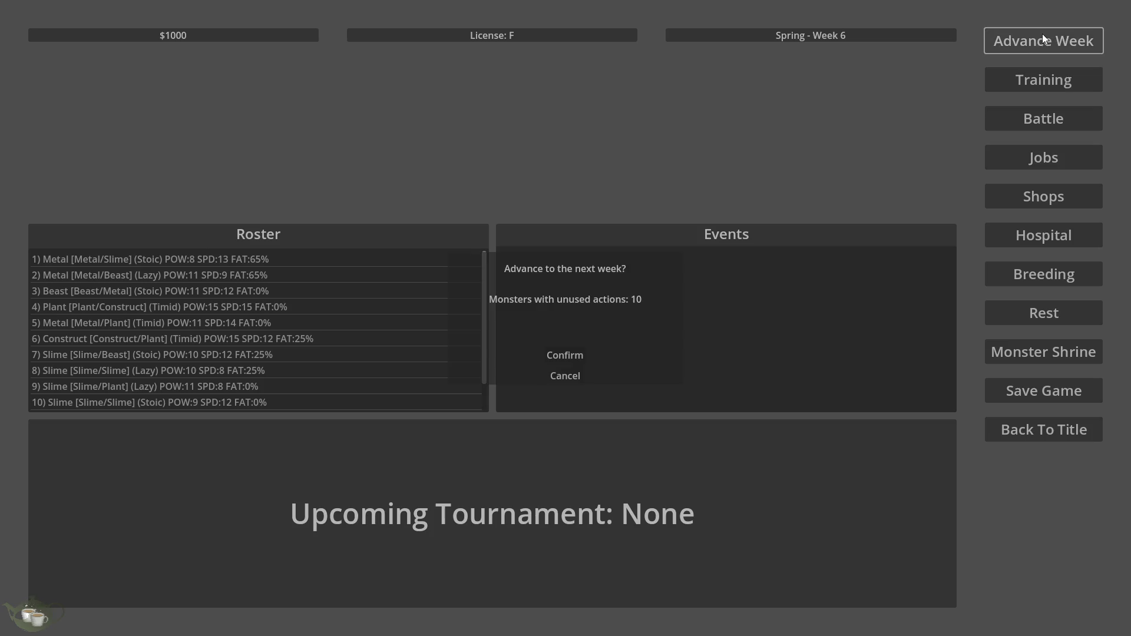
{"action": "left_click", "coordinate": [576, 352]}
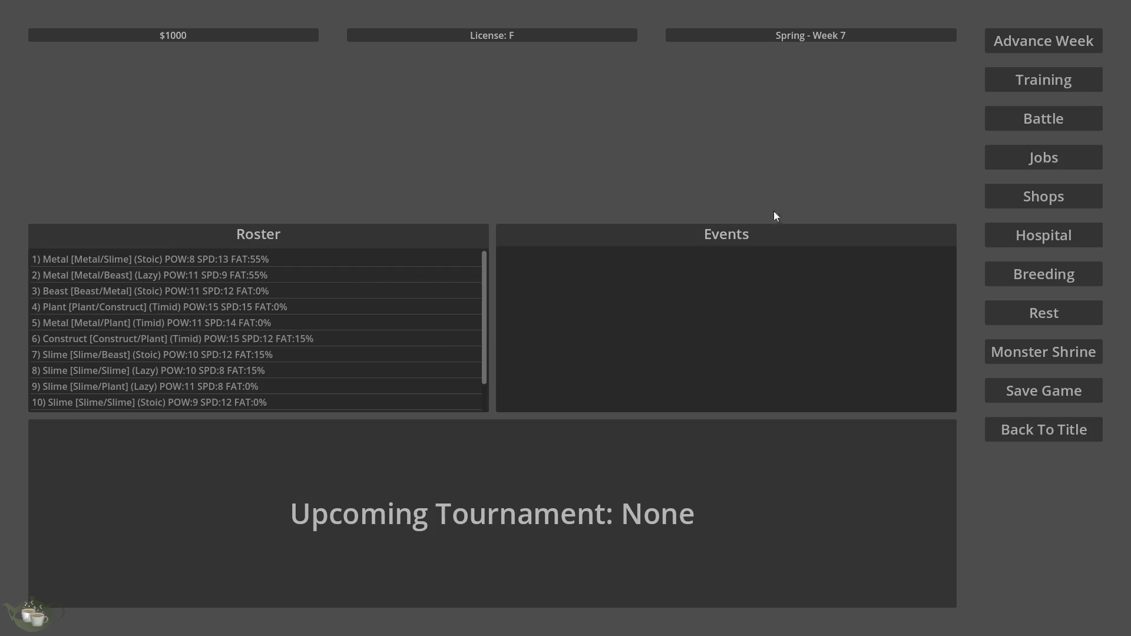
{"action": "left_click", "coordinate": [329, 272]}
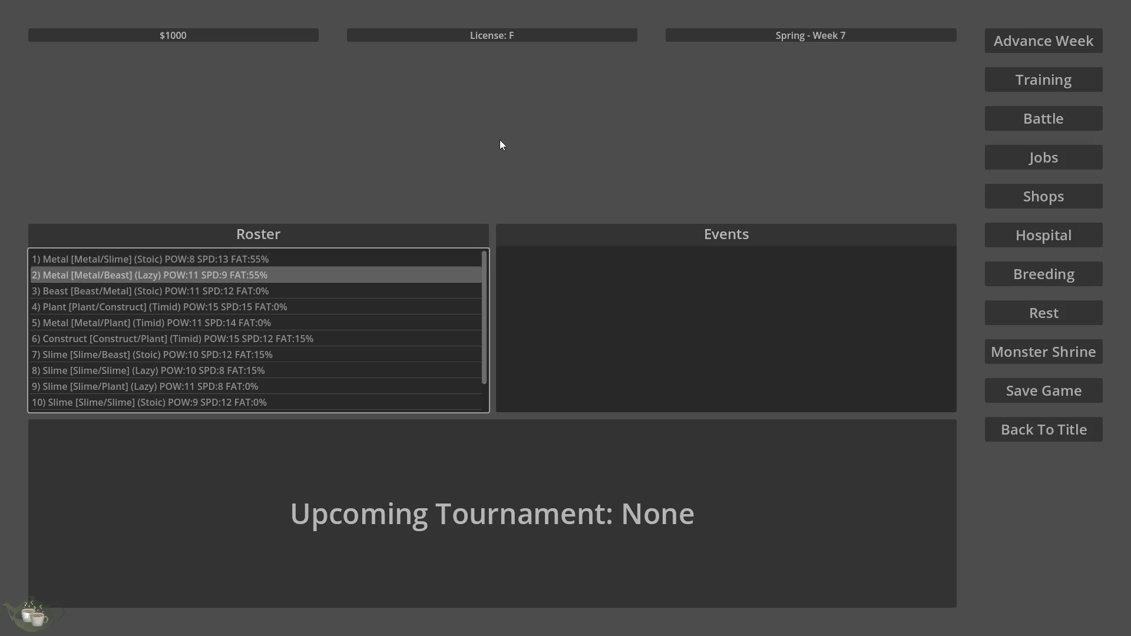
{"action": "scroll", "coordinate": [387, 359], "scroll_direction": "down", "scroll_amount": 2}
{"action": "scroll", "coordinate": [389, 359], "scroll_direction": "up", "scroll_amount": 1}
{"action": "scroll", "coordinate": [388, 360], "scroll_direction": "up", "scroll_amount": 1}
- Open and close the Breeding menu, go back to the title screen, and quit to the editor
{"action": "left_click", "coordinate": [1055, 273]}
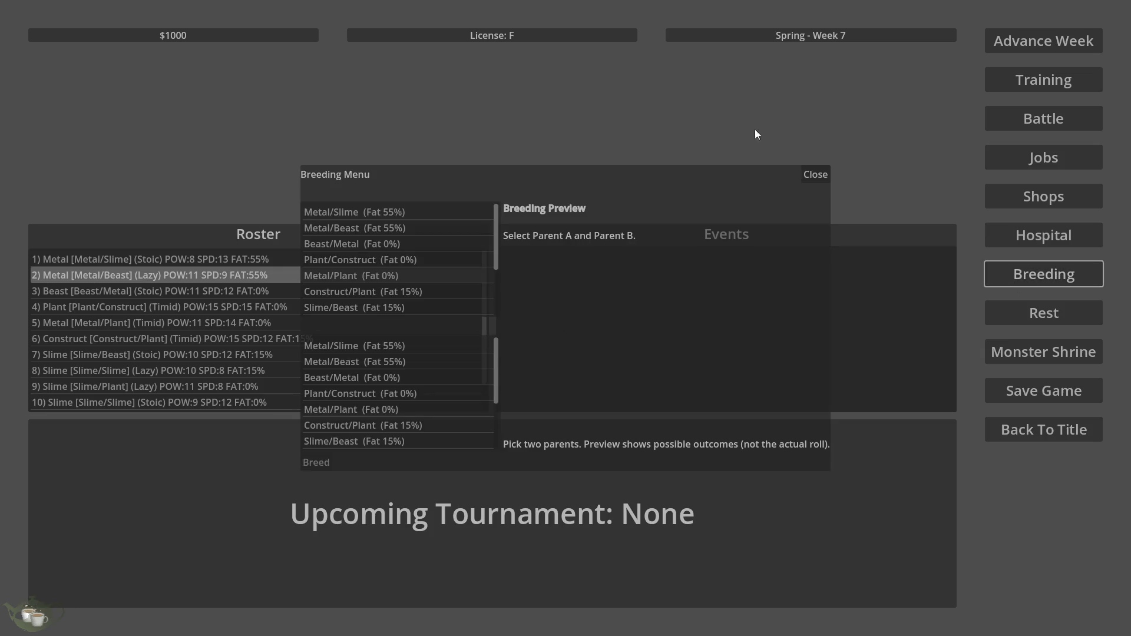
{"action": "left_click", "coordinate": [821, 178]}
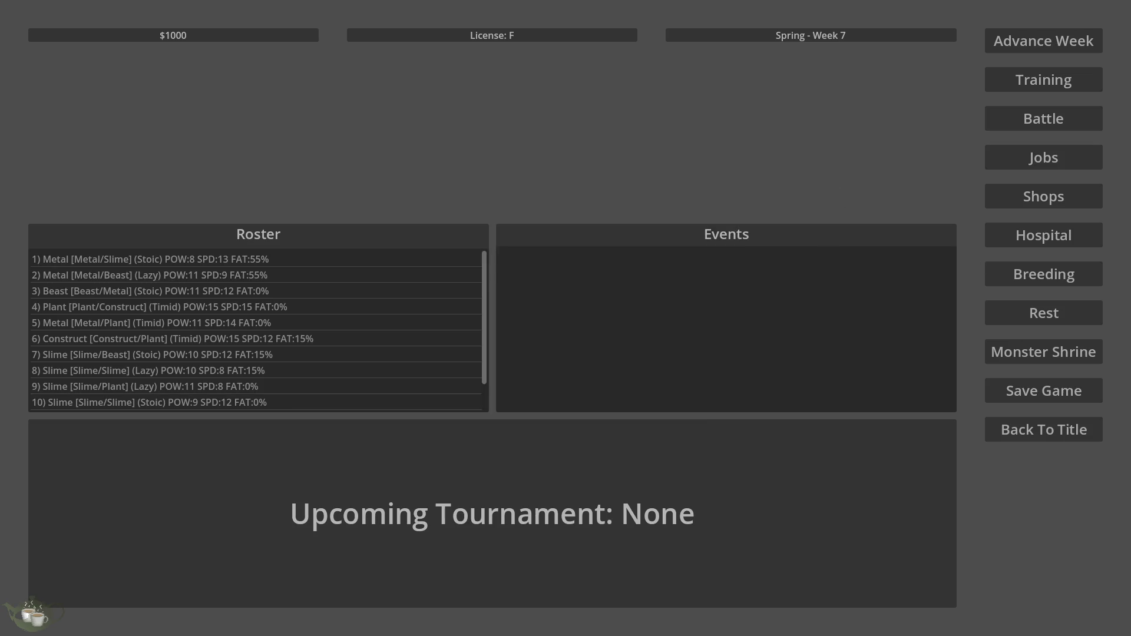
{"action": "left_click", "coordinate": [1053, 432]}
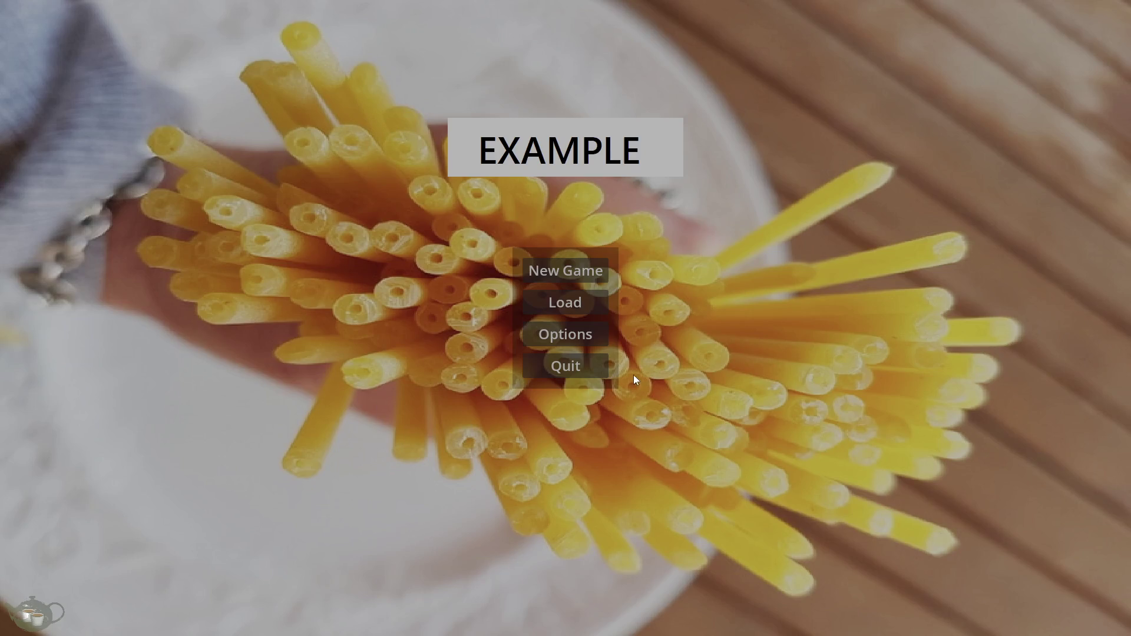
{"action": "left_click", "coordinate": [577, 368]}
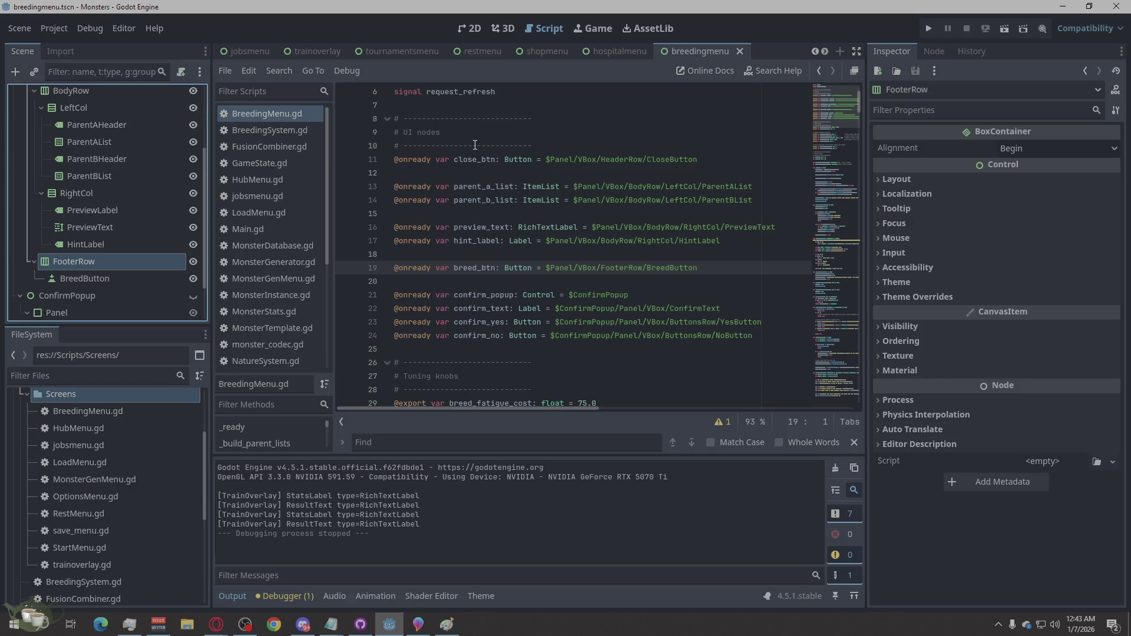
- Show the Breeding Menu in 2D, review the parent A/B lists and Breed button, and collapse branches
{"action": "left_click", "coordinate": [464, 28]}
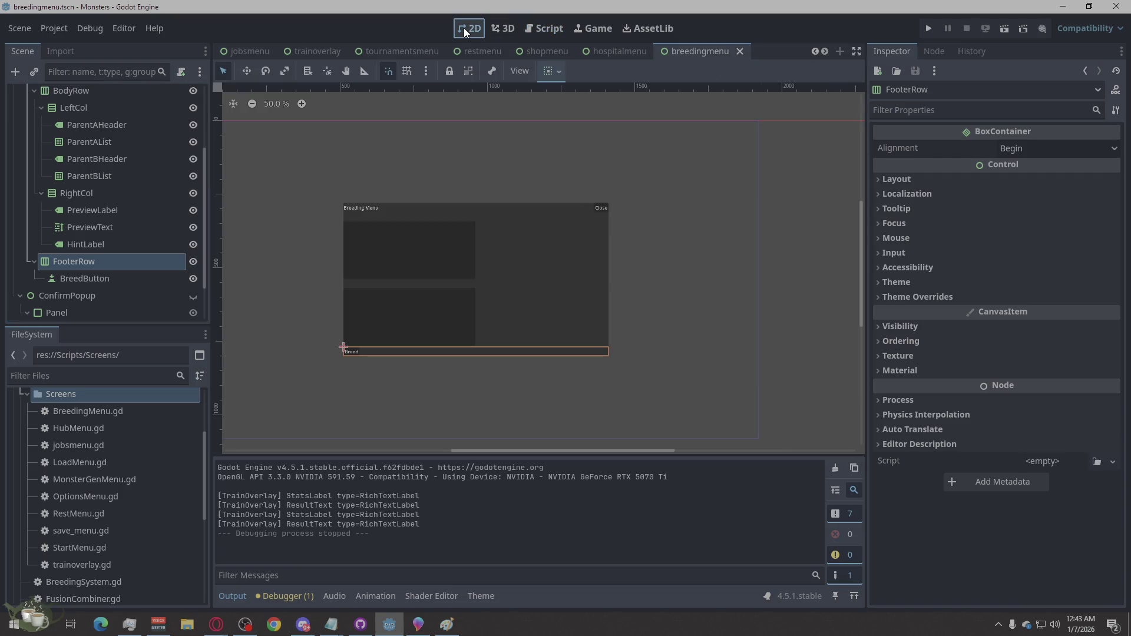
{"action": "scroll", "coordinate": [460, 312], "scroll_direction": "up", "scroll_amount": 2}
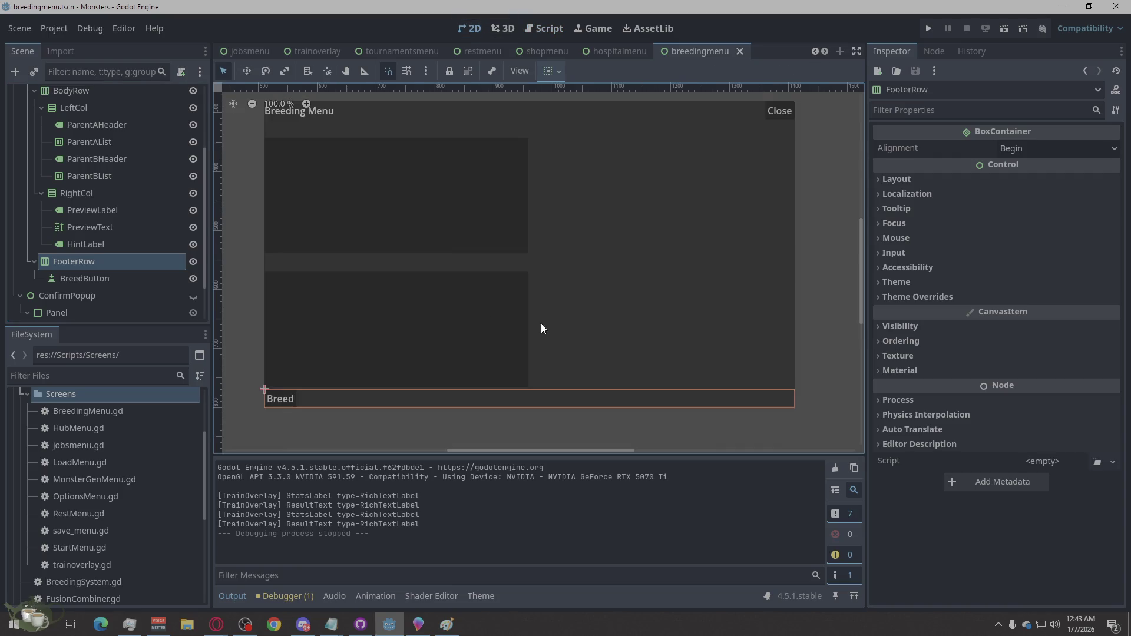
{"action": "left_click", "coordinate": [432, 318]}
{"action": "left_click", "coordinate": [309, 209]}
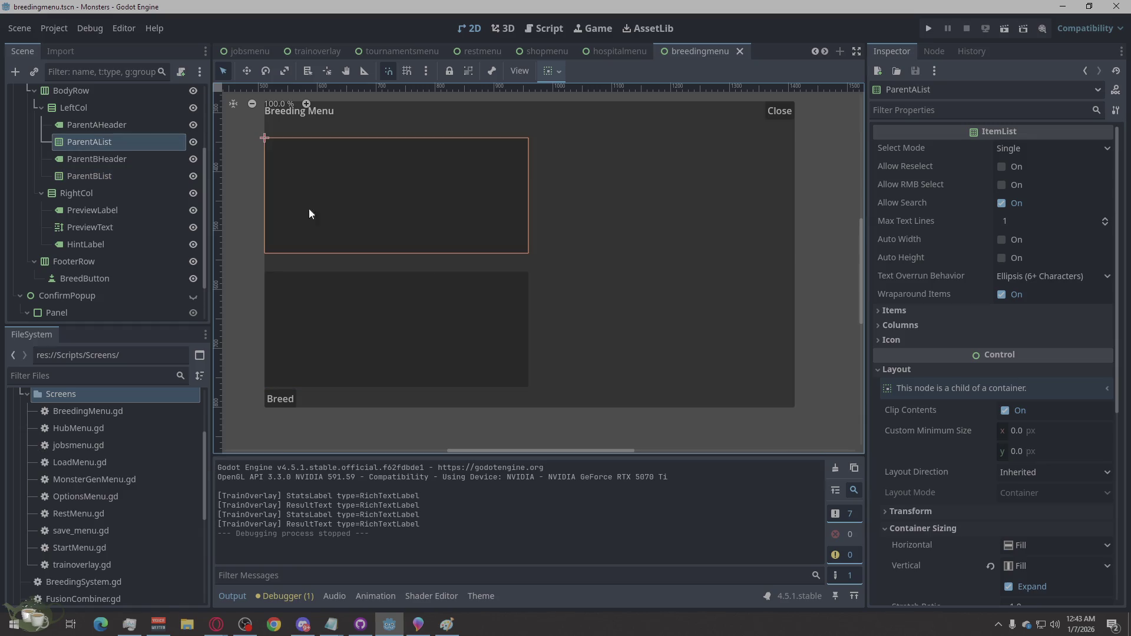
{"action": "left_click", "coordinate": [42, 107]}
{"action": "scroll", "coordinate": [46, 112], "scroll_direction": "up", "scroll_amount": 2}
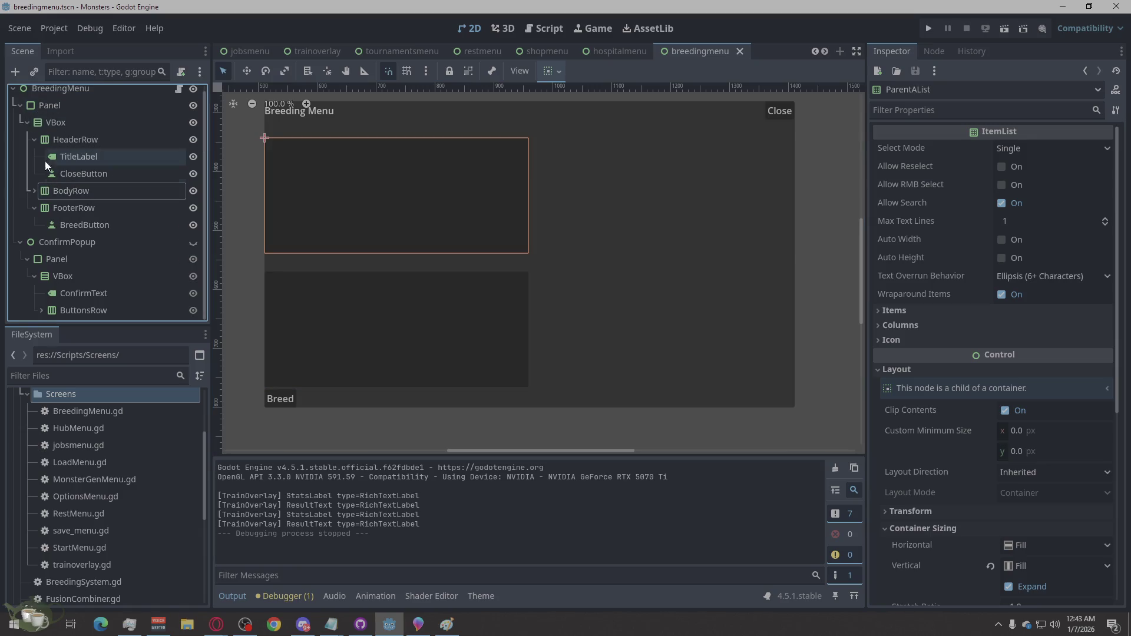
{"action": "left_click", "coordinate": [33, 143]}
{"action": "left_click", "coordinate": [65, 197]}
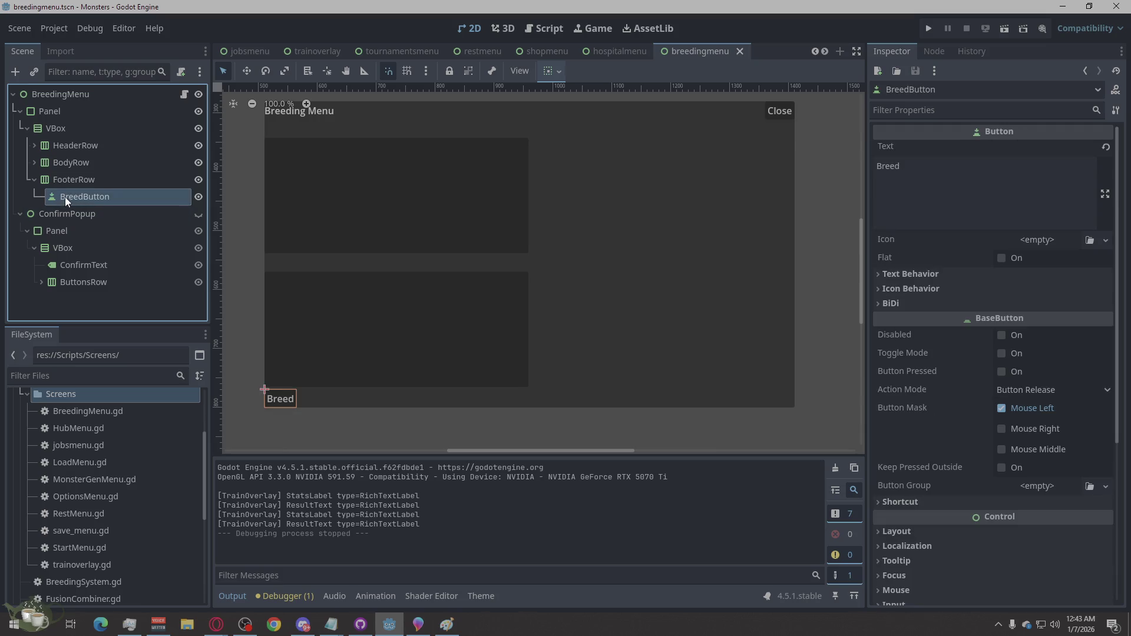
{"action": "left_click", "coordinate": [34, 180]}
- Inspect the VBox, HeaderRow and BodyRow containers' layout sizing
{"action": "left_click", "coordinate": [75, 167]}
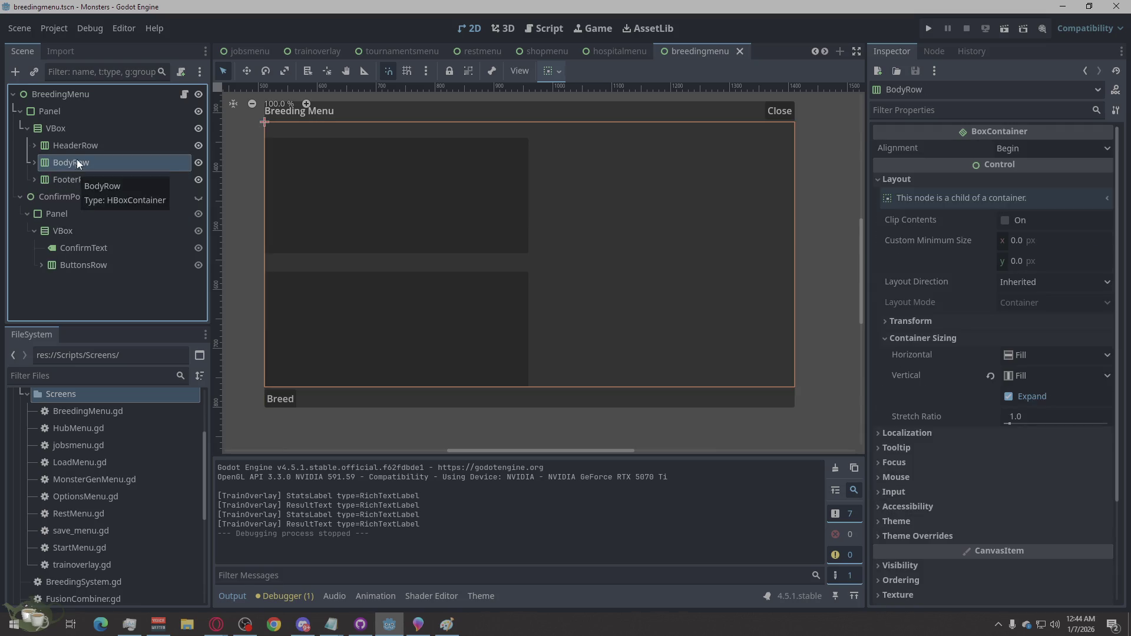
{"action": "left_click", "coordinate": [74, 145]}
{"action": "left_click", "coordinate": [72, 131]}
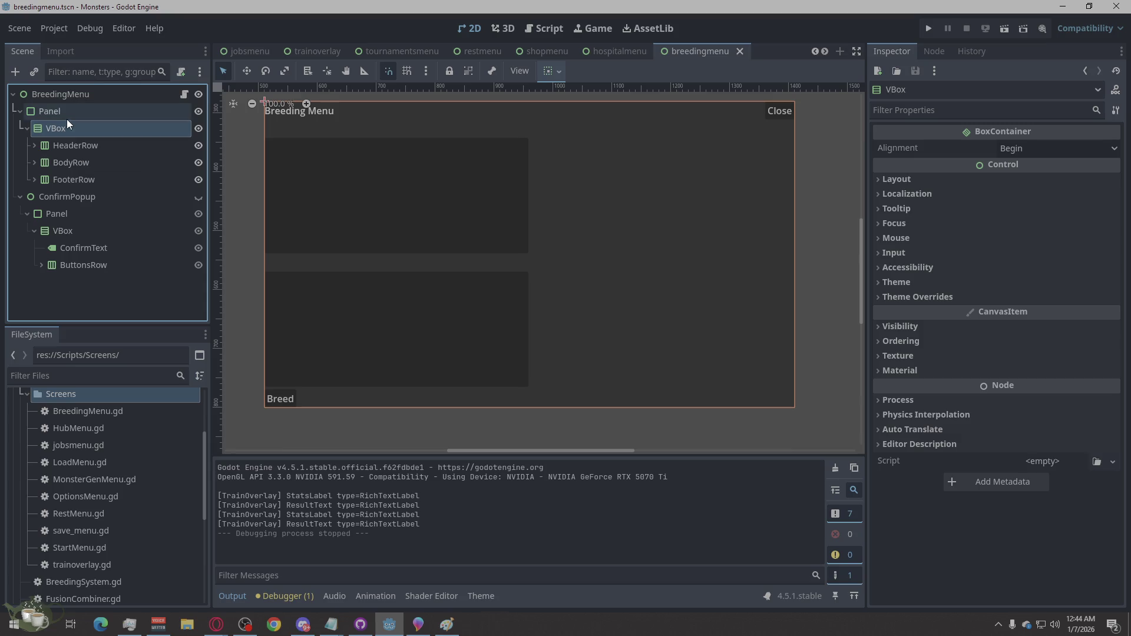
{"action": "left_click", "coordinate": [79, 147]}
{"action": "left_click", "coordinate": [82, 161]}
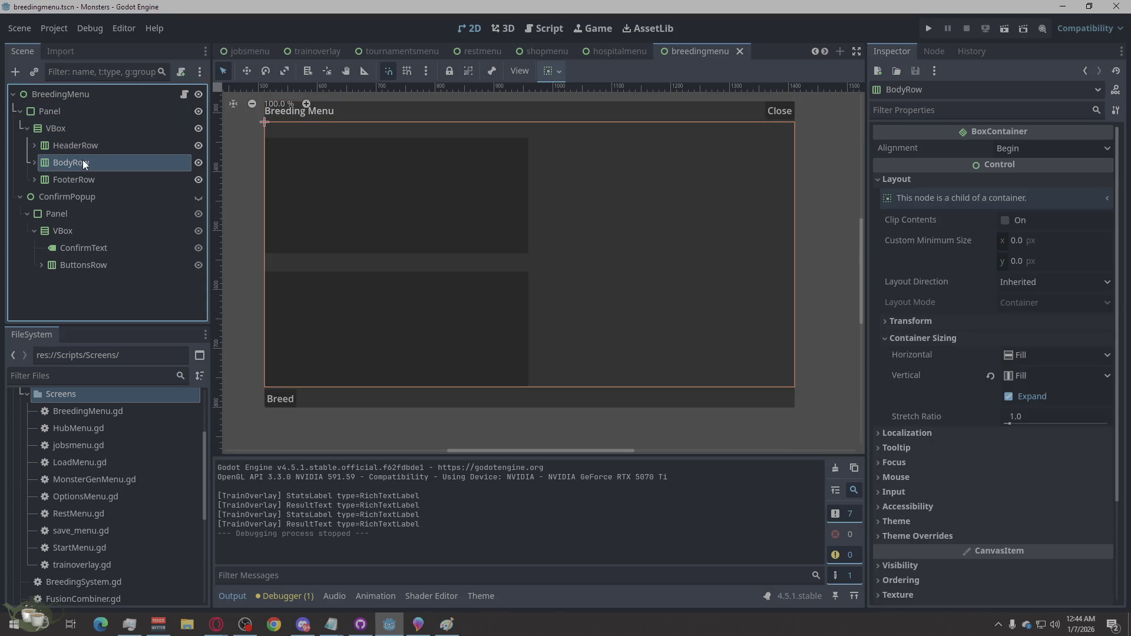
{"action": "left_click", "coordinate": [75, 129]}
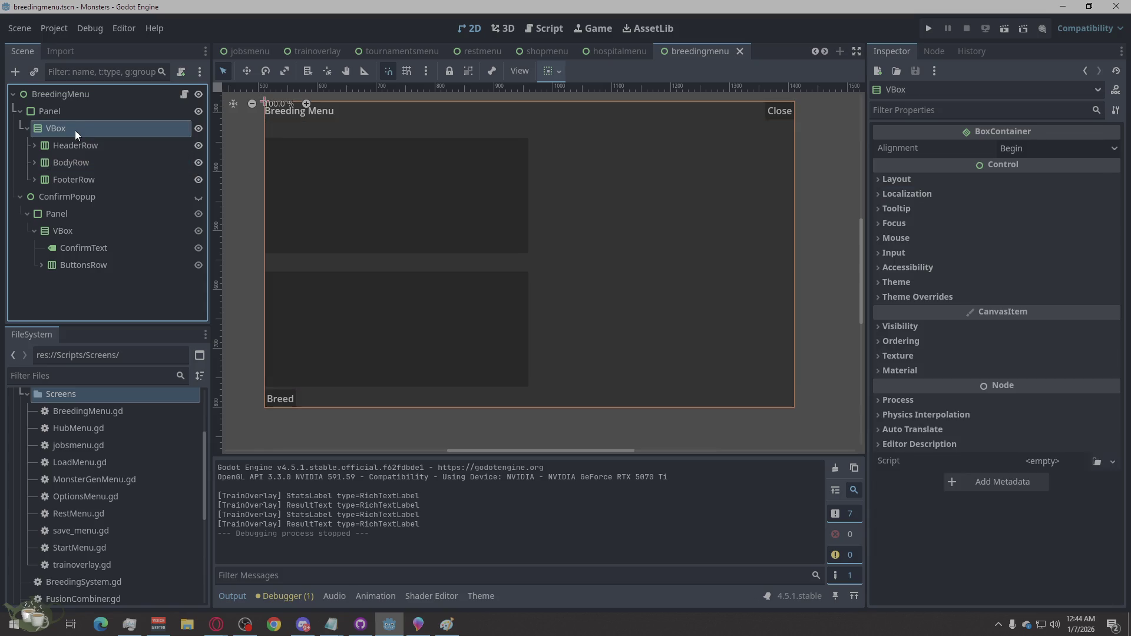
- Review HeaderRow's TitleLabel and Close button, plus the ConfirmPopup and FooterRow nodes
{"action": "left_click", "coordinate": [34, 146]}
{"action": "left_click", "coordinate": [65, 162]}
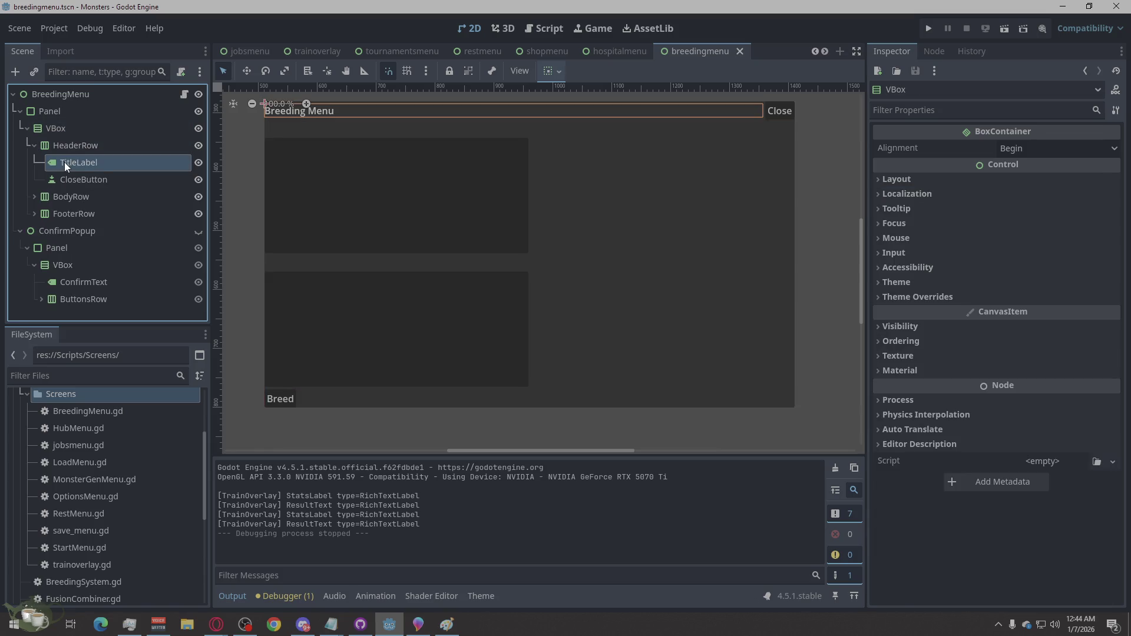
{"action": "left_click", "coordinate": [73, 176]}
{"action": "left_click", "coordinate": [34, 145]}
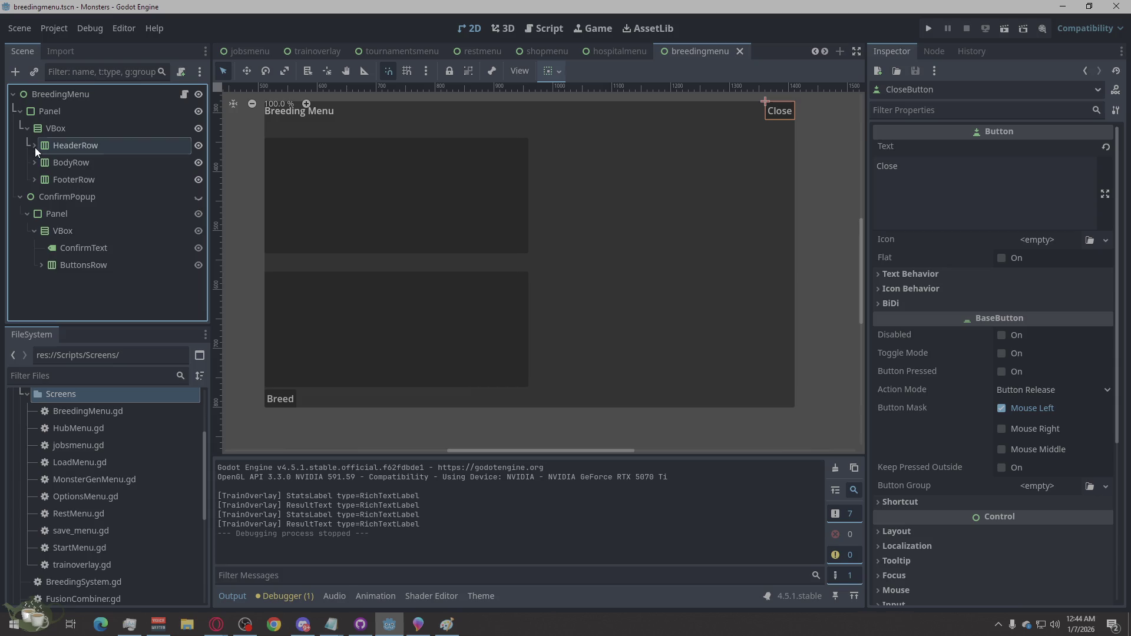
{"action": "left_click", "coordinate": [53, 197]}
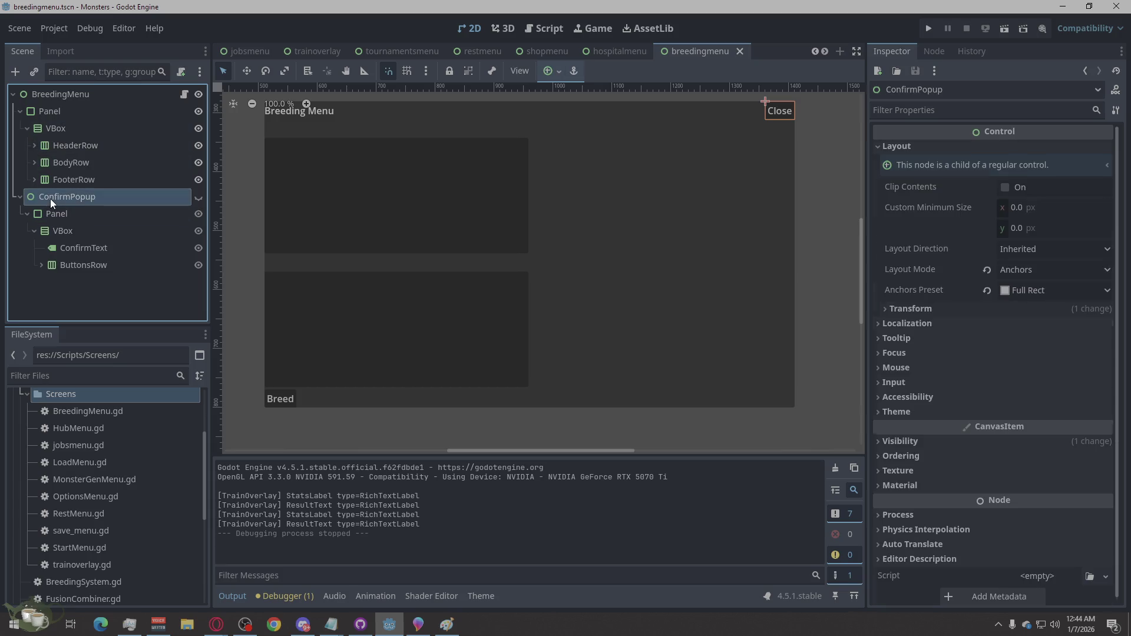
{"action": "left_click", "coordinate": [54, 185]}
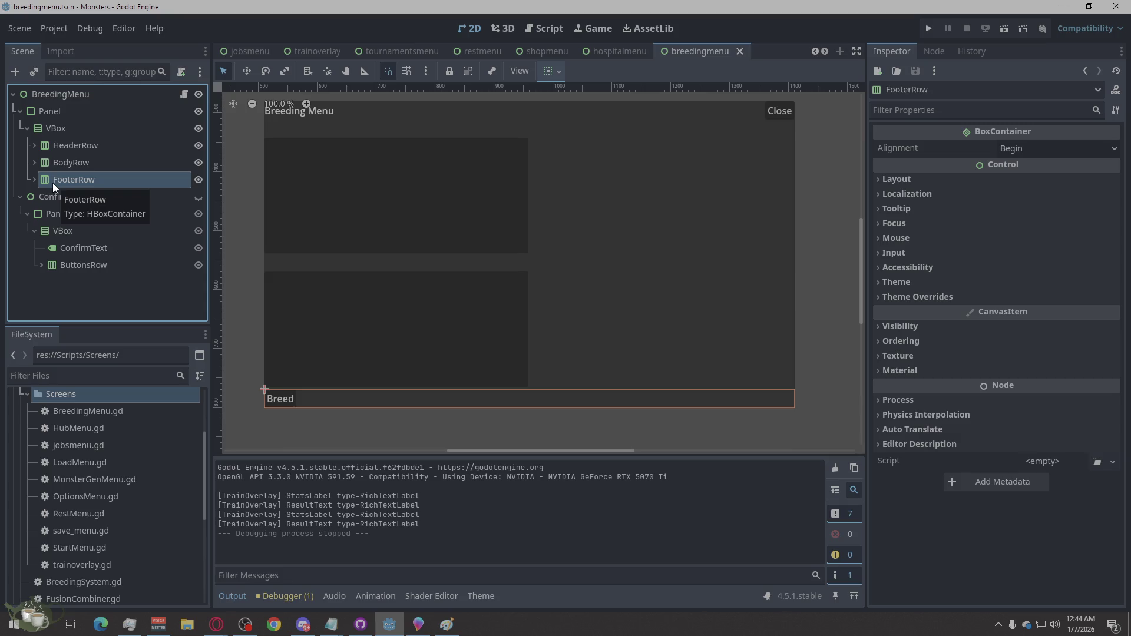
{"action": "right_click", "coordinate": [47, 128]}
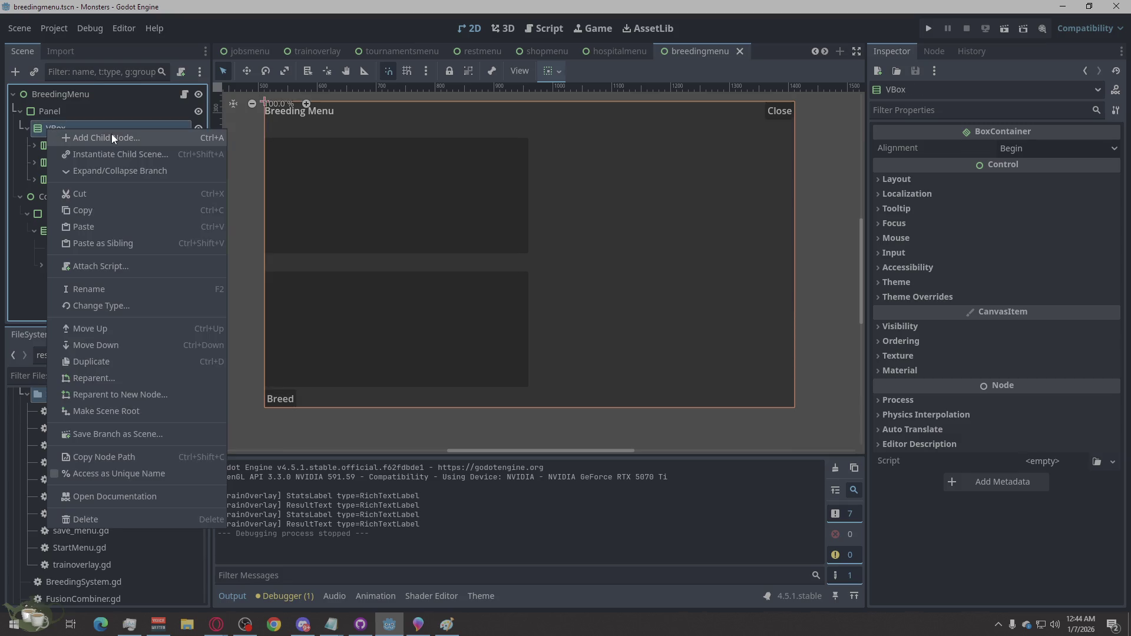
- Add a Control node under VBox and rename it 'Spacer'
{"action": "left_click", "coordinate": [111, 133]}
{"action": "type", "text": "s"}
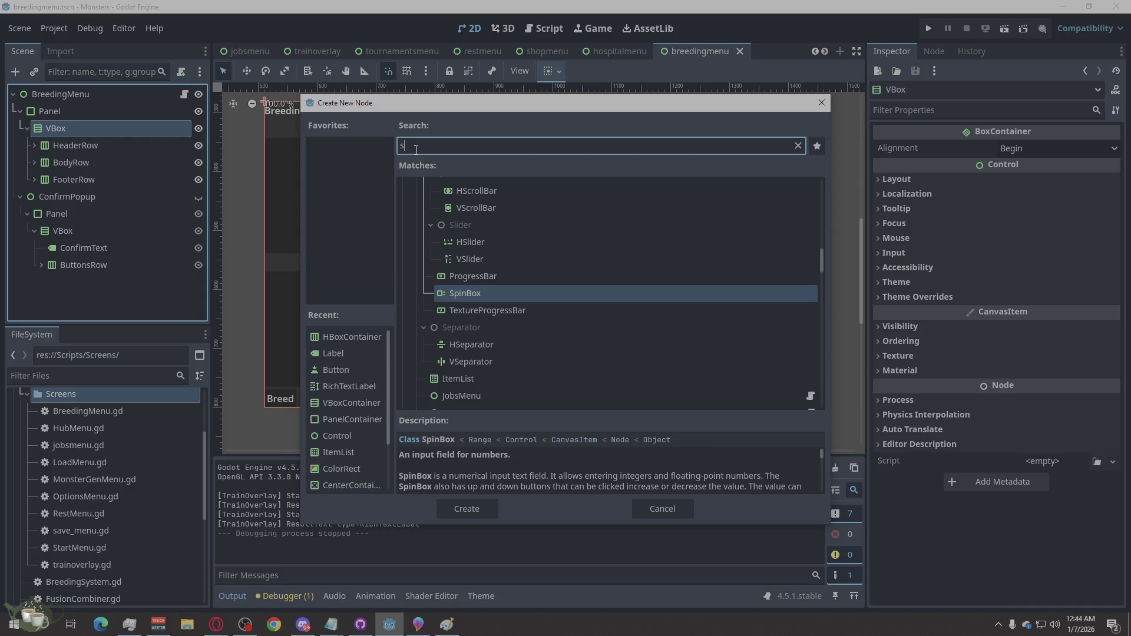
{"action": "key", "text": "BackSpace"}
{"action": "type", "text": "con"}
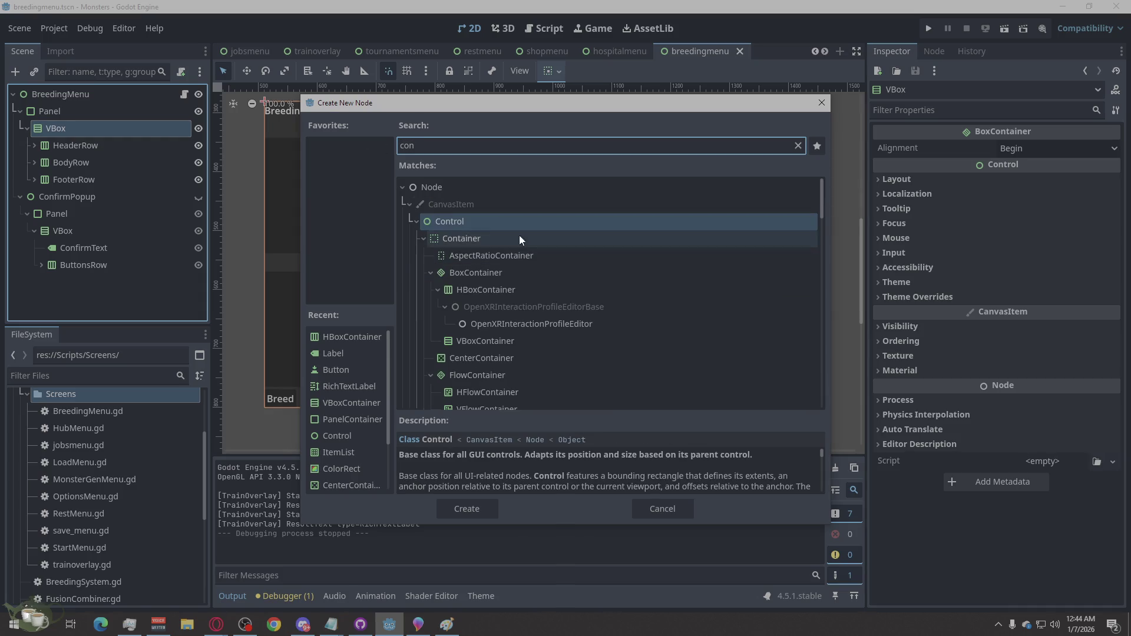
{"action": "left_click", "coordinate": [492, 510]}
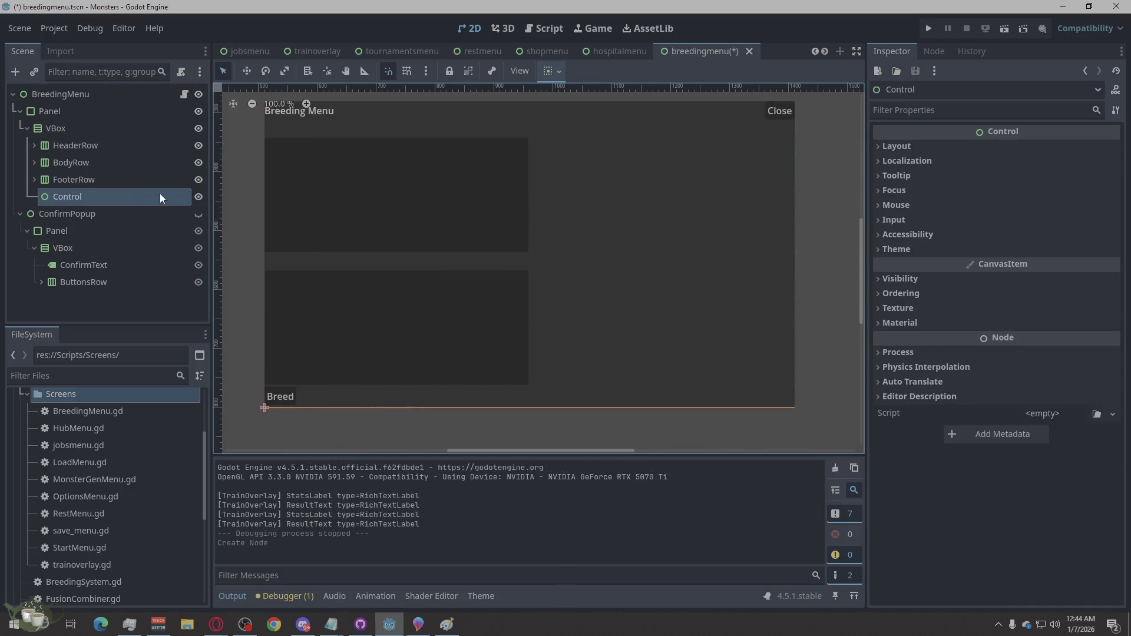
{"action": "double_click", "coordinate": [140, 190]}
{"action": "type", "text": "Spacer"}
{"action": "key", "text": "Return"}
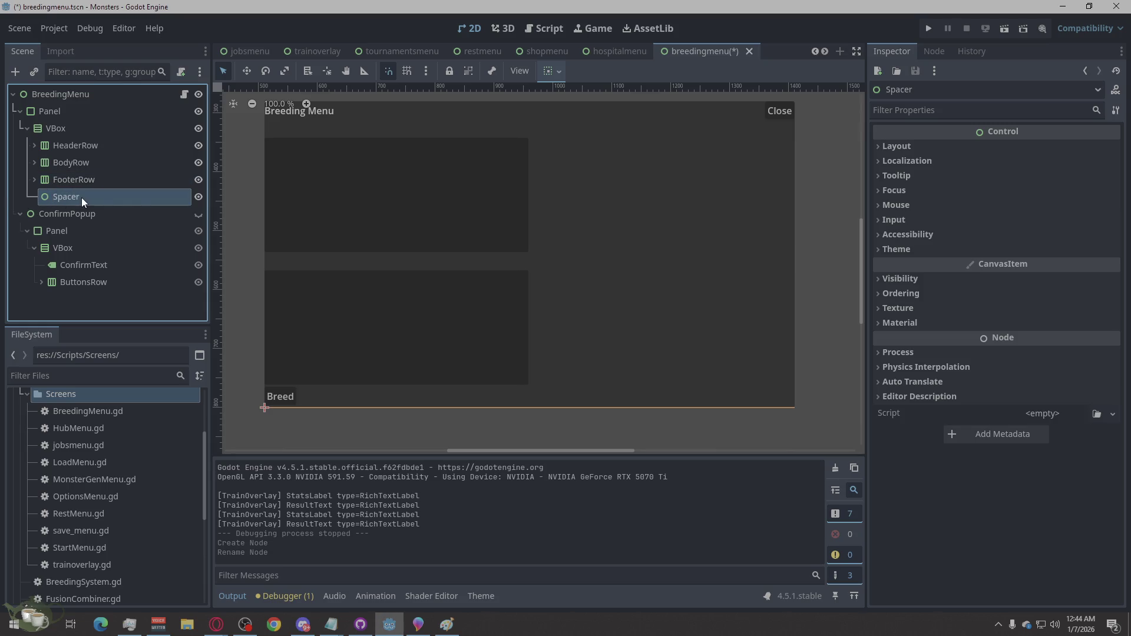
- Set the Spacer's Custom Minimum Size height to 12 and save the scene
{"action": "left_click", "coordinate": [907, 146]}
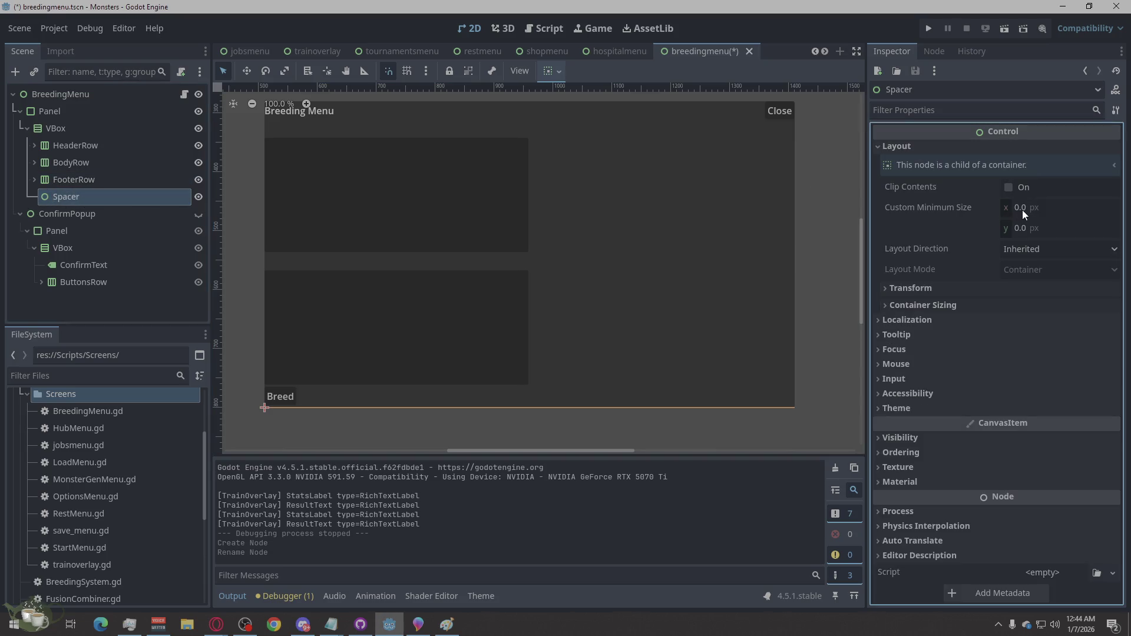
{"action": "left_click", "coordinate": [1018, 228]}
{"action": "type", "text": "12"}
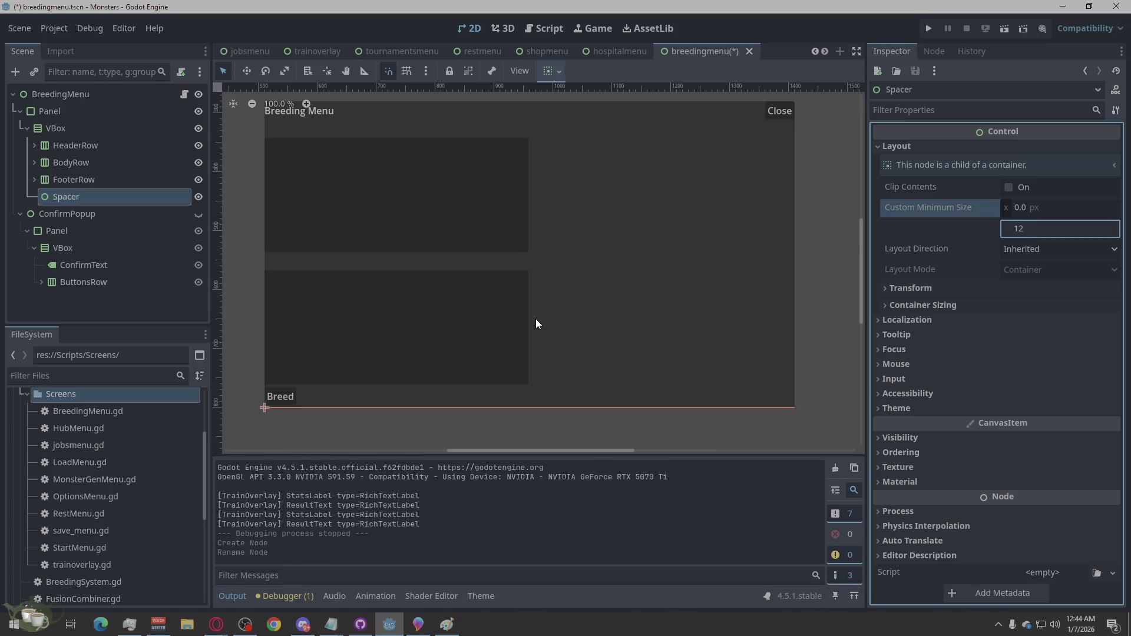
{"action": "key", "text": "Return"}
{"action": "right_click", "coordinate": [75, 197]}
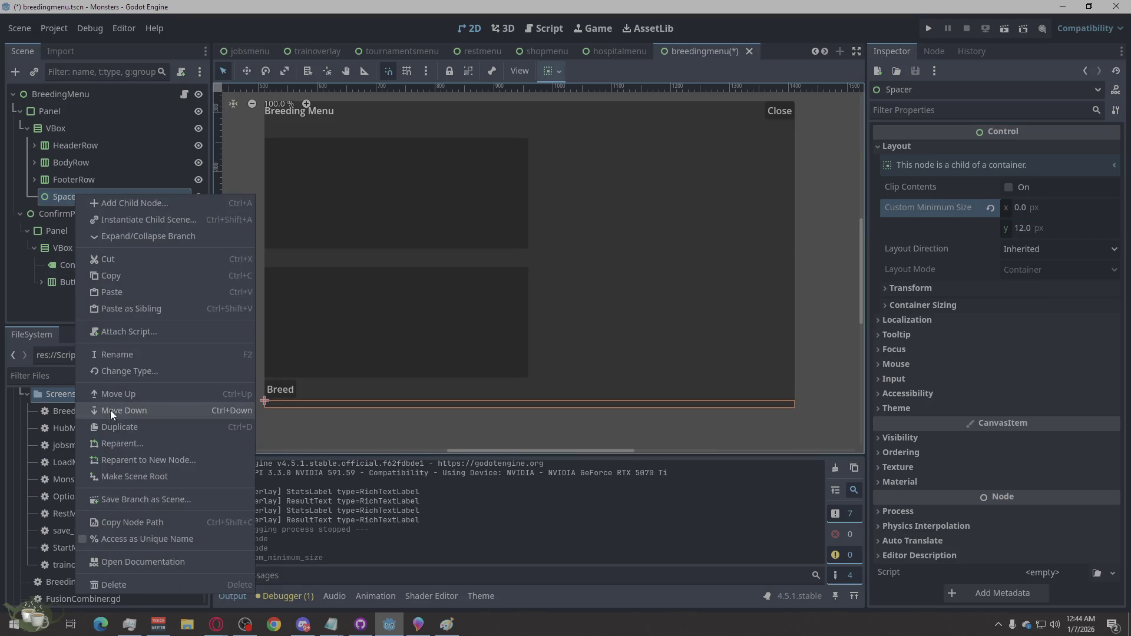
{"action": "left_click", "coordinate": [60, 189]}
{"action": "key", "text": "ctrl+s"}
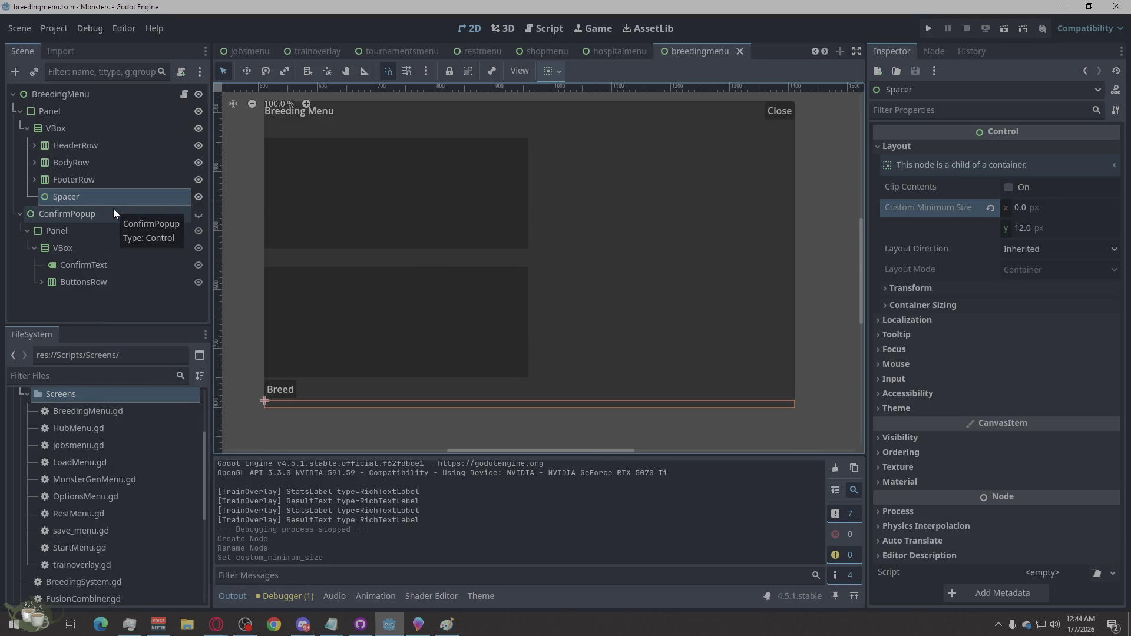
{"action": "key", "text": "ctrl+s"}
{"action": "left_click", "coordinate": [61, 195]}
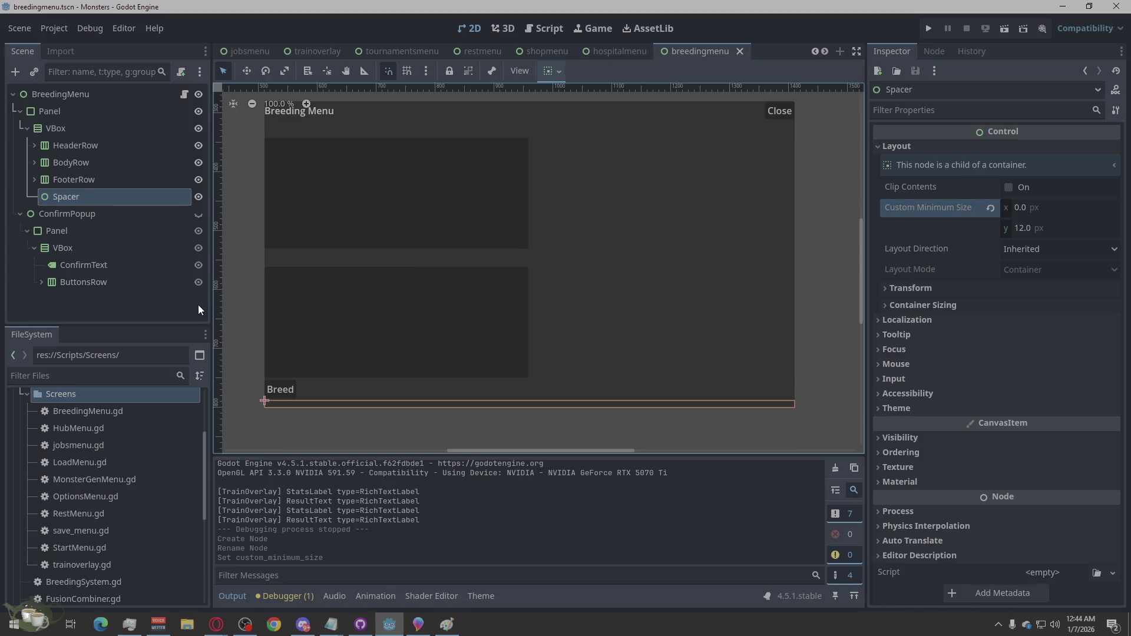
- Duplicate the Spacer and move Spacer2 above HeaderRow
{"action": "right_click", "coordinate": [75, 197]}
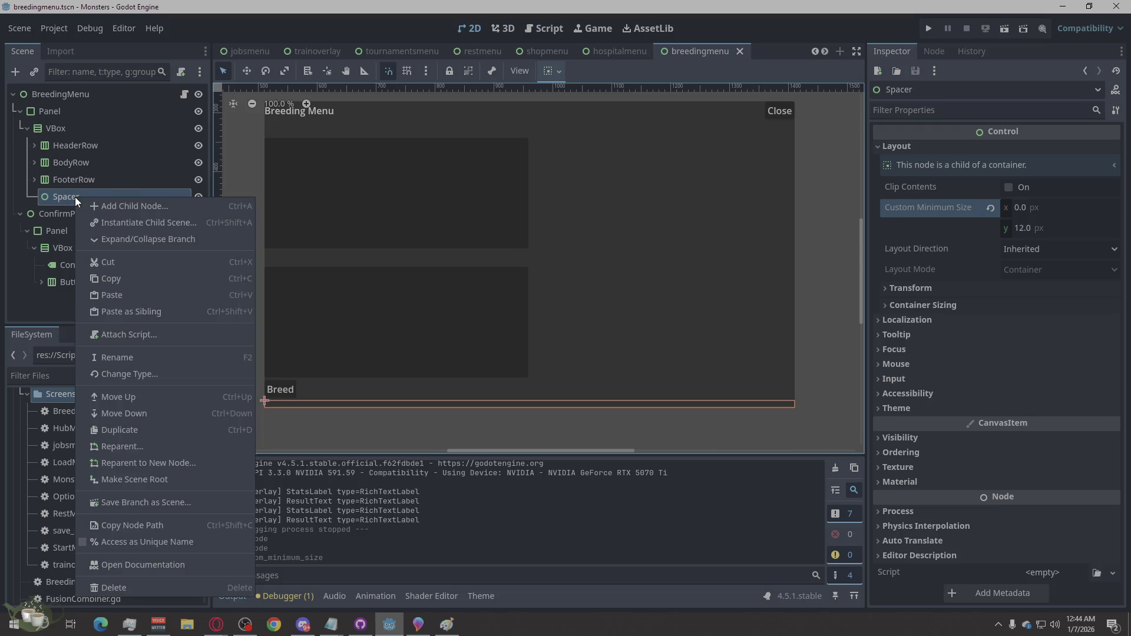
{"action": "left_click", "coordinate": [117, 430]}
{"action": "left_click_drag", "start_coordinate": [65, 215], "coordinate": [62, 142]}
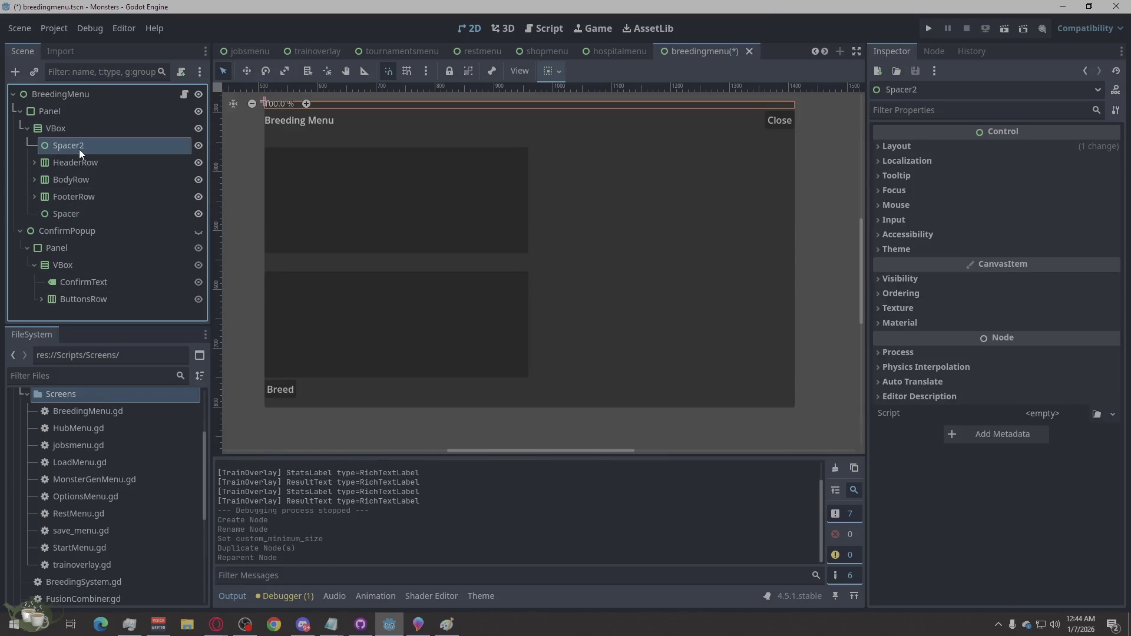